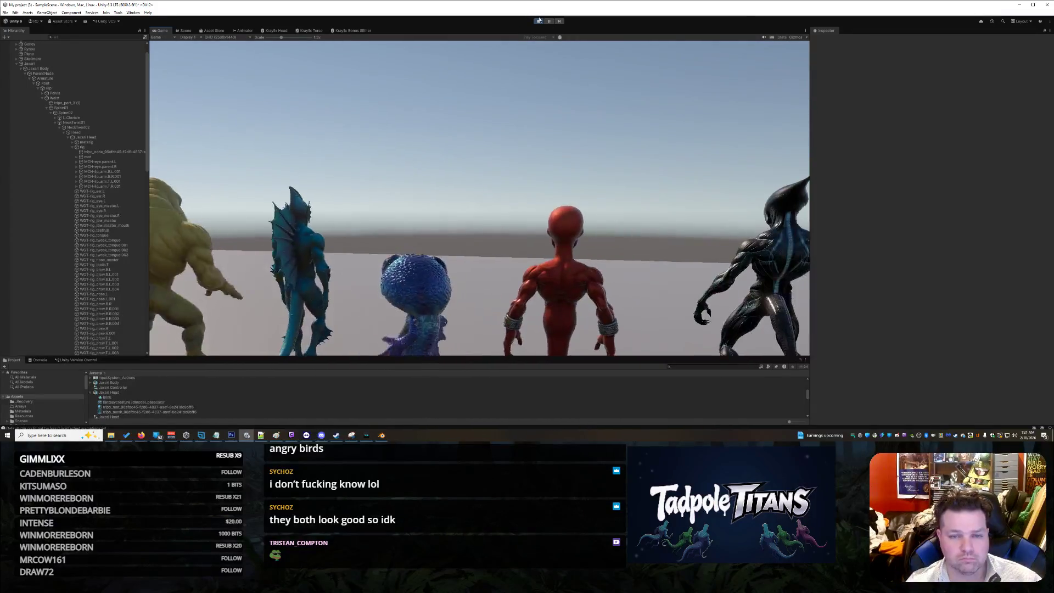
- Stop the Unity play preview, orbit the fish creature in the Scene view, then switch to Blender
click(538, 21)
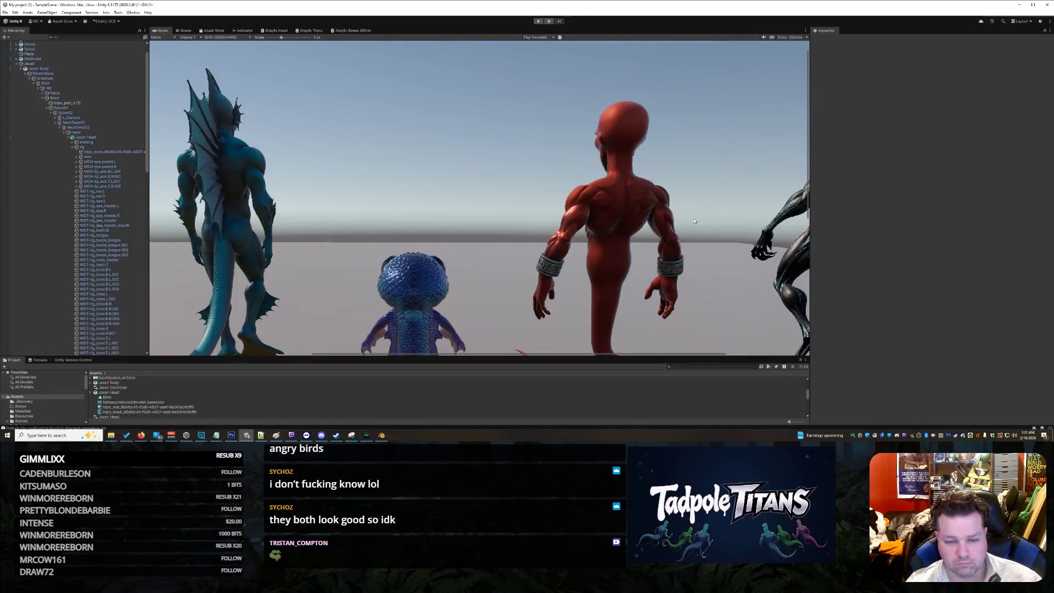
scroll(648, 220, down, 1)
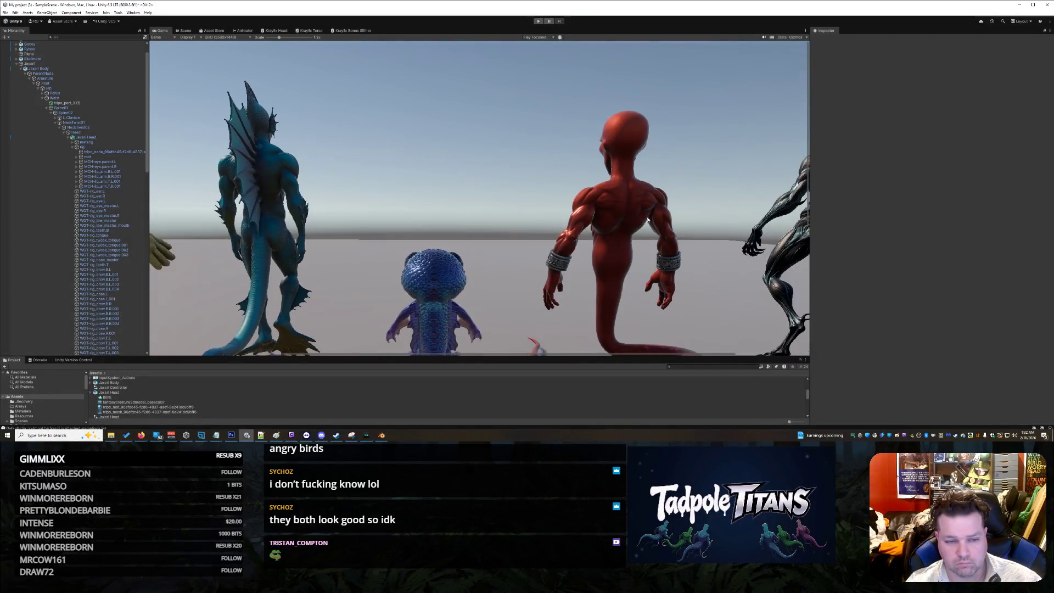
click(190, 30)
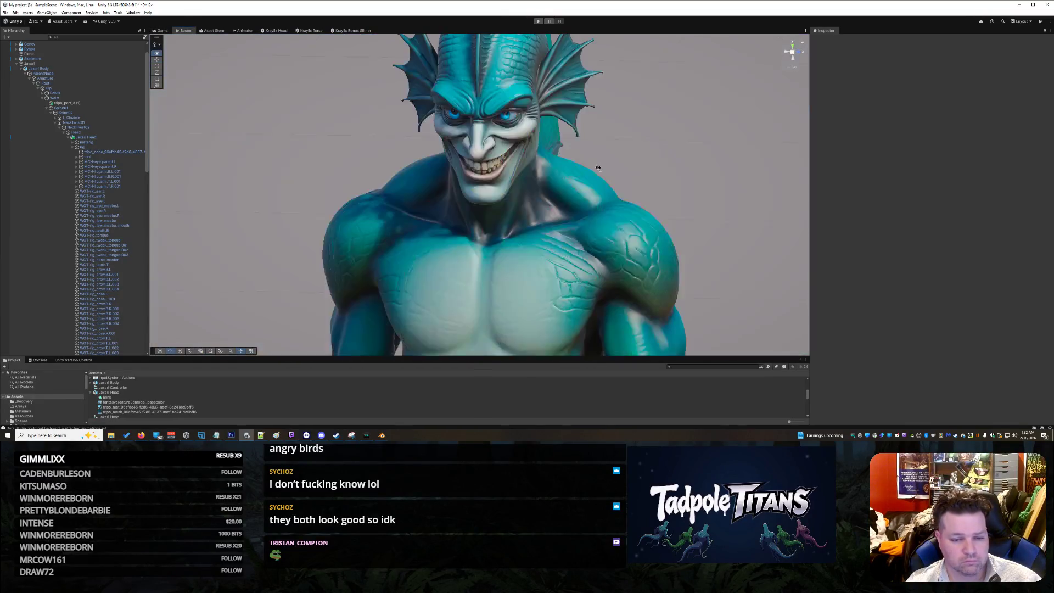
alt+drag(602, 171, 600, 166)
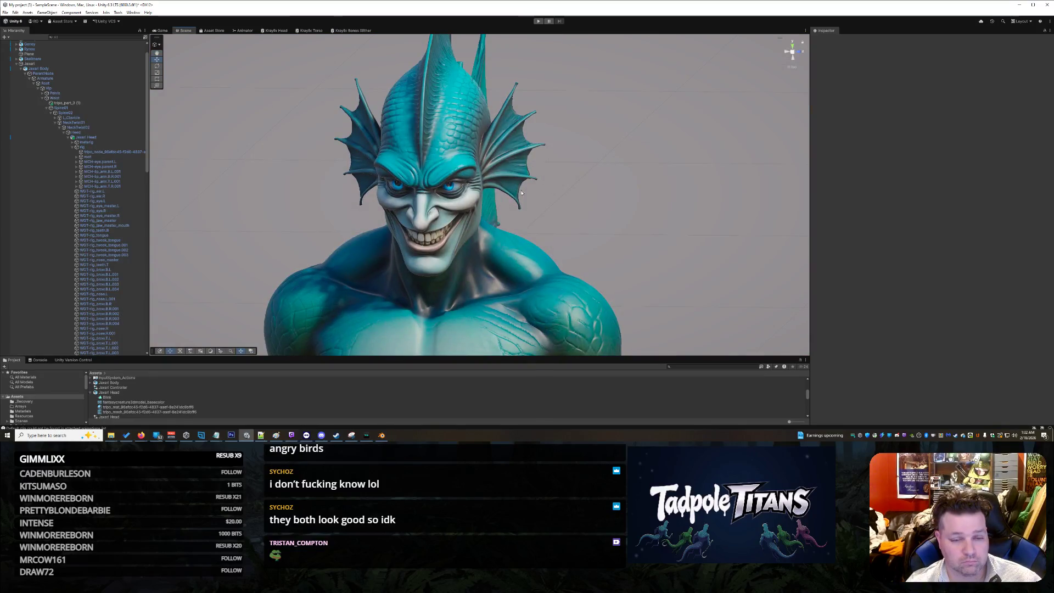
click(382, 436)
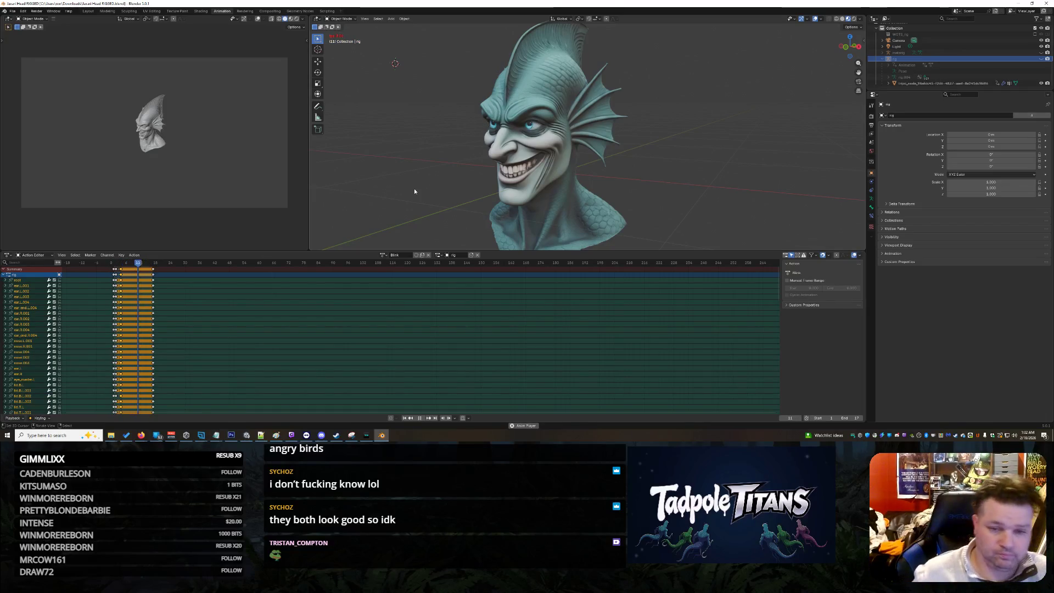
- Orbit and zoom the viewport to look over the fish-head bust
scroll(434, 181, up, 1)
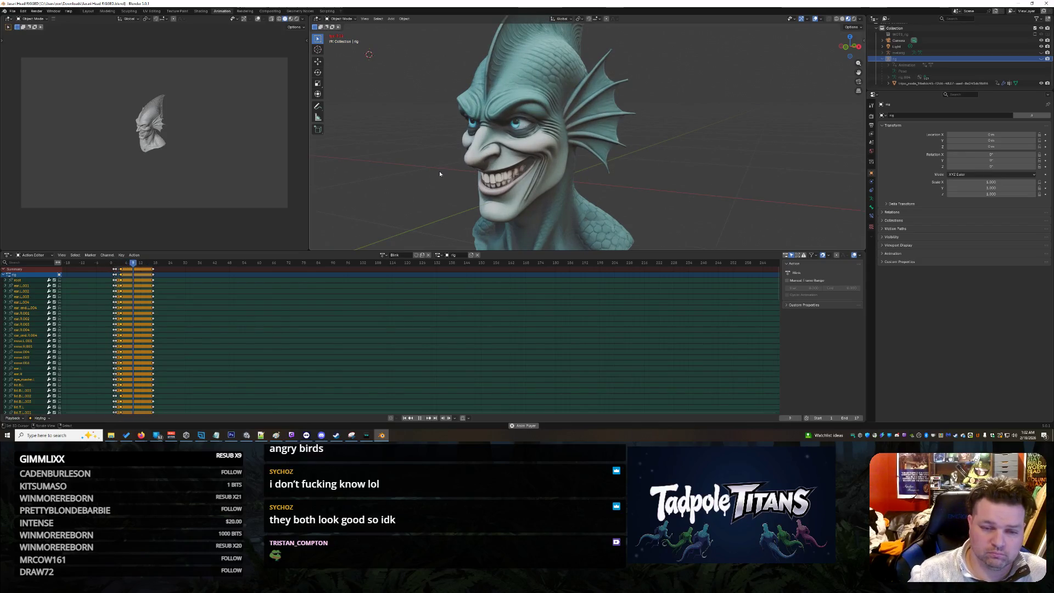
scroll(434, 173, down, 5)
middle_drag(423, 173, 467, 173)
scroll(467, 172, up, 2)
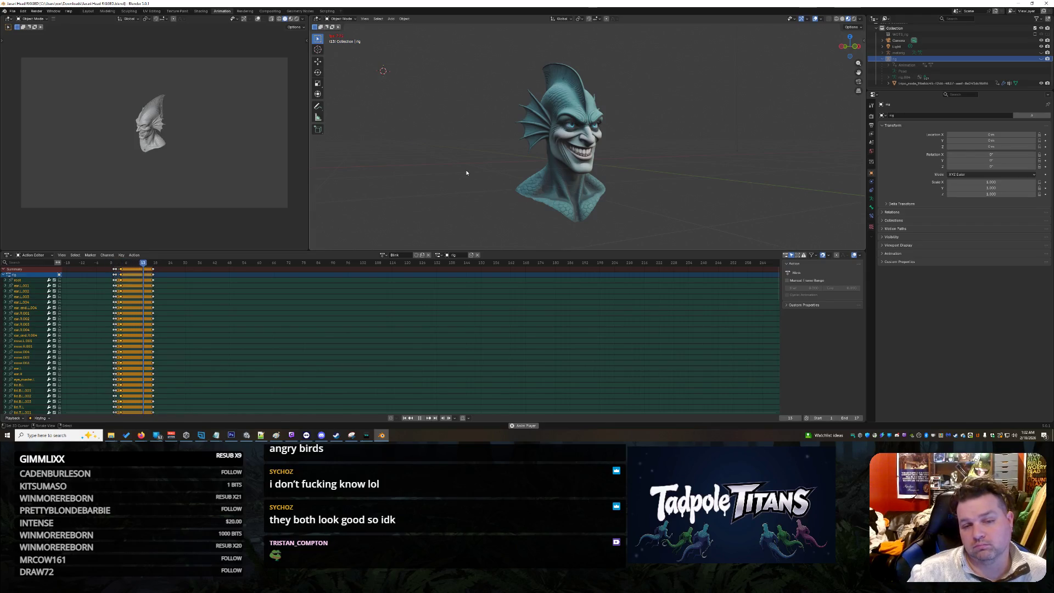
scroll(466, 173, down, 4)
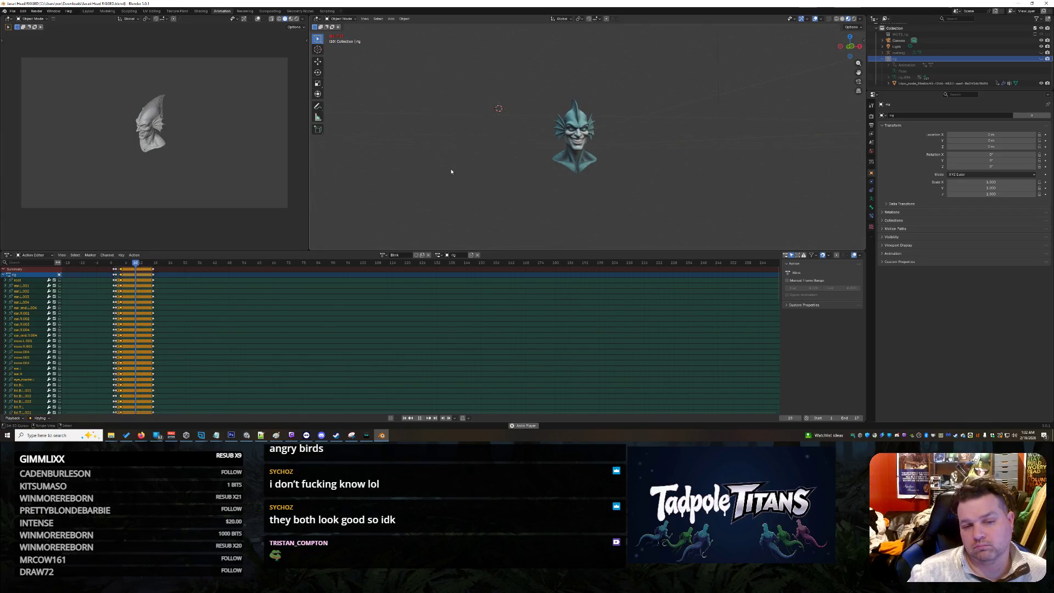
middle_drag(452, 171, 457, 174)
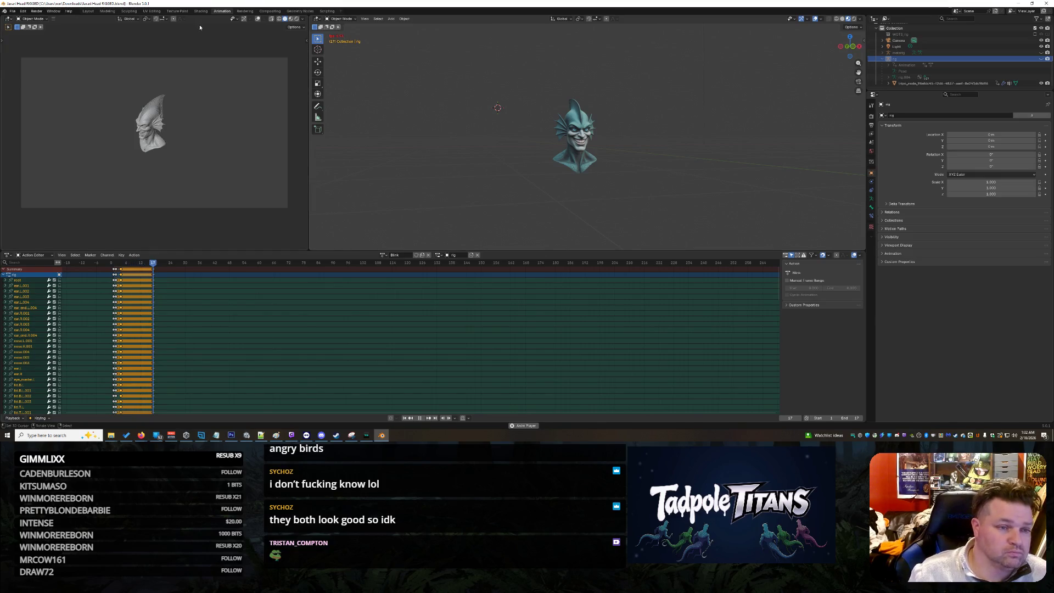
scroll(494, 132, up, 5)
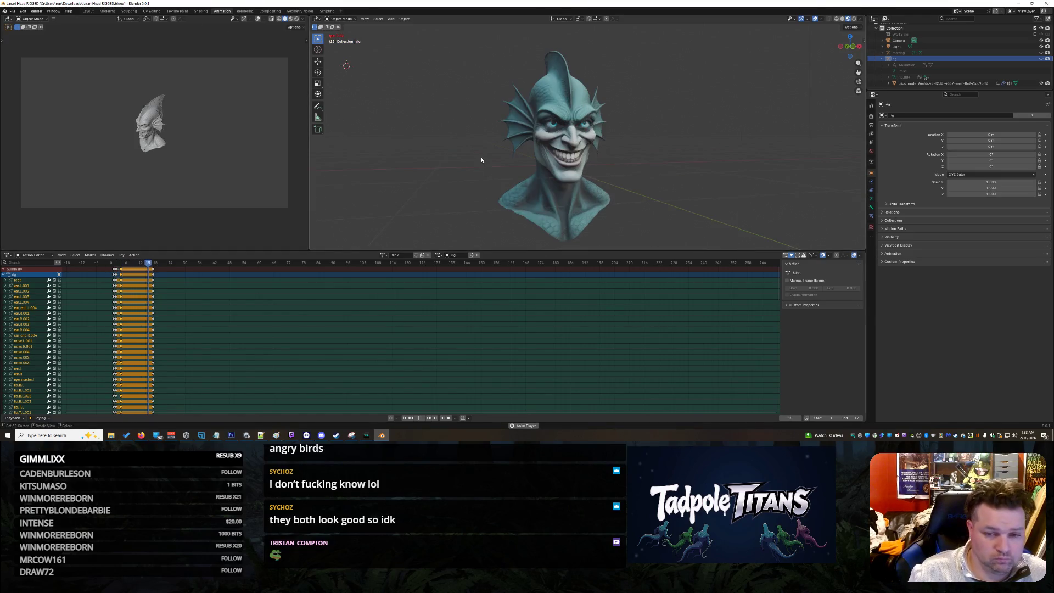
- Start a new file from the General template via File > New
click(12, 11)
mouse_move(22, 18)
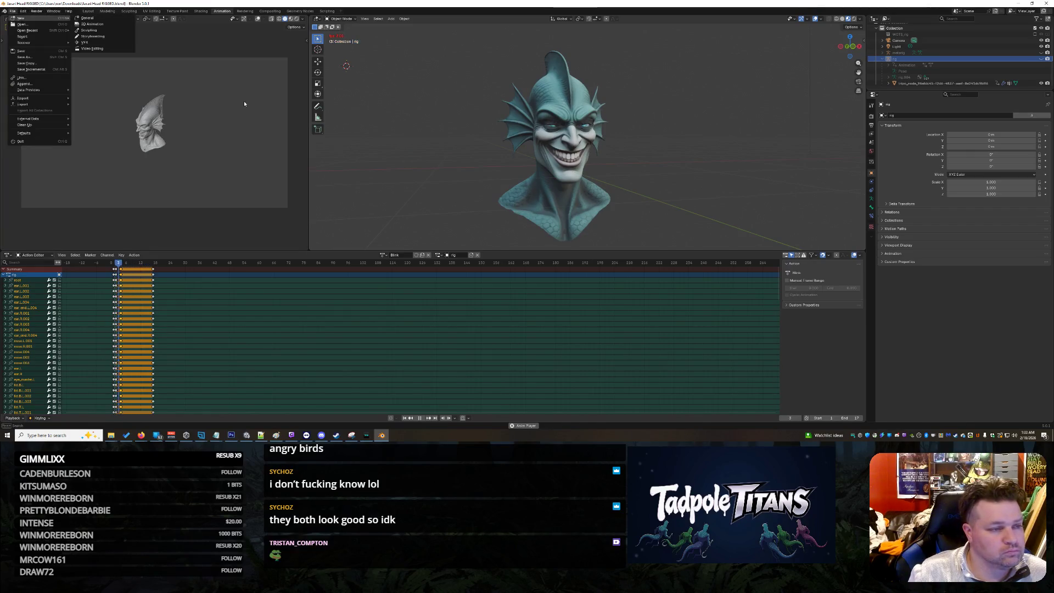
click(95, 19)
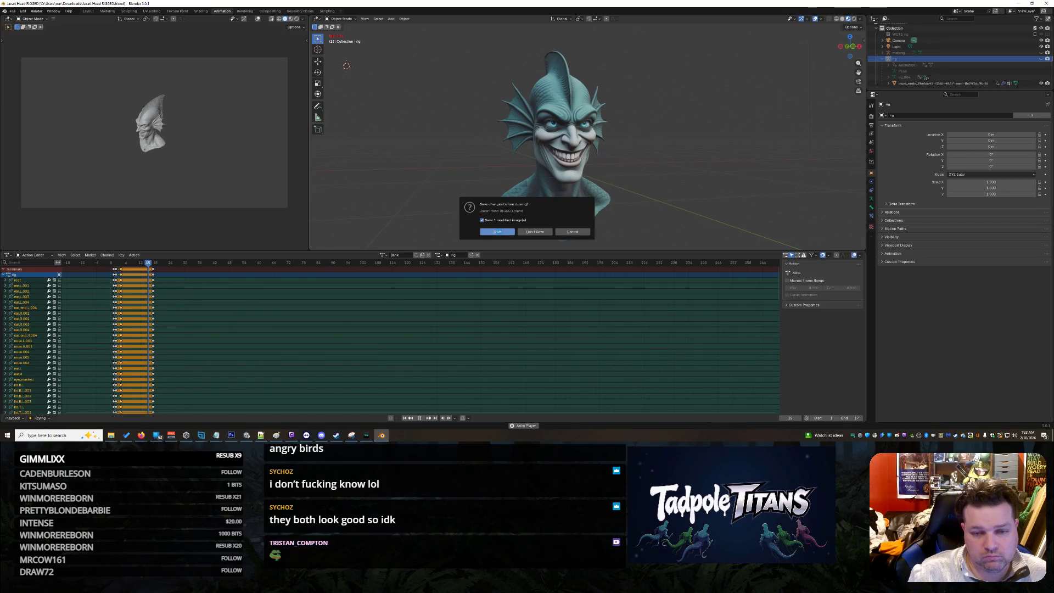
- Open the new scene without saving and delete the default cube
click(500, 234)
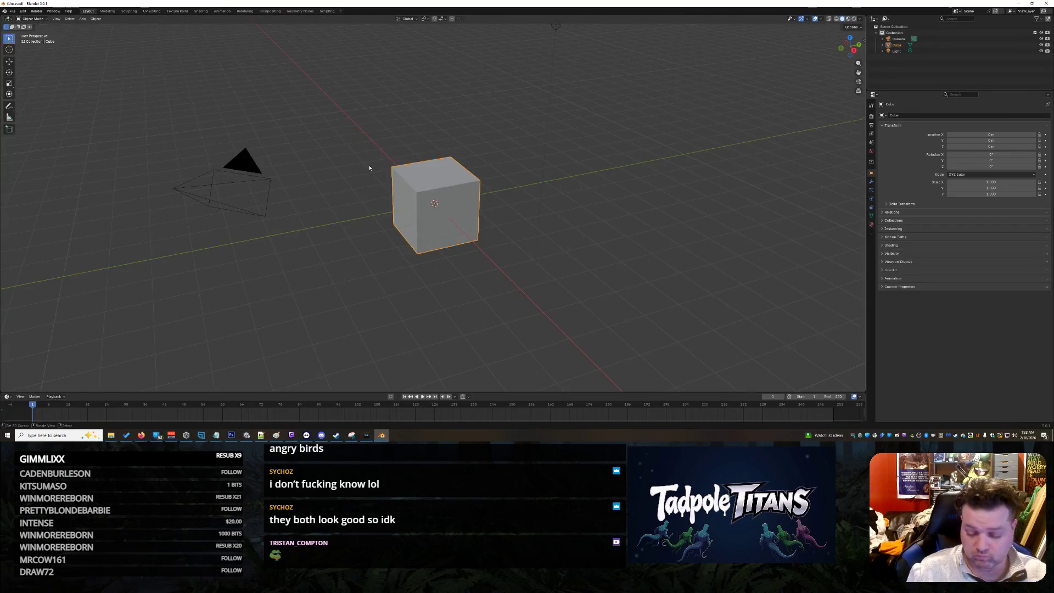
key(Delete)
key(alt+Tab)
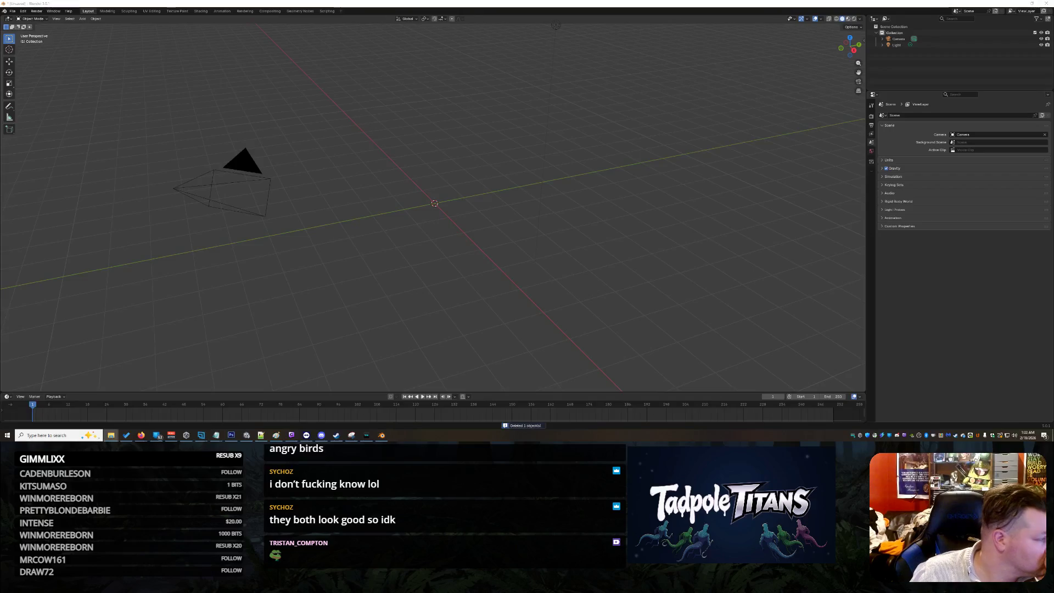
- Import New Genie.glb as glTF 2.0 and frame the genie model in view
click(12, 12)
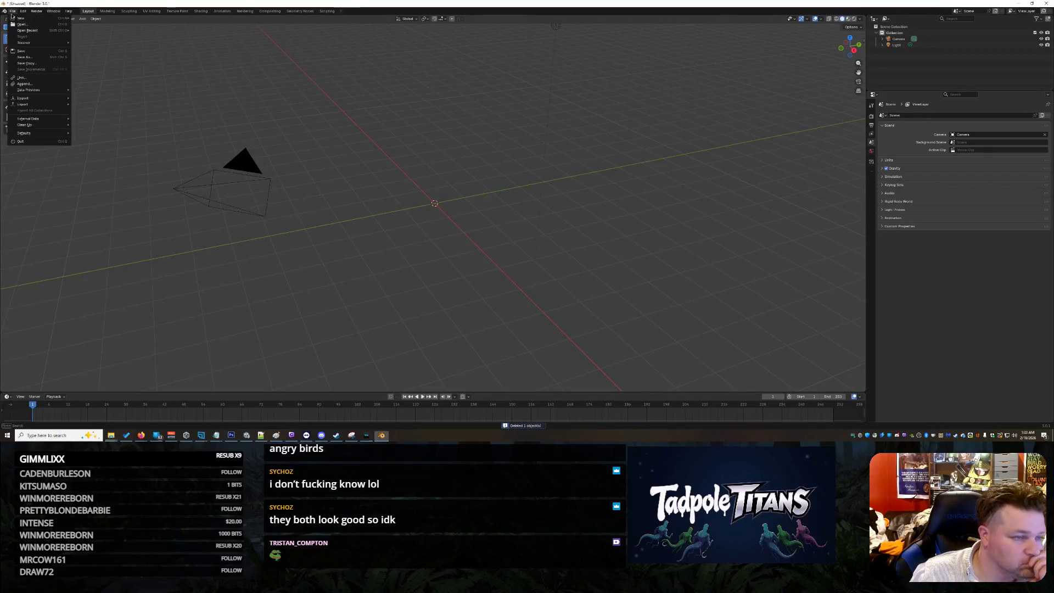
mouse_move(33, 99)
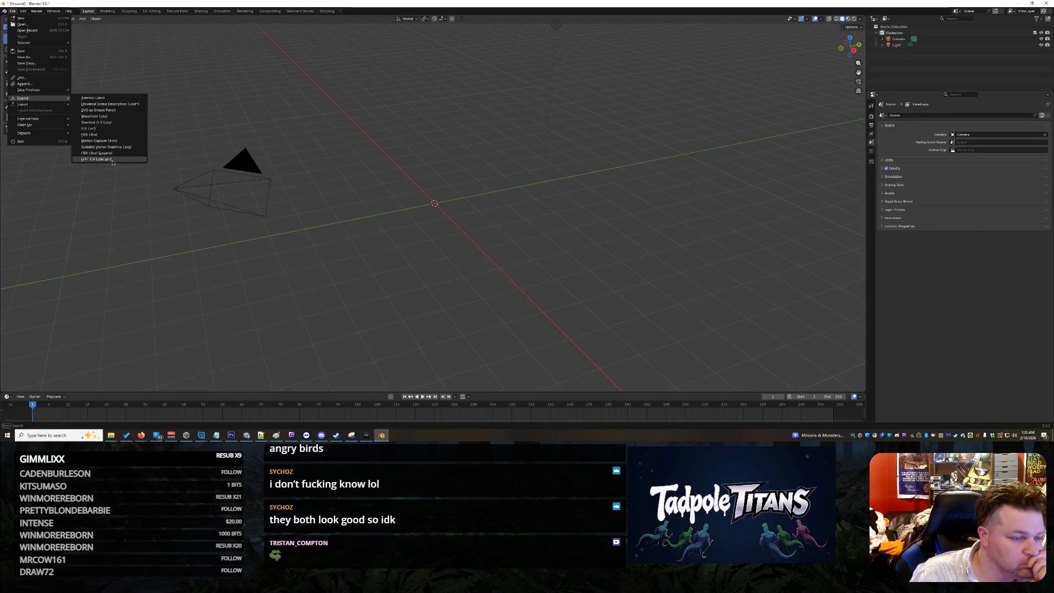
click(106, 159)
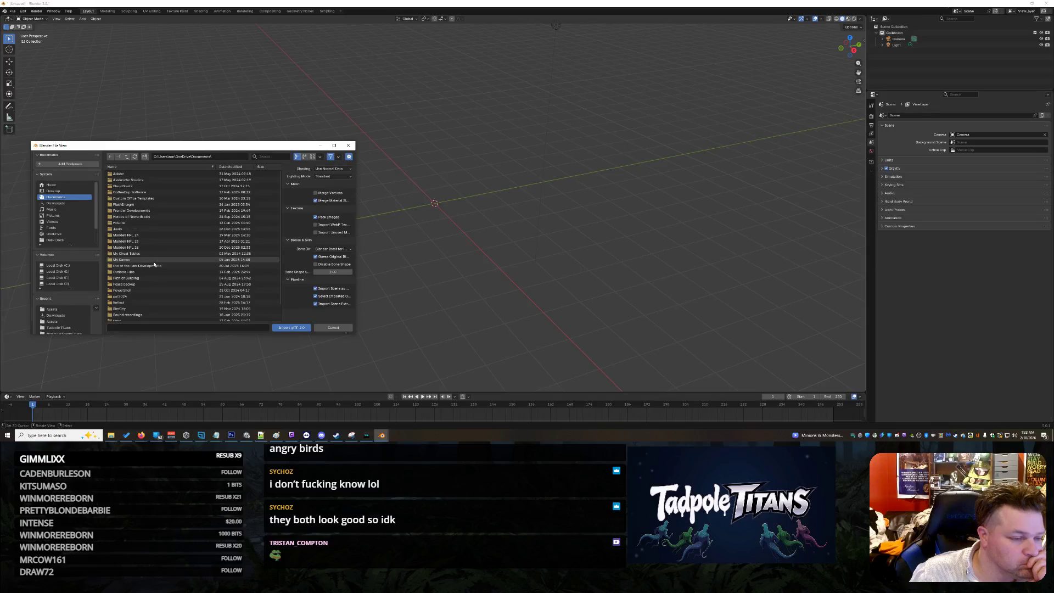
click(323, 328)
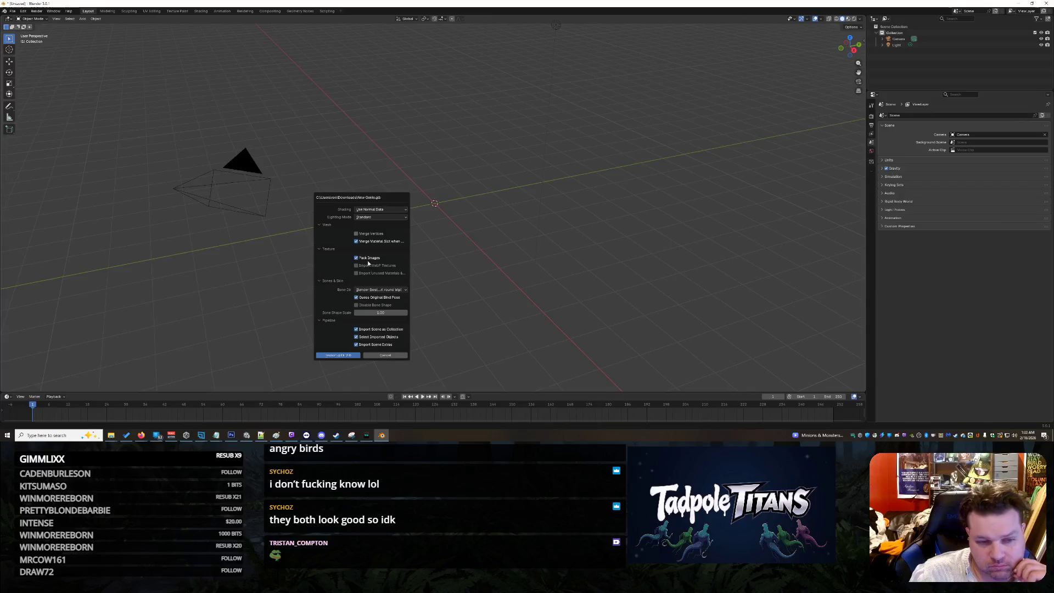
click(347, 357)
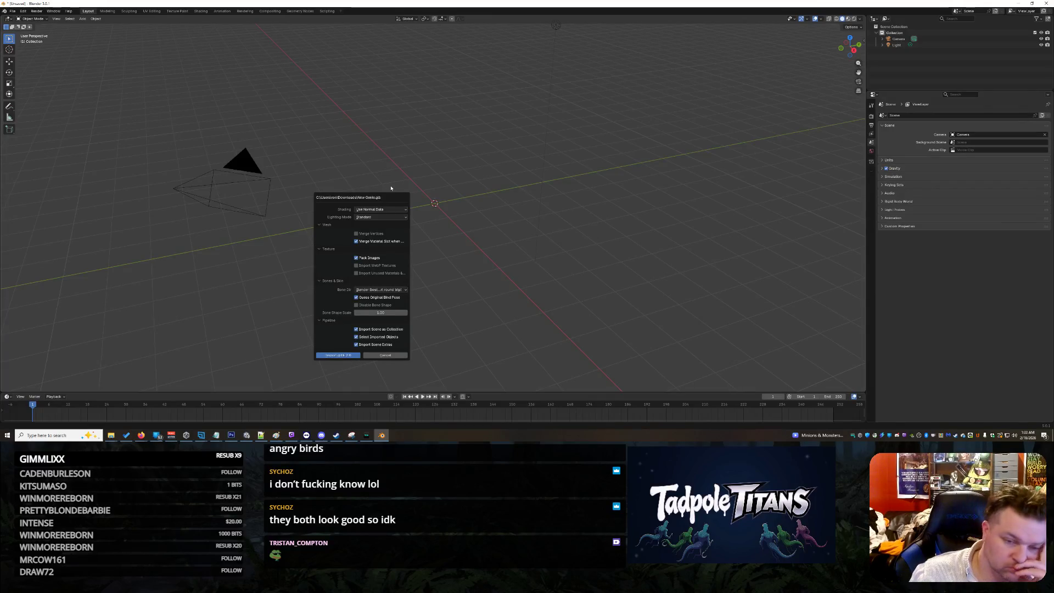
key(KP_Decimal)
mouse_move(741, 147)
middle_down()
mouse_move(624, 215)
mouse_move(639, 206)
middle_up()
click(626, 203)
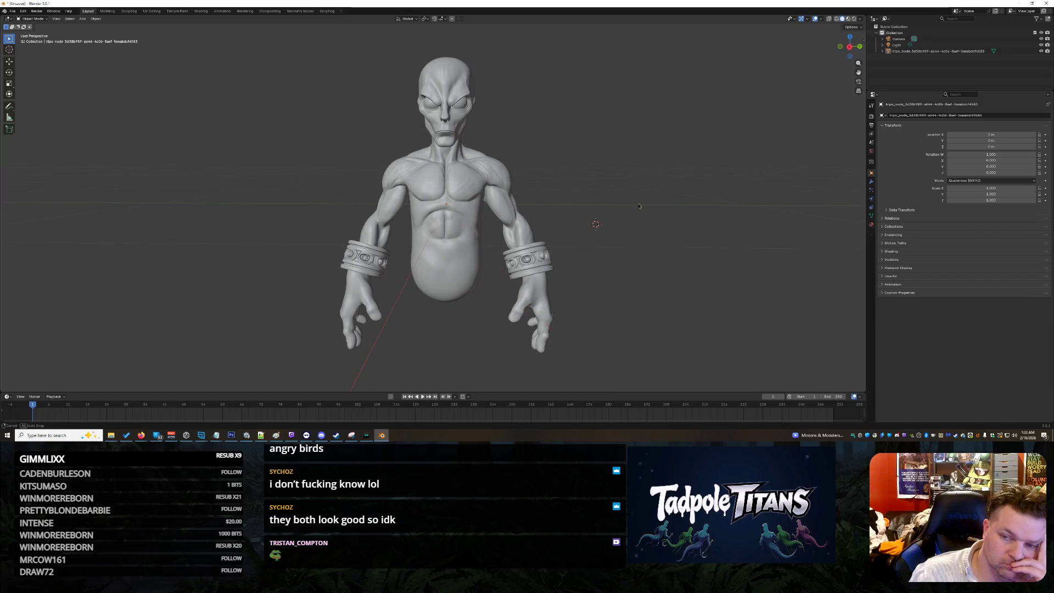
- Switch the viewport to Material Preview and orbit around the red genie and its patterned wristbands
click(855, 20)
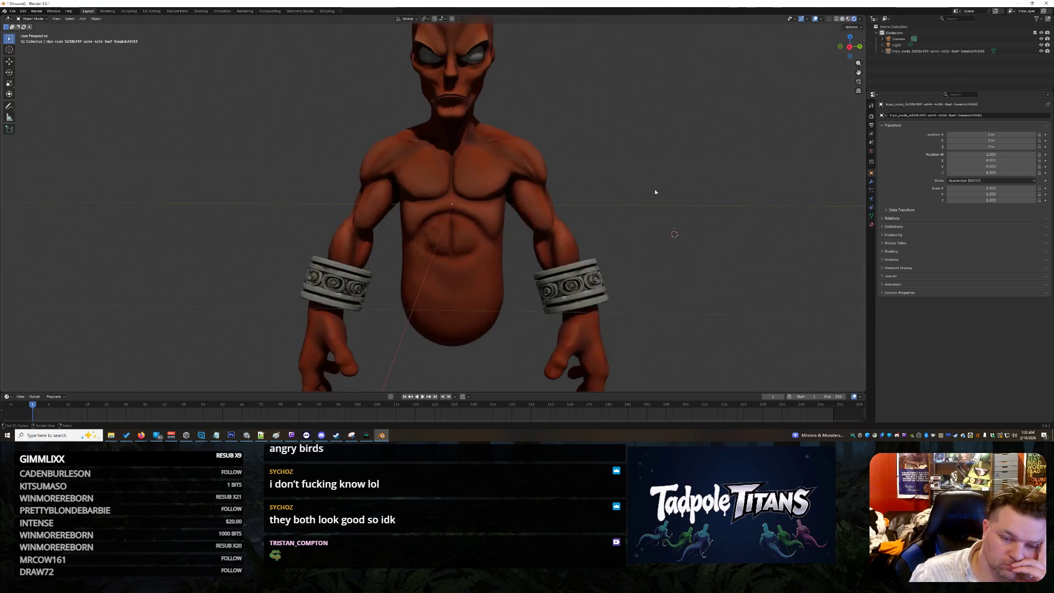
mouse_move(655, 191)
middle_down()
mouse_move(702, 194)
mouse_move(659, 192)
mouse_move(697, 202)
mouse_move(671, 202)
mouse_move(686, 201)
mouse_move(654, 188)
mouse_move(692, 189)
mouse_move(662, 187)
mouse_move(659, 217)
mouse_move(645, 191)
middle_up()
click(842, 20)
scroll(666, 186, up, 4)
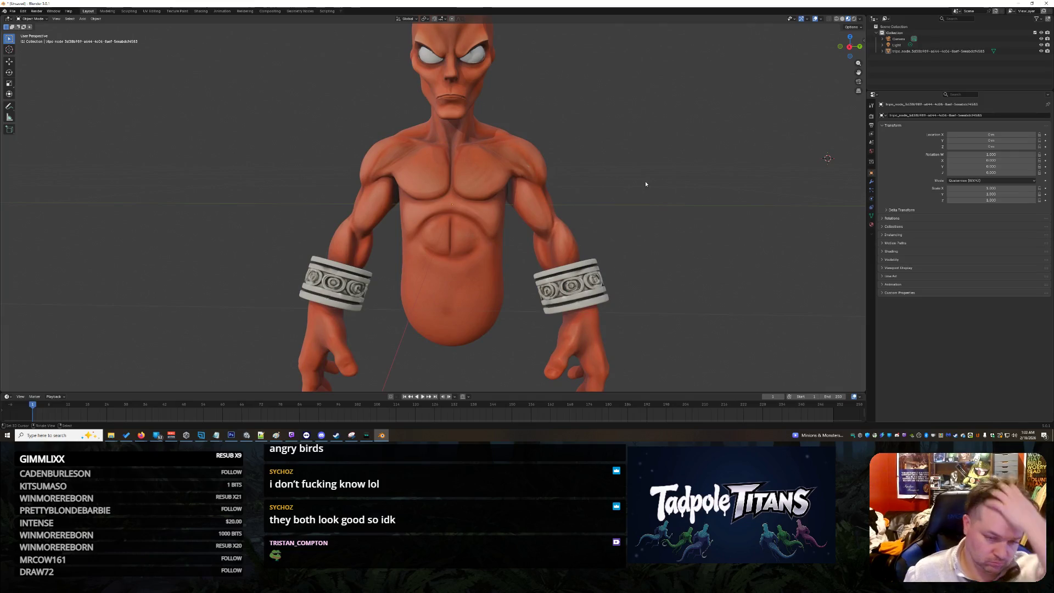
mouse_move(704, 185)
middle_down()
mouse_move(672, 184)
mouse_move(637, 164)
mouse_move(698, 168)
mouse_move(713, 174)
mouse_move(707, 187)
mouse_move(728, 113)
mouse_move(675, 148)
mouse_move(656, 177)
mouse_move(684, 178)
mouse_move(693, 155)
mouse_move(683, 150)
mouse_move(615, 160)
mouse_move(677, 174)
mouse_move(680, 163)
mouse_move(666, 183)
middle_up()
scroll(664, 185, down, 5)
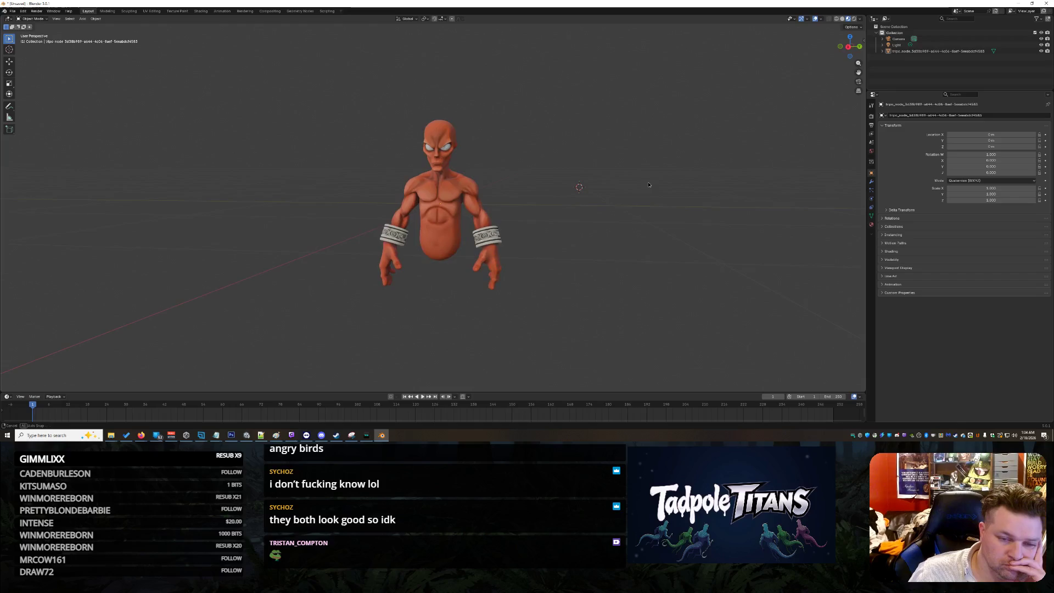
scroll(623, 207, up, 4)
scroll(623, 207, up, 1)
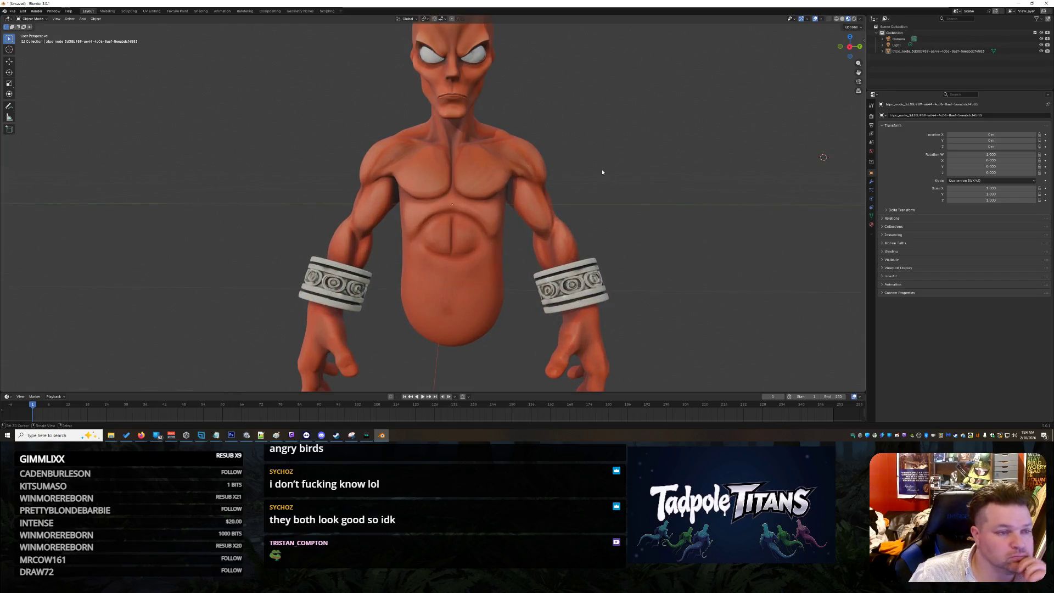
scroll(605, 170, down, 2)
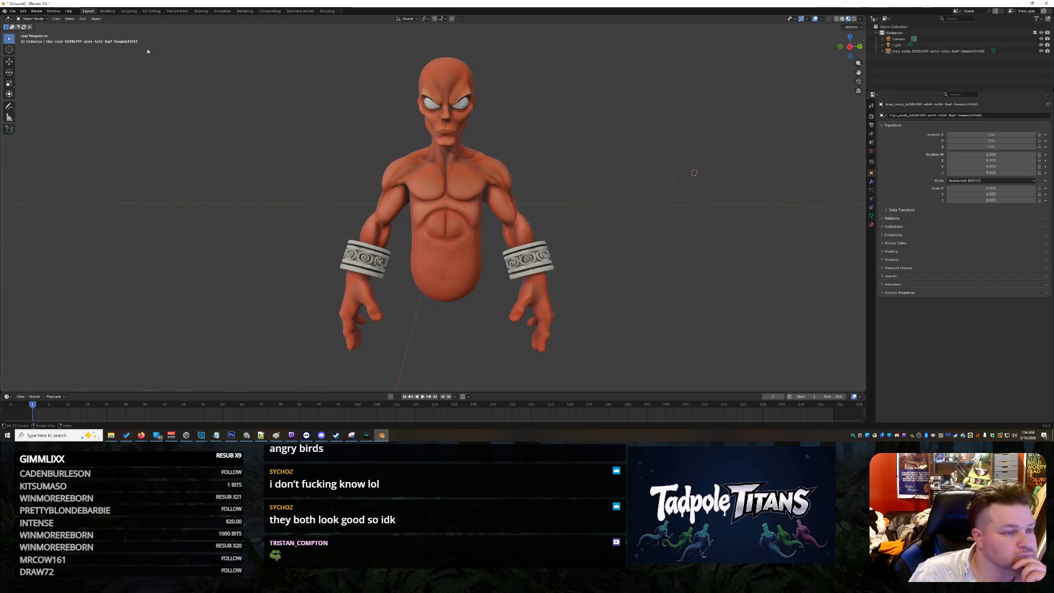
click(96, 19)
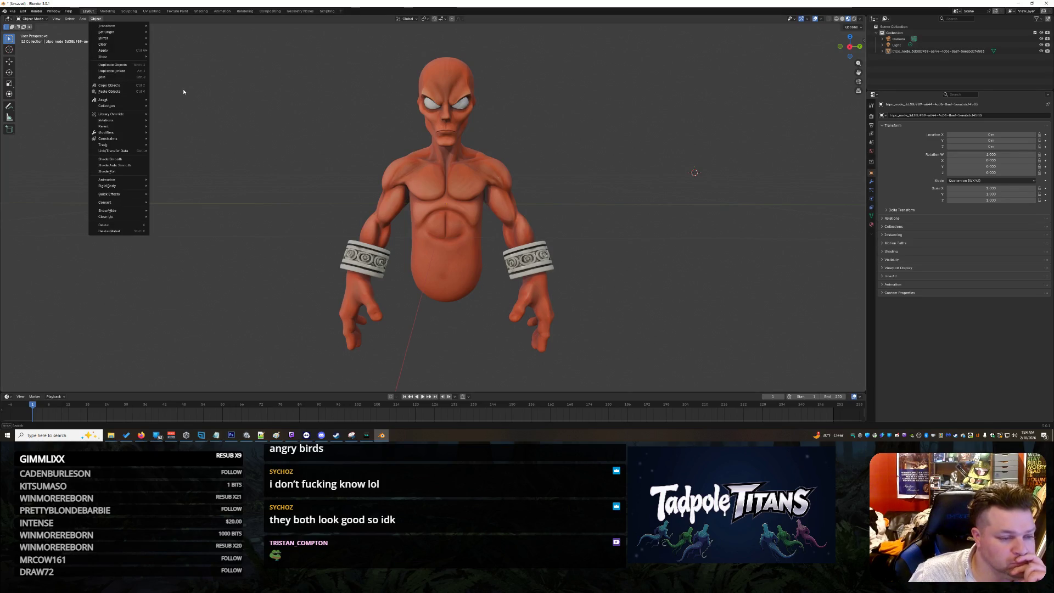
mouse_move(133, 188)
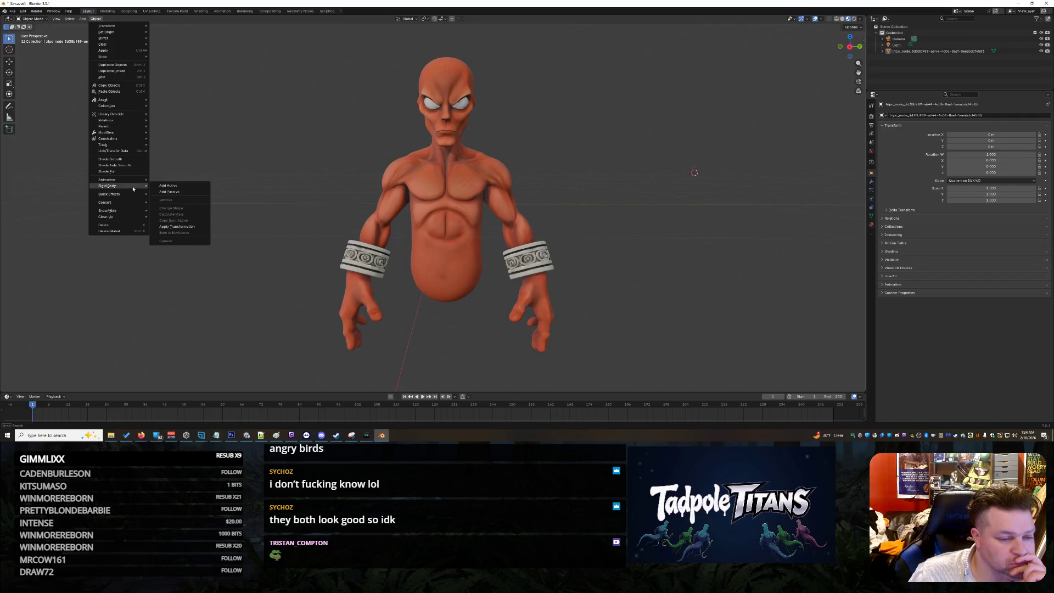
click(450, 247)
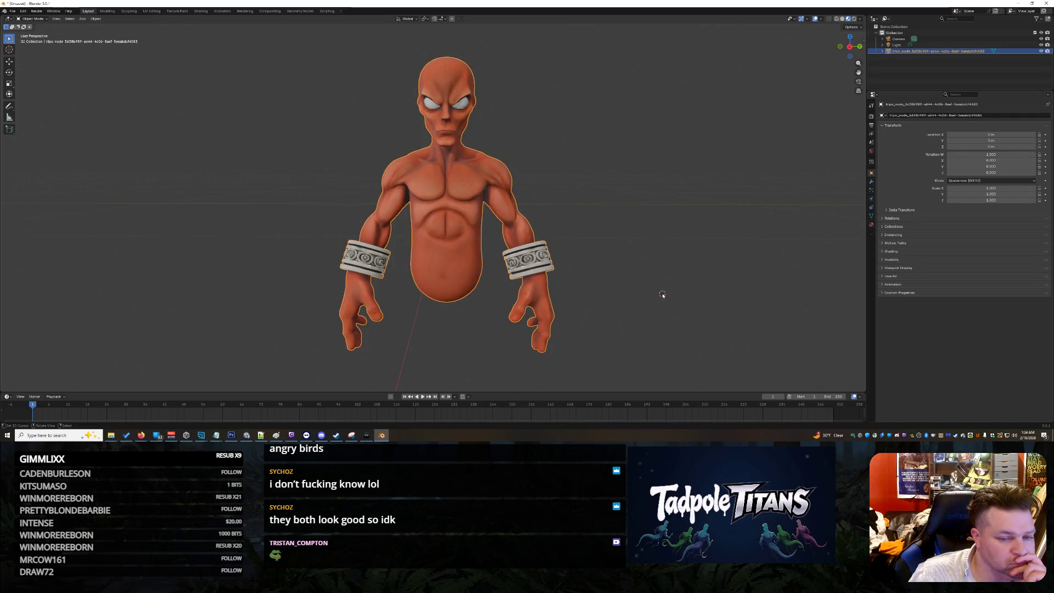
click(83, 19)
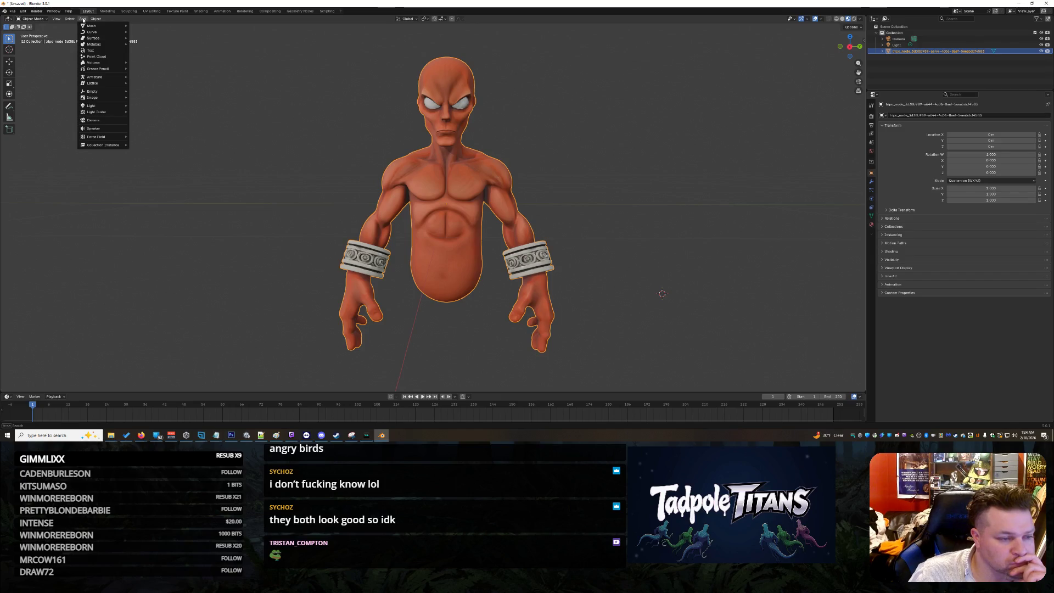
mouse_move(98, 18)
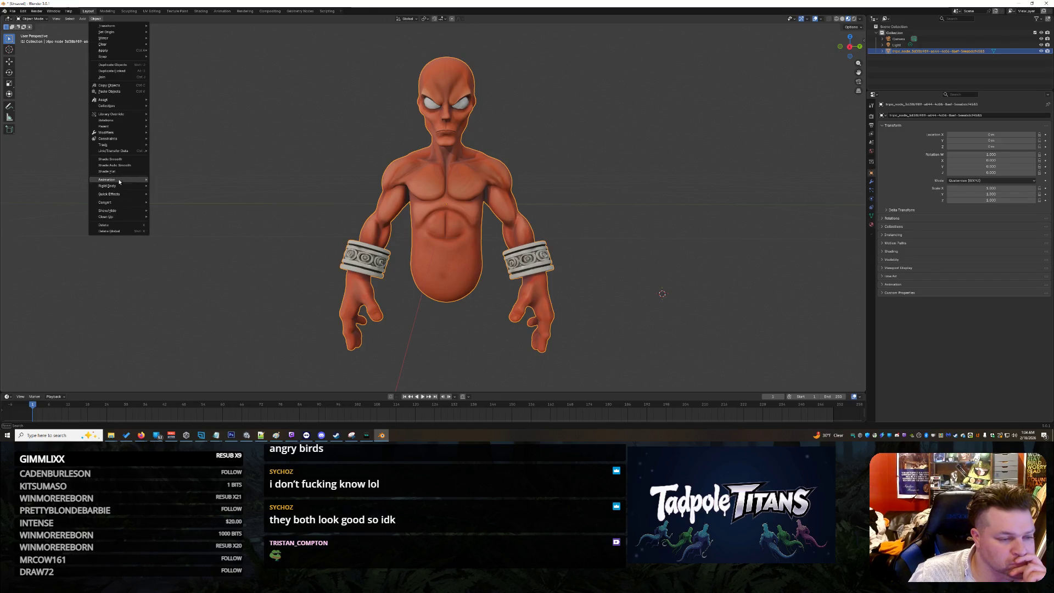
mouse_move(119, 187)
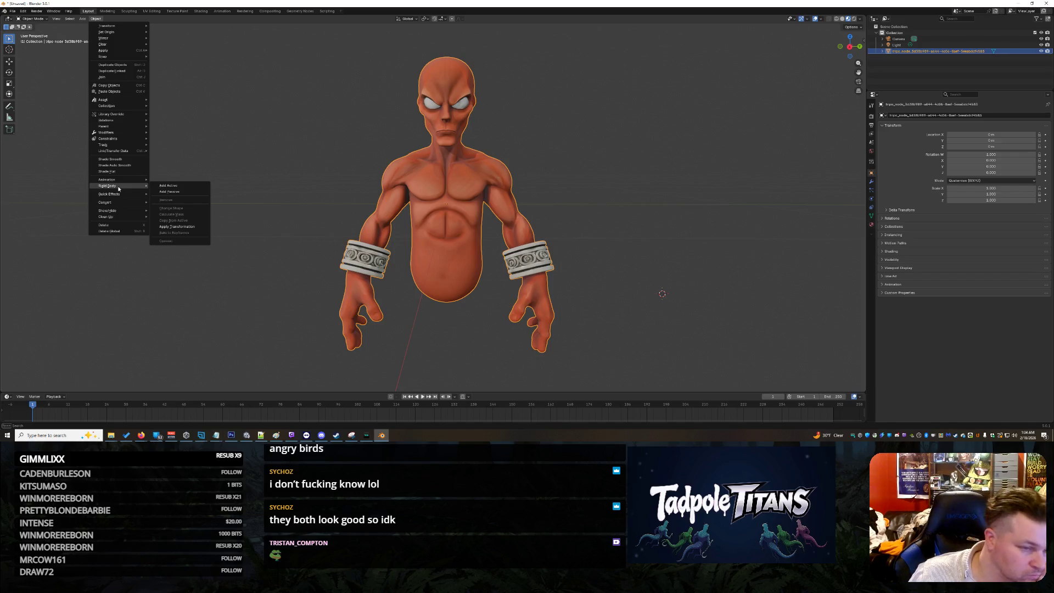
shift+right_click(304, 75)
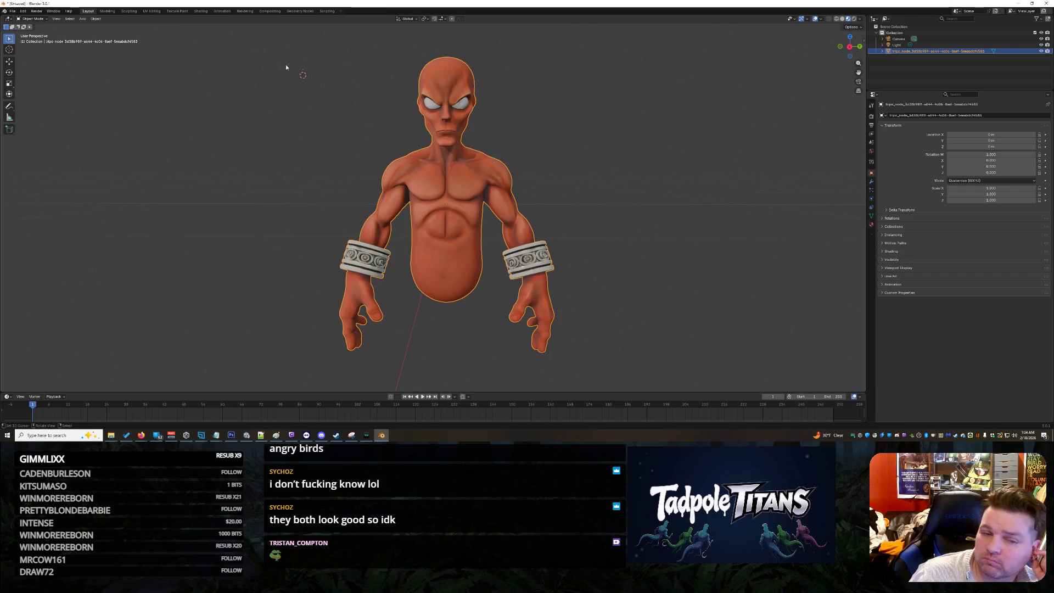
click(56, 18)
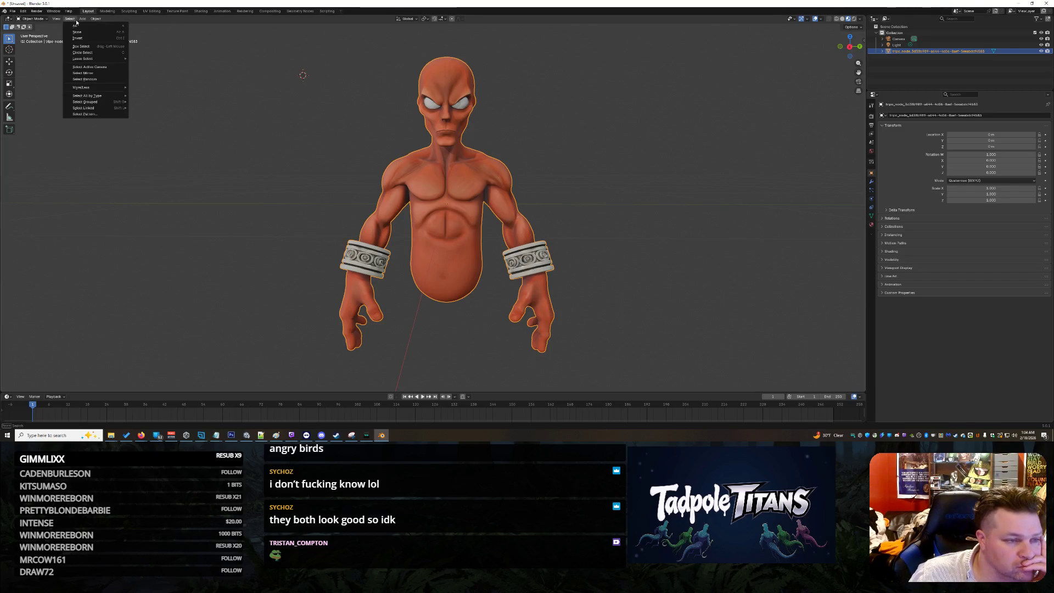
mouse_move(101, 146)
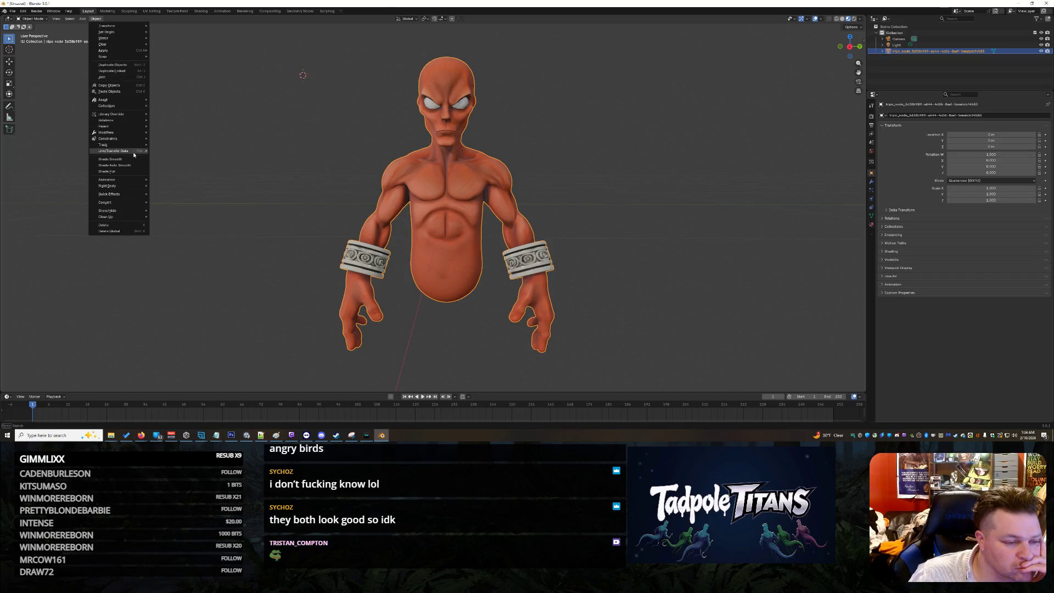
mouse_move(134, 152)
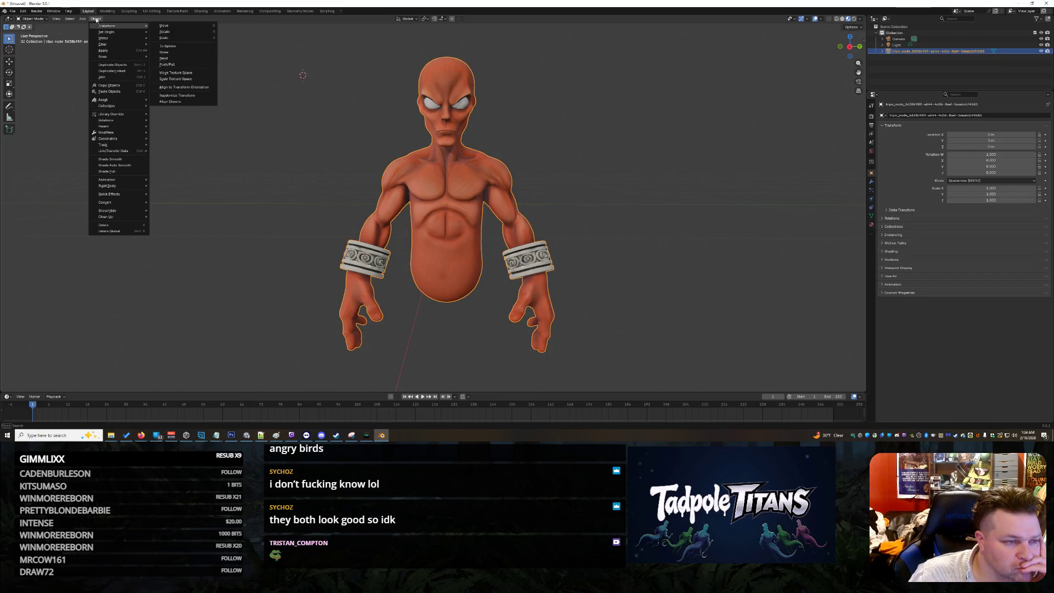
mouse_move(59, 21)
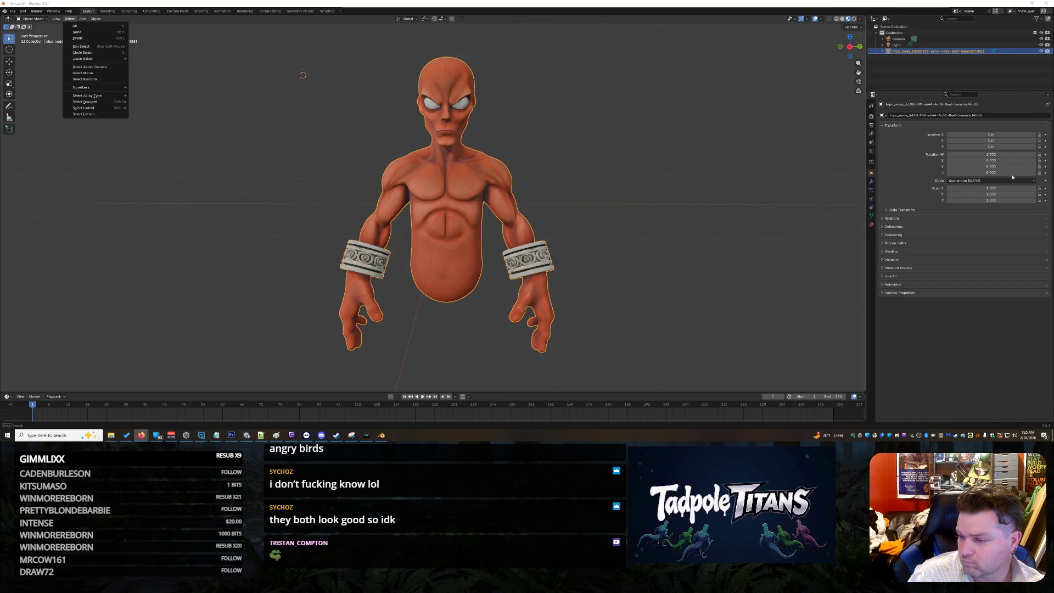
key(Escape)
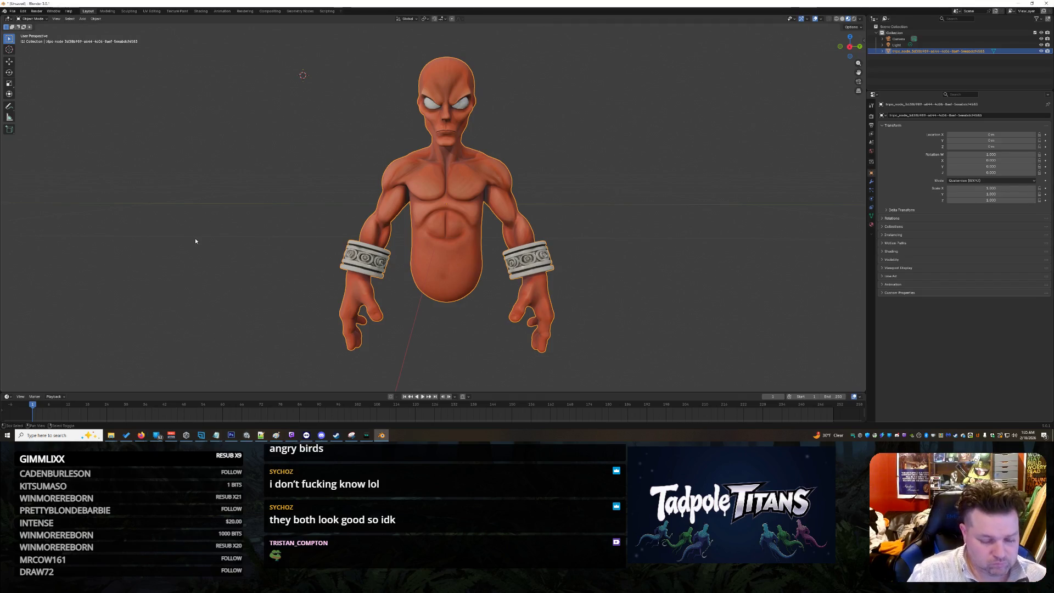
- Add a Human meta-rig from Armature > Rigify Meta-Rigs
key(shift+a)
mouse_move(196, 239)
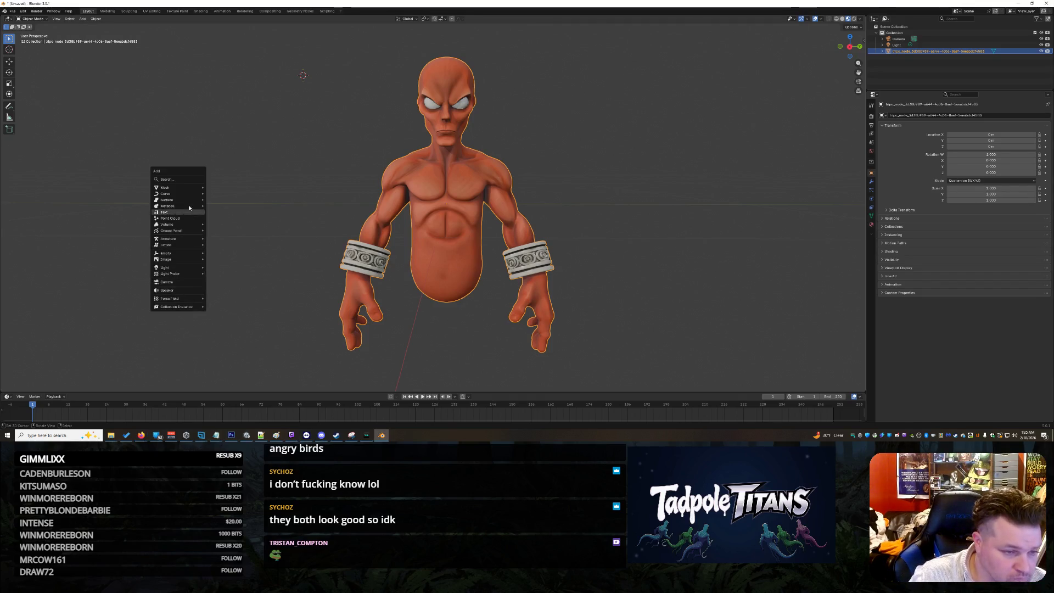
mouse_move(191, 191)
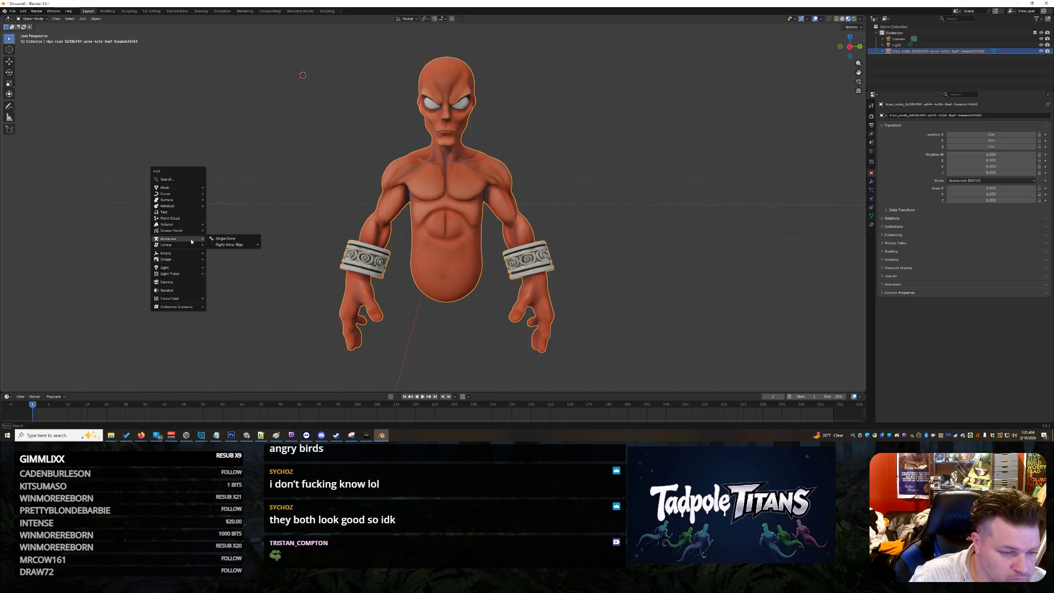
mouse_move(238, 244)
mouse_move(294, 252)
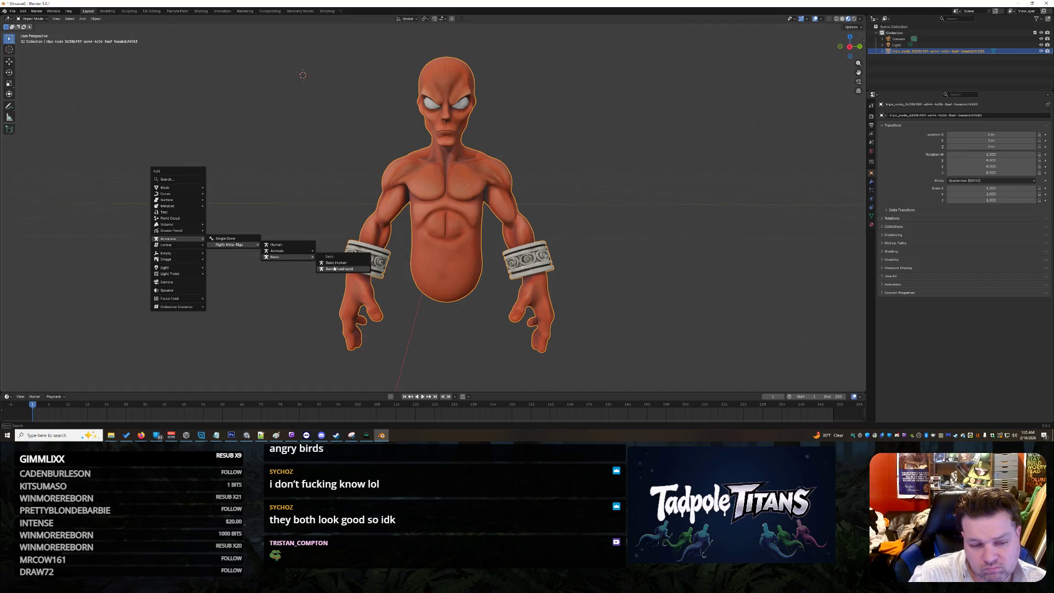
click(282, 249)
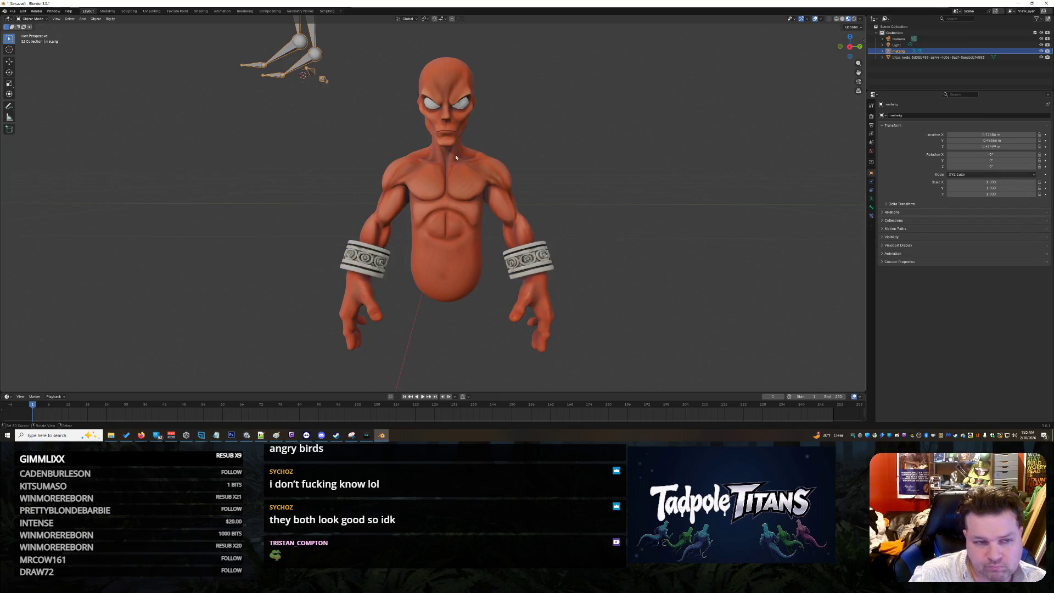
- Orbit to a front view of the rig and box-select the bones around its legs
scroll(549, 118, down, 6)
mouse_move(574, 124)
middle_down()
mouse_move(650, 142)
mouse_move(543, 146)
mouse_move(648, 144)
mouse_move(608, 132)
mouse_move(601, 156)
middle_up()
mouse_move(521, 235)
middle_down()
mouse_move(587, 203)
mouse_move(527, 224)
middle_up()
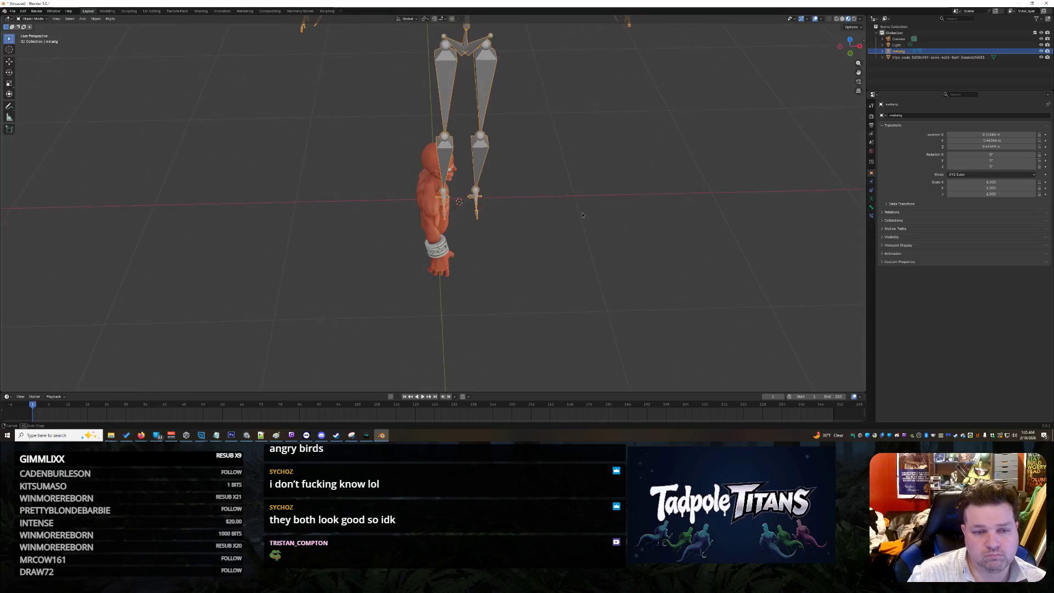
scroll(525, 225, down, 1)
drag(514, 234, 423, 82)
- Expand the metarig in the Outliner, select the genie mesh and switch it to Edit Mode
click(882, 51)
click(899, 70)
click(888, 63)
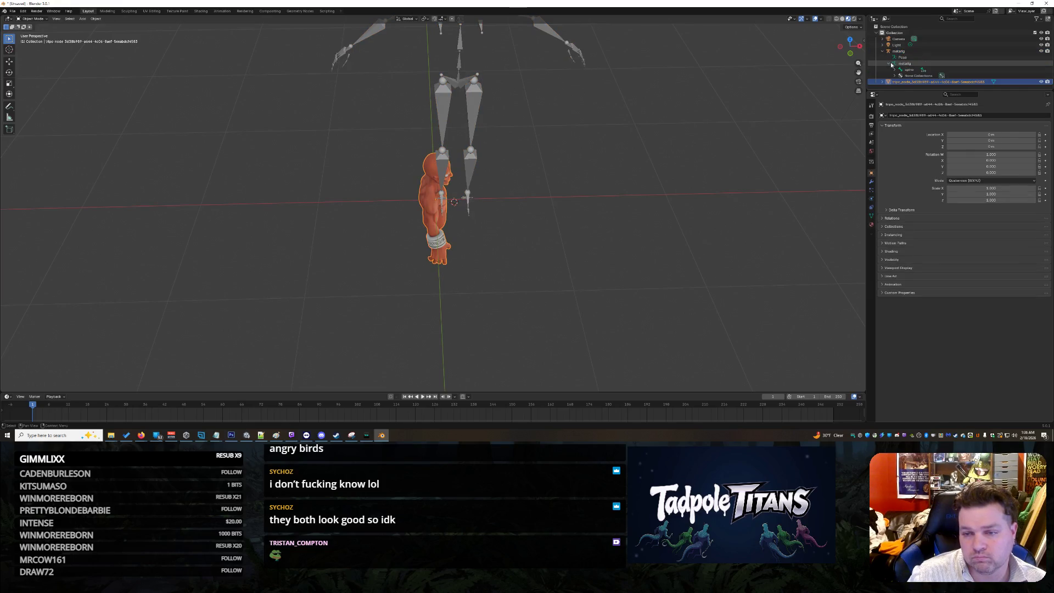
click(32, 19)
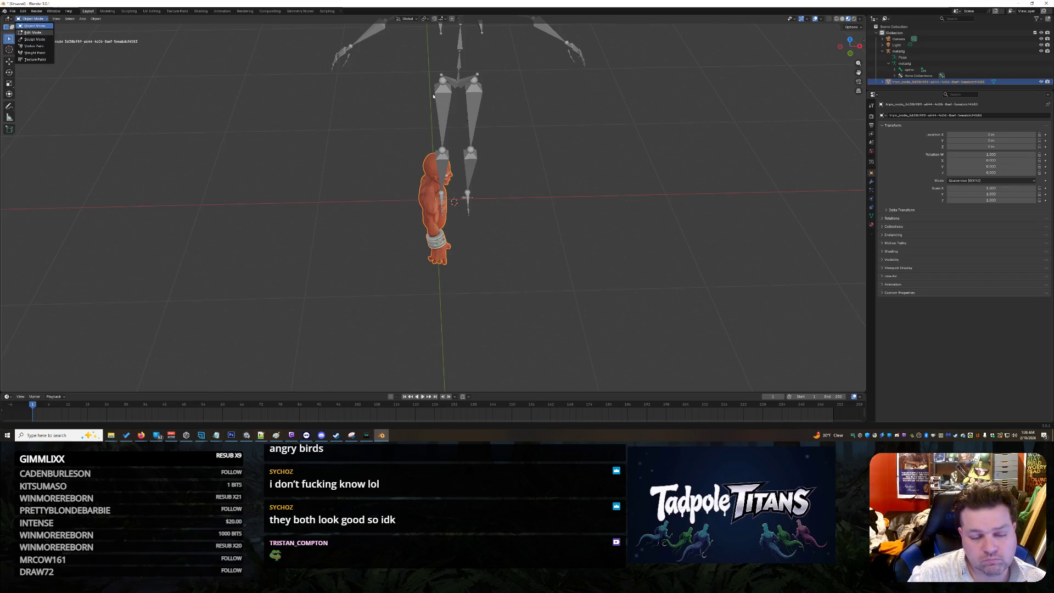
click(33, 32)
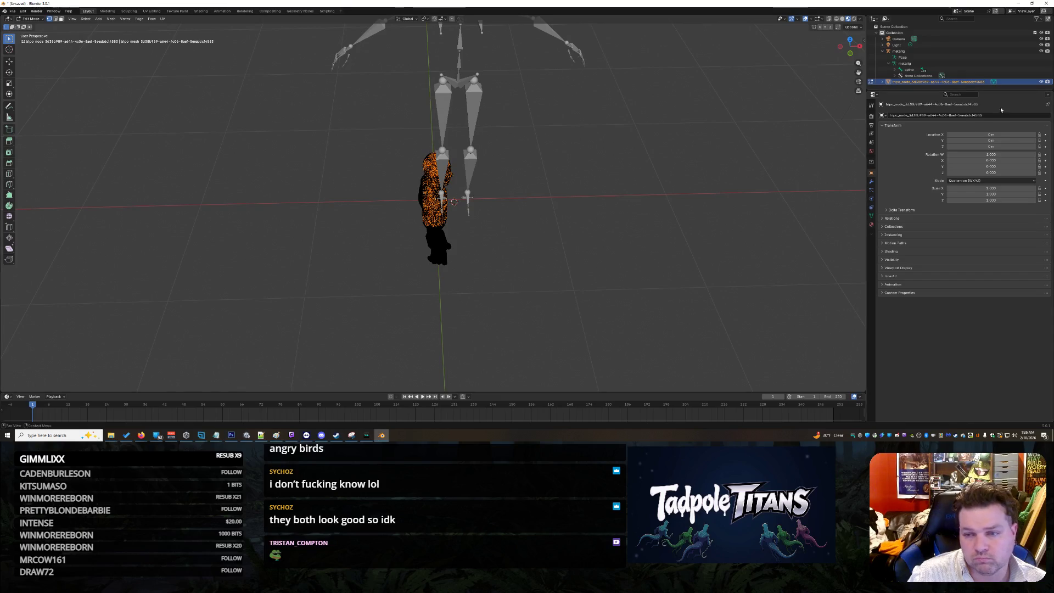
- Select the metarig too, re-enter Edit Mode with Tab, and box-deselect the mesh vertices
click(900, 51)
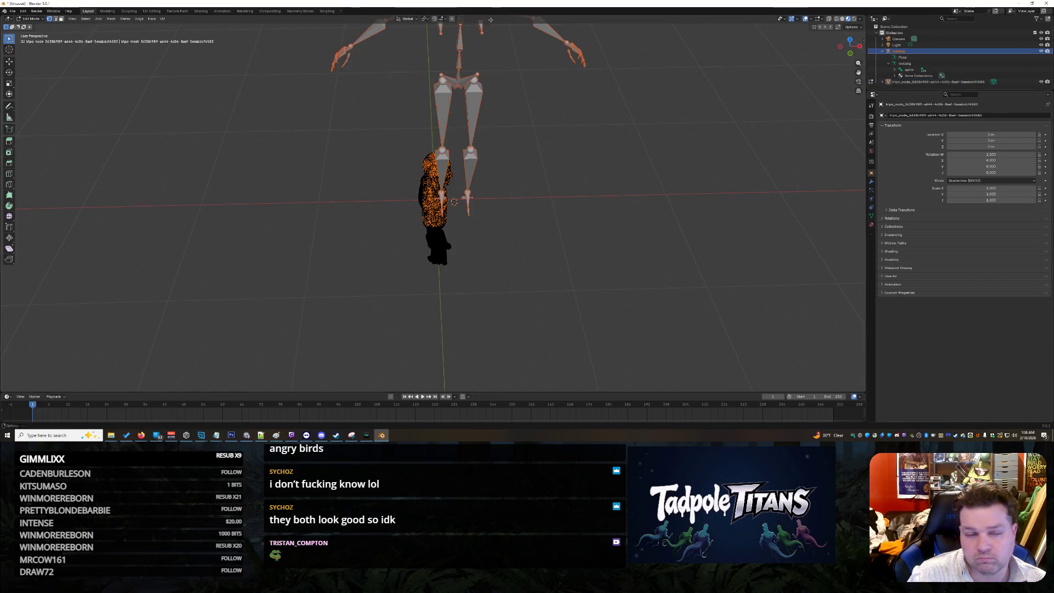
click(30, 18)
click(32, 25)
click(34, 20)
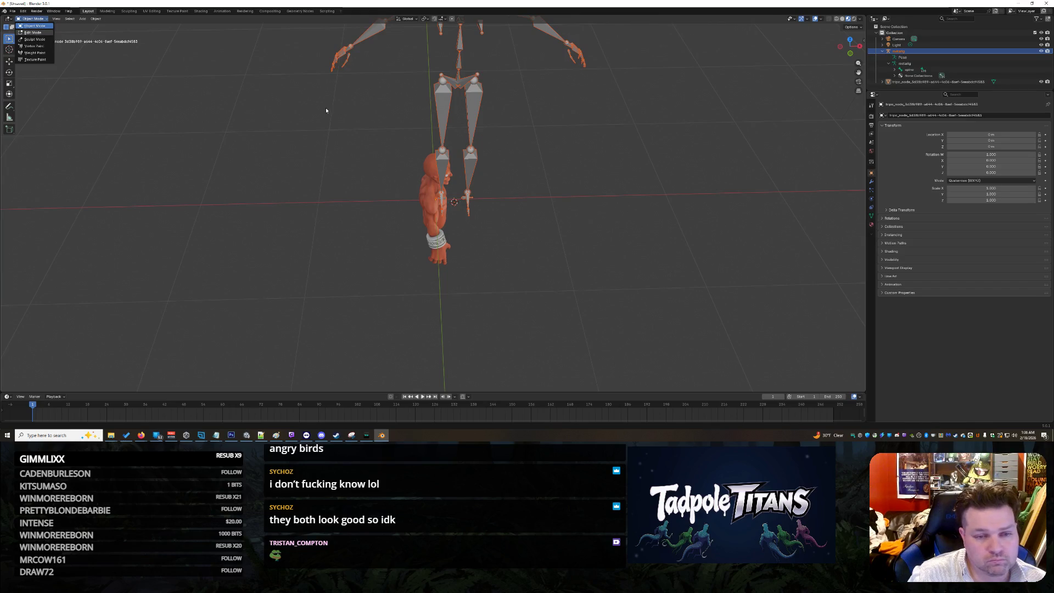
key(Tab)
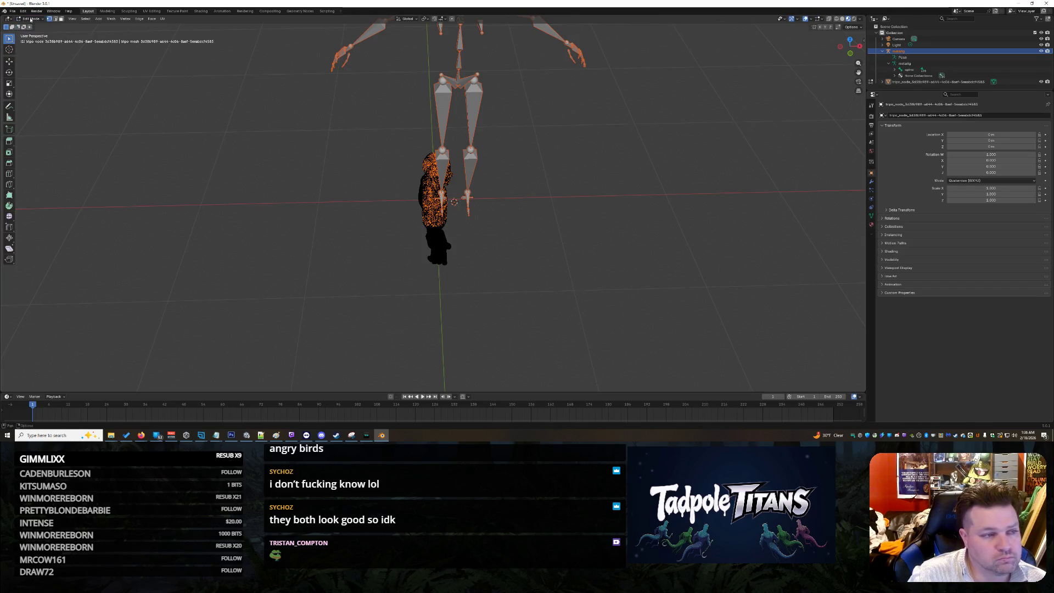
drag(530, 235, 466, 100)
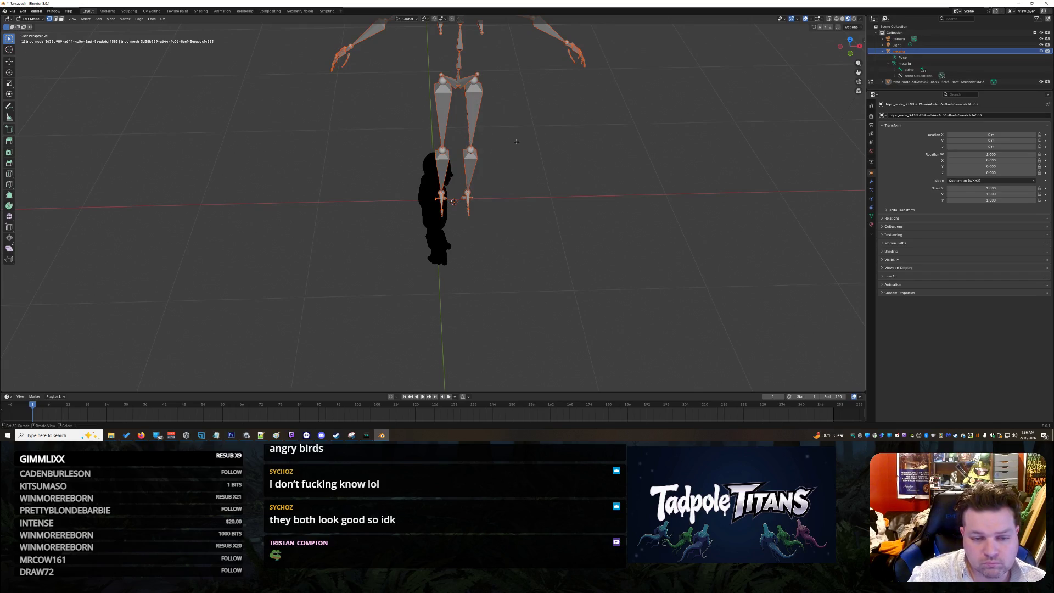
- Frame the full rig, select the spine bone, switch modes, and box-select the lower legs
mouse_move(477, 109)
middle_down()
mouse_move(585, 117)
mouse_move(606, 92)
mouse_move(540, 272)
middle_up()
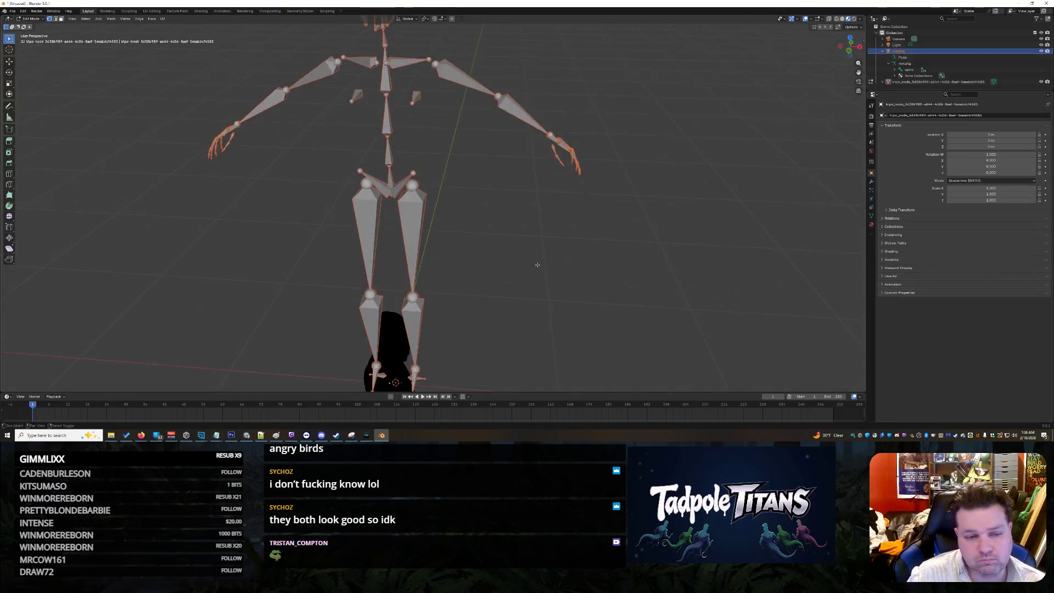
scroll(539, 271, up, 2)
click(917, 70)
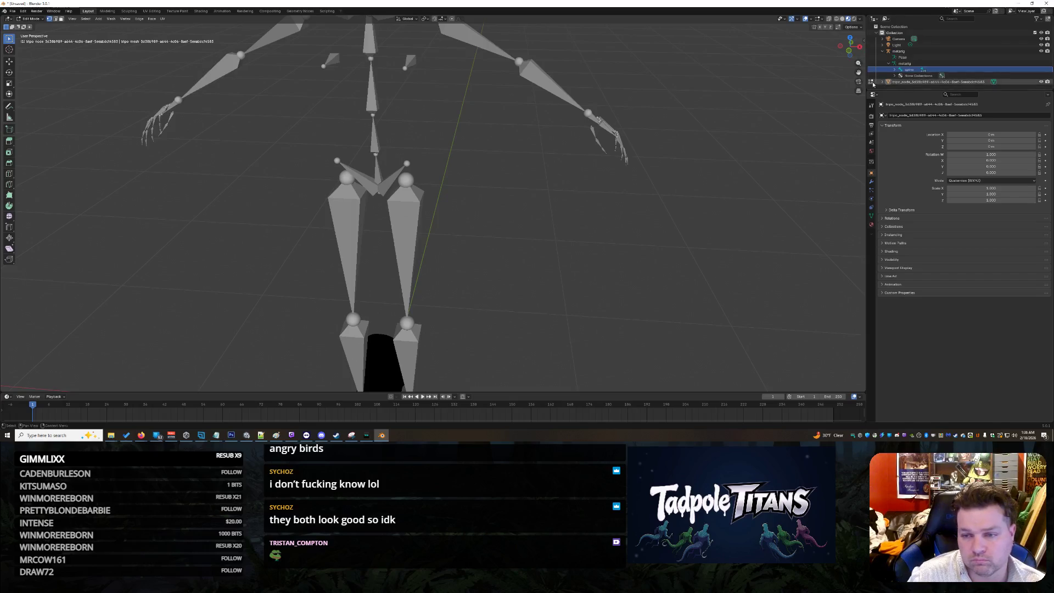
key(Tab)
click(32, 19)
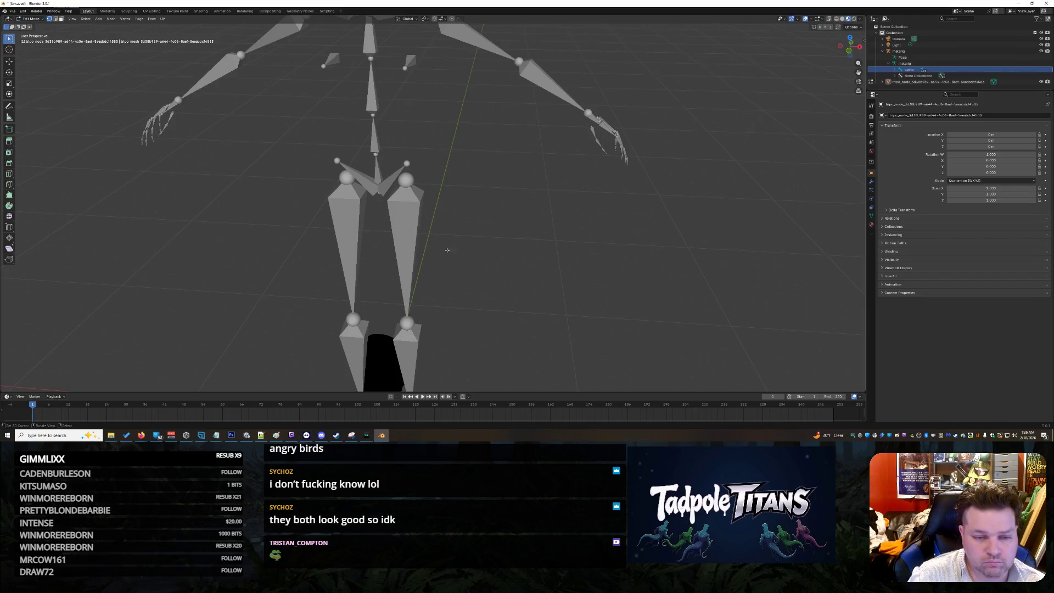
scroll(447, 250, down, 3)
drag(451, 369, 403, 218)
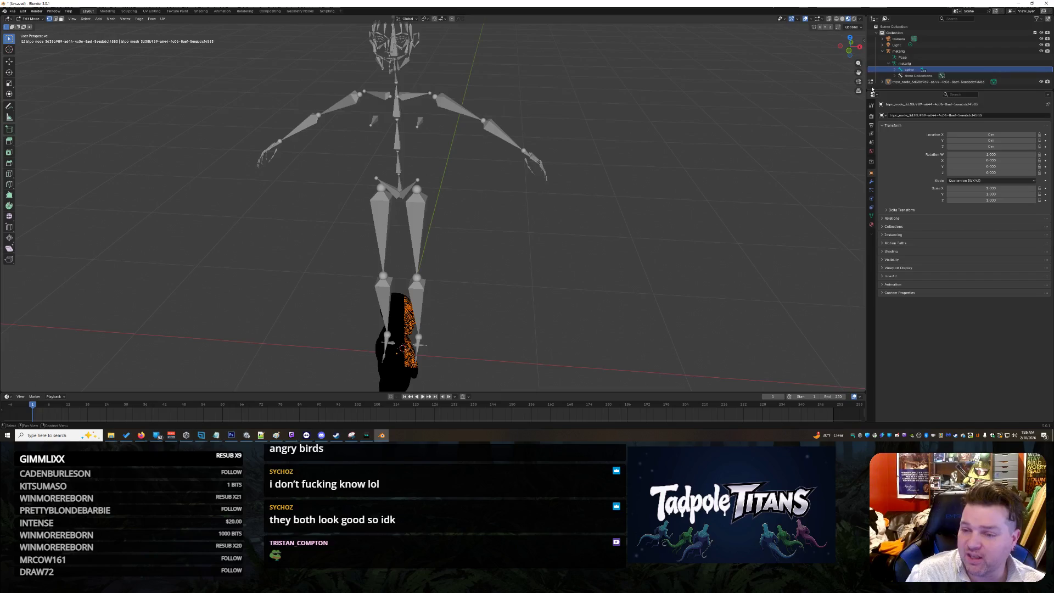
- Select the metarig armature and put it into Edit Mode
key(Tab)
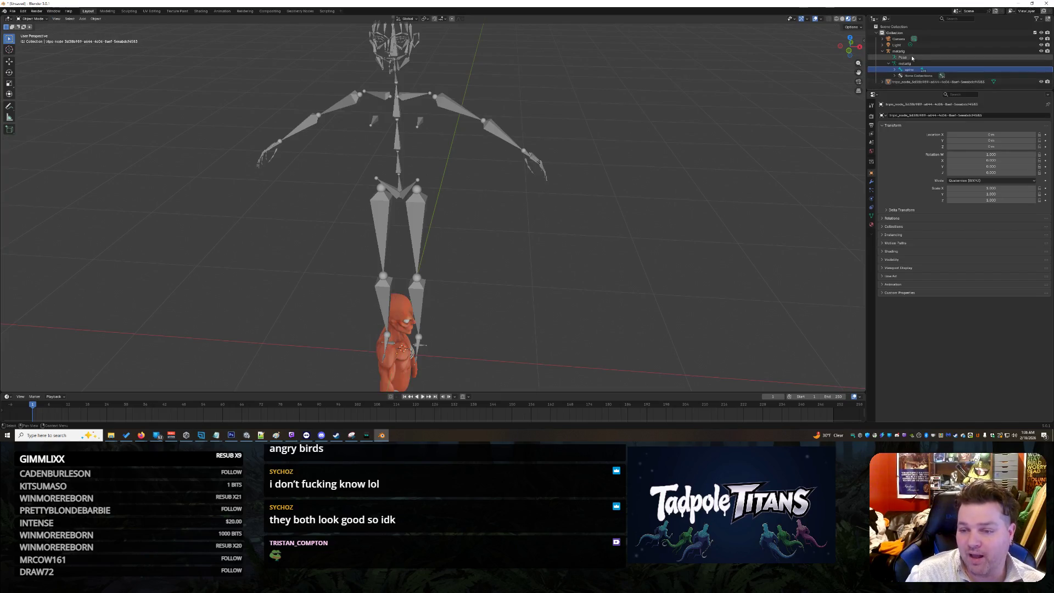
click(906, 63)
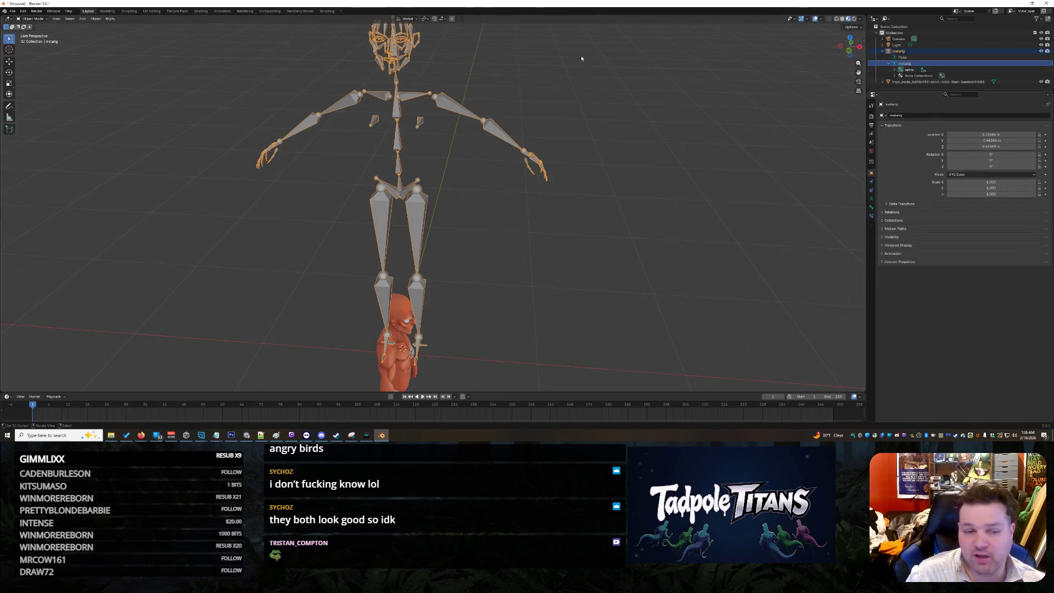
click(47, 22)
click(36, 32)
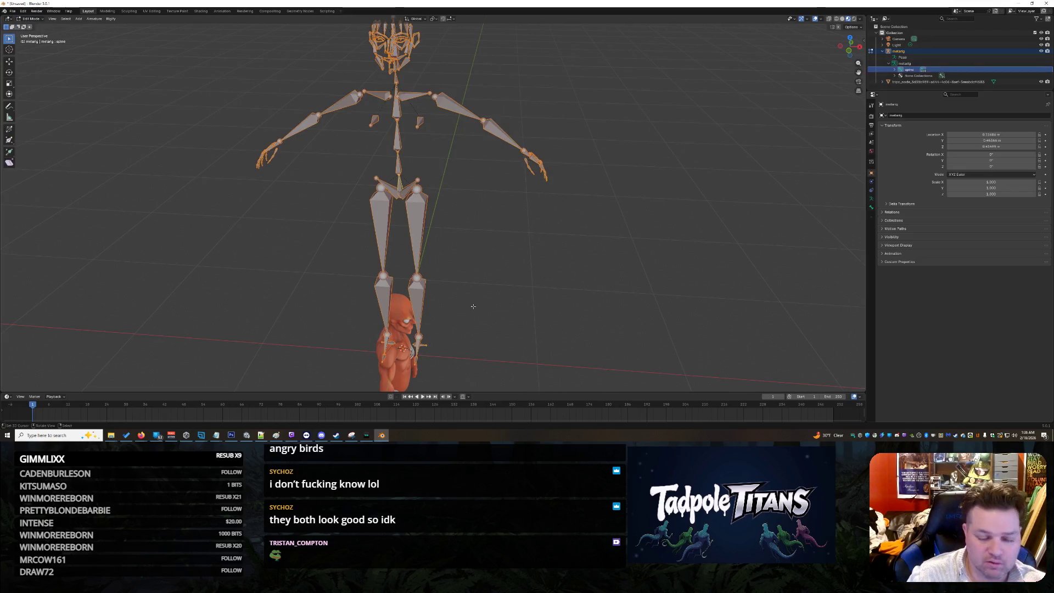
- Select both thigh and shin bones and delete the four leg bones
scroll(458, 280, up, 5)
scroll(491, 296, down, 5)
middle_drag(497, 299, 515, 306)
drag(515, 306, 400, 140)
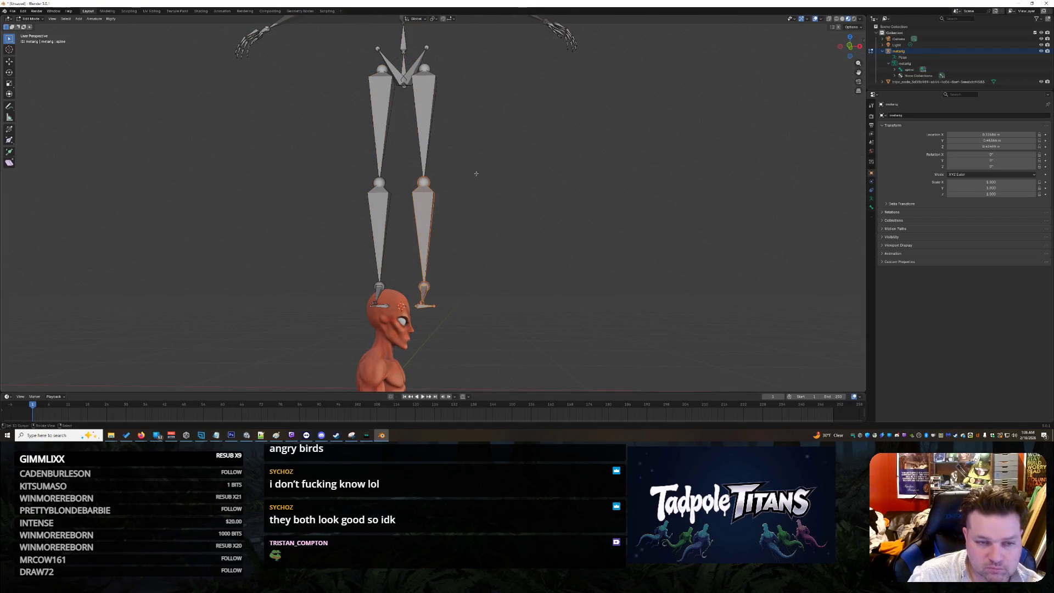
shift+click(428, 116)
shift+click(376, 103)
shift+click(379, 230)
key(x)
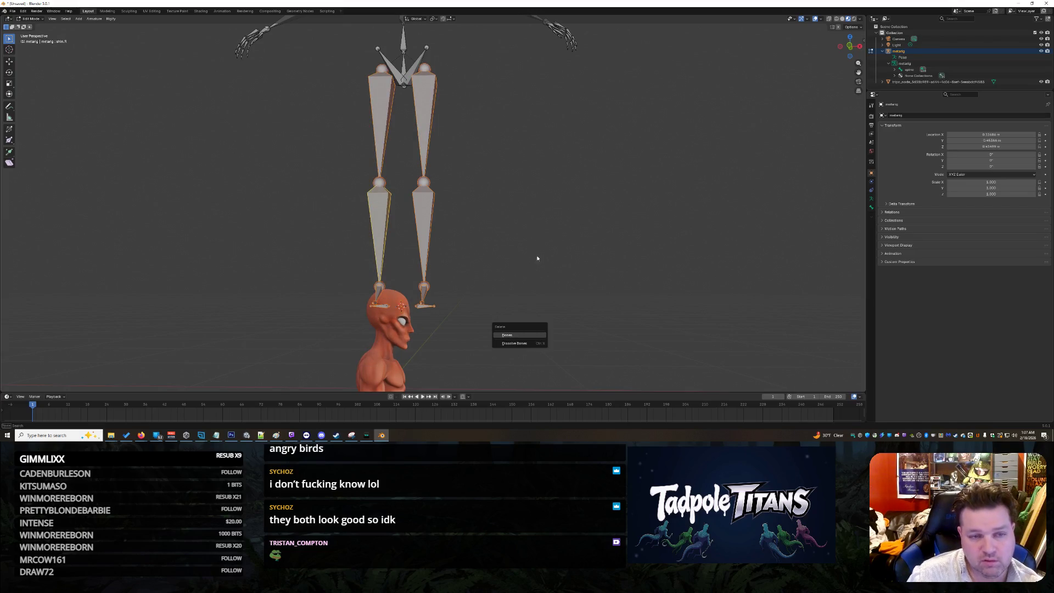
click(516, 335)
- Delete the two remaining hip bones and check the trimmed rig
middle_drag(463, 139, 464, 155)
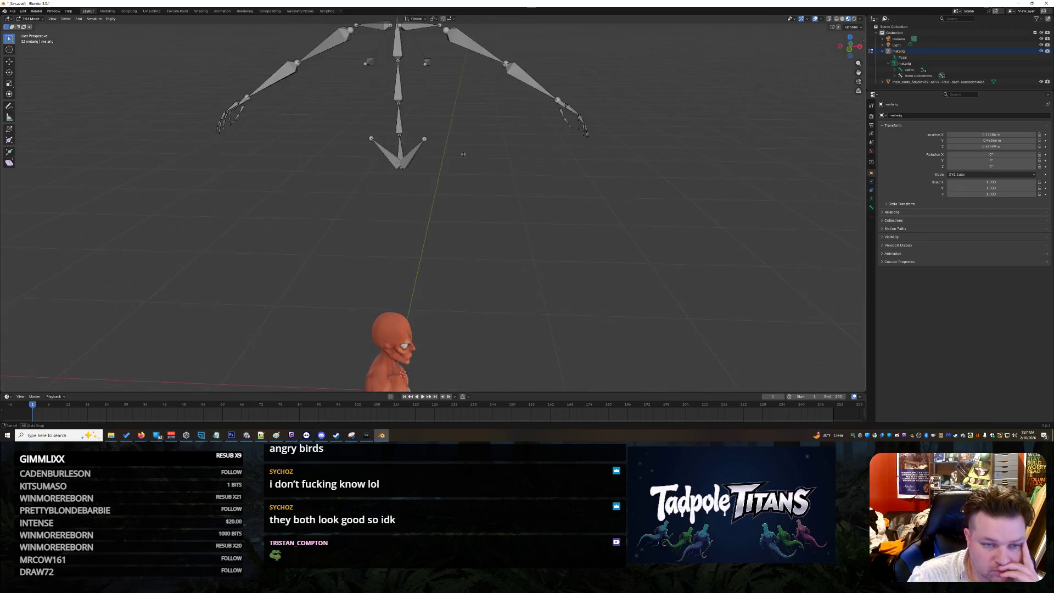
click(419, 149)
key(x)
click(400, 151)
click(388, 149)
key(x)
click(363, 144)
mouse_move(535, 165)
middle_down()
mouse_move(528, 176)
mouse_move(566, 170)
mouse_move(572, 179)
mouse_move(554, 257)
middle_up()
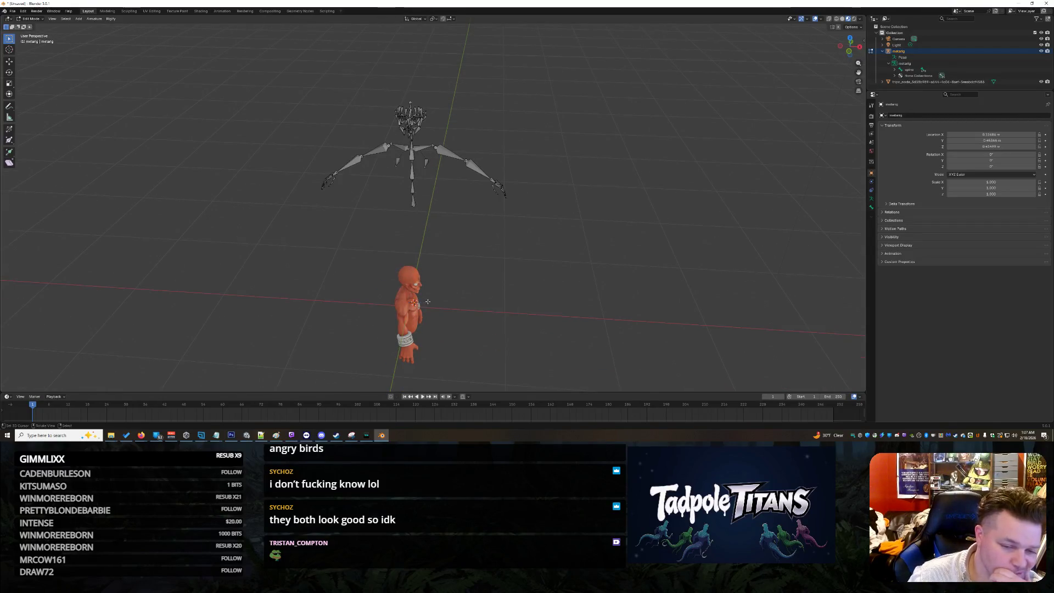
- Return to Object Mode, box-select the metarig and show its transform values
click(30, 19)
click(32, 25)
click(415, 321)
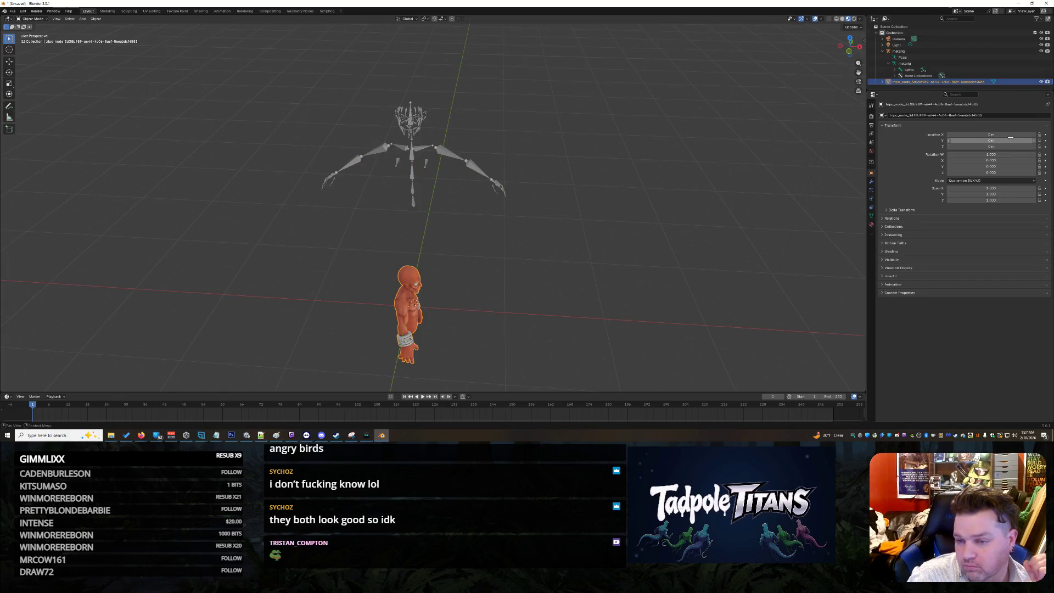
mouse_move(291, 88)
mouse_down()
mouse_move(491, 227)
mouse_move(538, 224)
mouse_up()
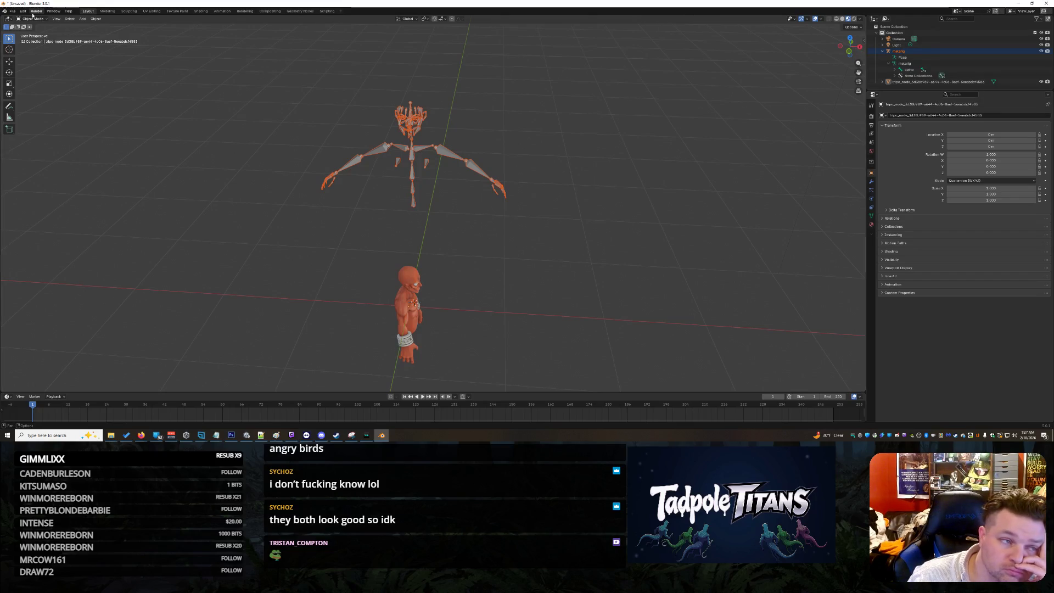
click(304, 79)
mouse_move(272, 68)
mouse_down()
mouse_move(465, 158)
mouse_move(550, 241)
mouse_up()
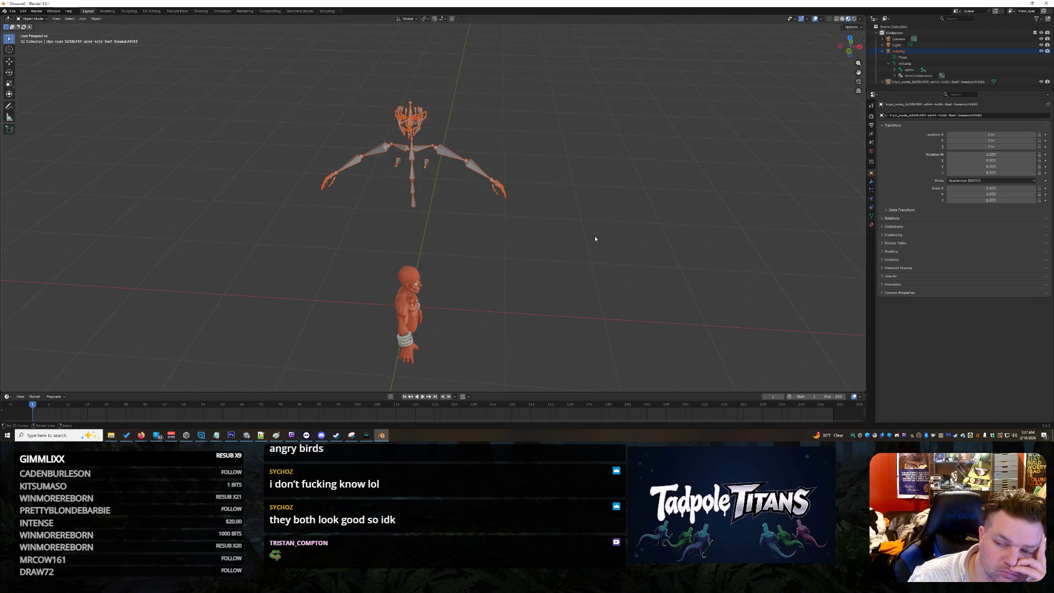
click(863, 42)
- Reframe the scene, box-select only the metarig, and switch to the Move tool
mouse_move(321, 264)
mouse_down()
mouse_move(418, 313)
mouse_move(500, 377)
mouse_up()
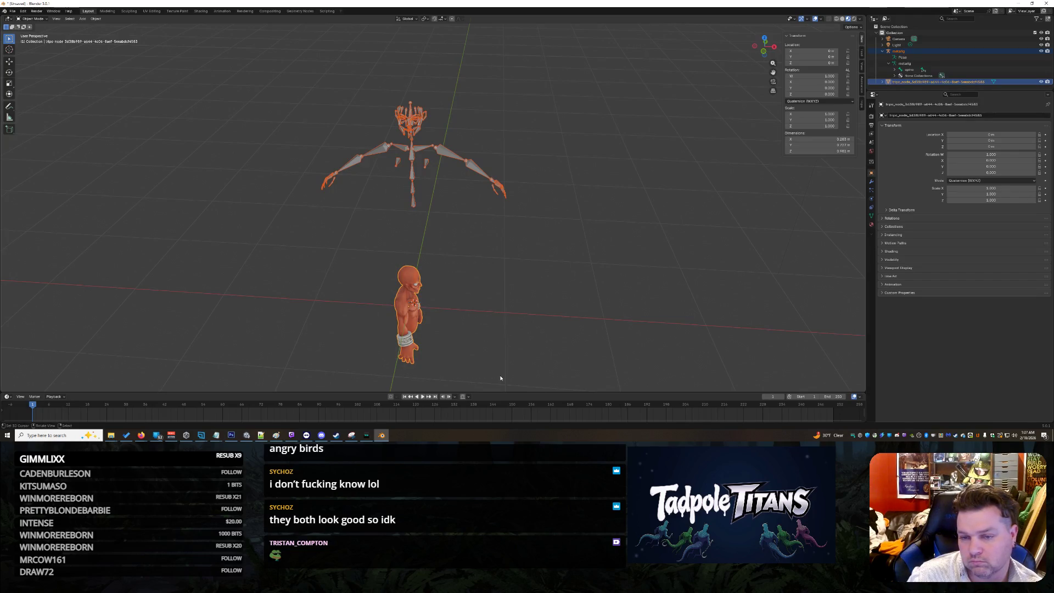
click(499, 333)
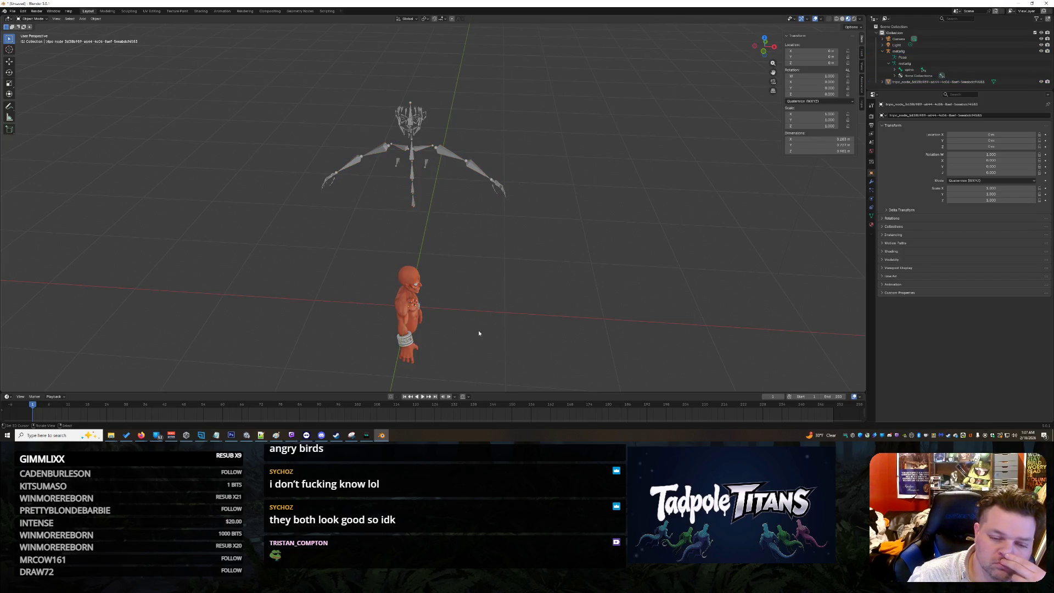
middle_drag(478, 335, 461, 313)
middle_drag(385, 220, 329, 137)
drag(287, 48, 585, 241)
click(9, 63)
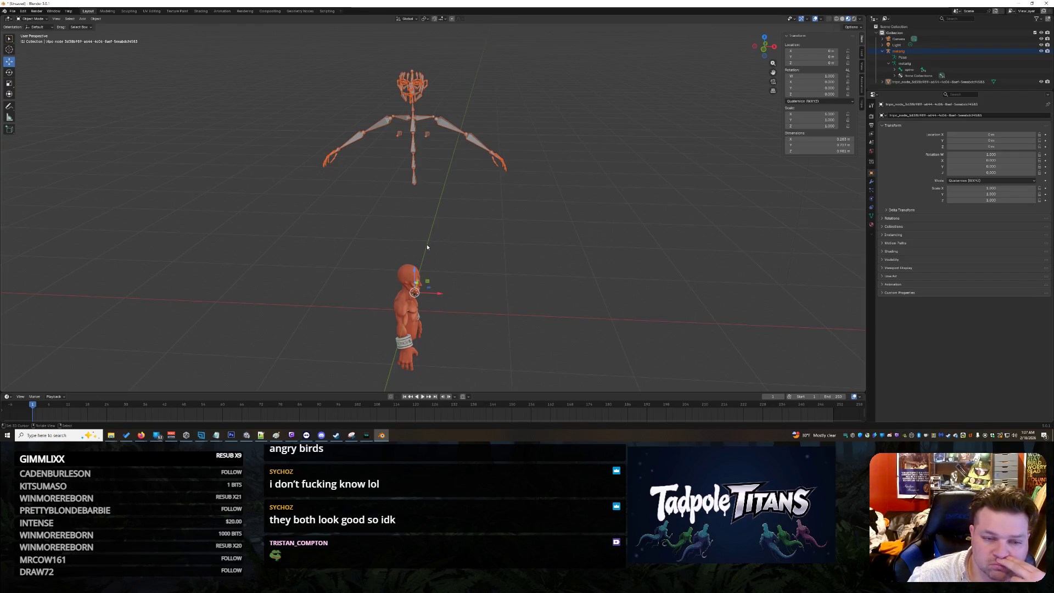
middle_drag(427, 247, 567, 292)
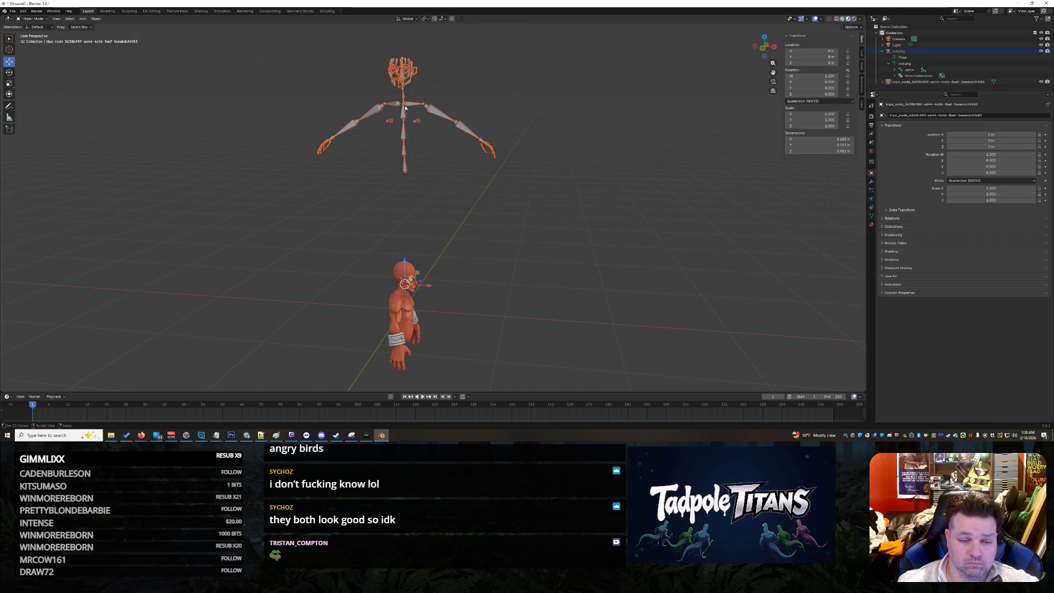
middle_drag(449, 155, 341, 186)
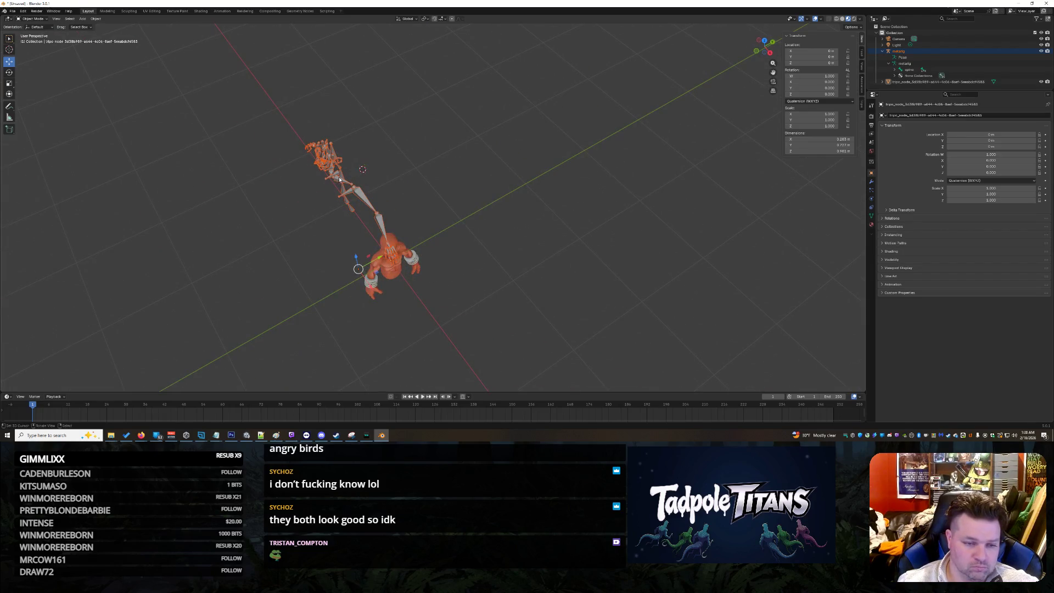
mouse_move(343, 233)
middle_down()
mouse_move(469, 141)
mouse_move(562, 200)
middle_up()
mouse_move(537, 204)
middle_down()
mouse_move(494, 214)
mouse_move(549, 195)
middle_up()
key(alt+Tab)
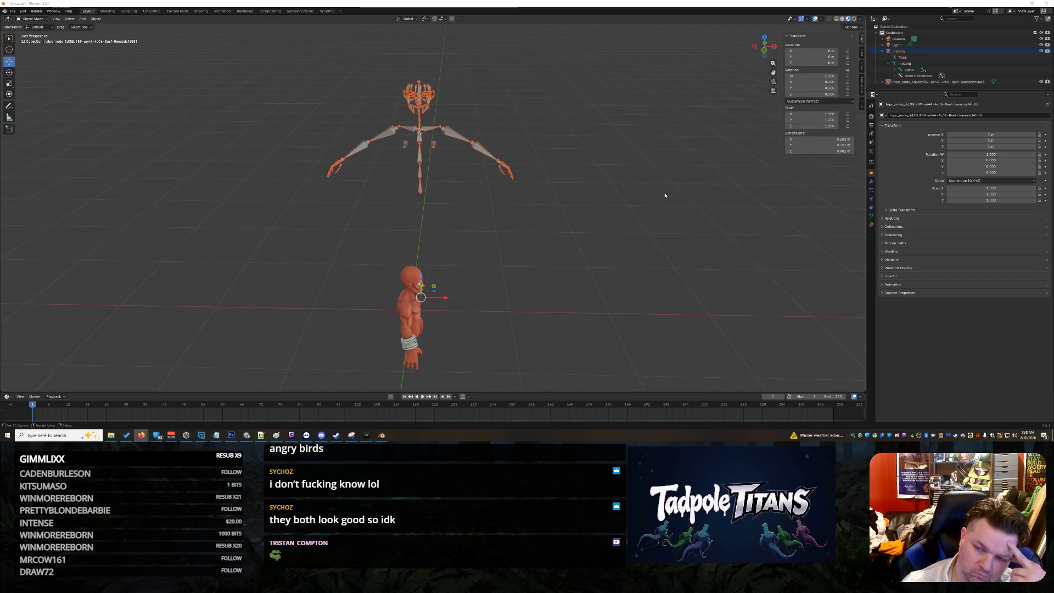
scroll(667, 193, down, 8)
scroll(671, 200, up, 8)
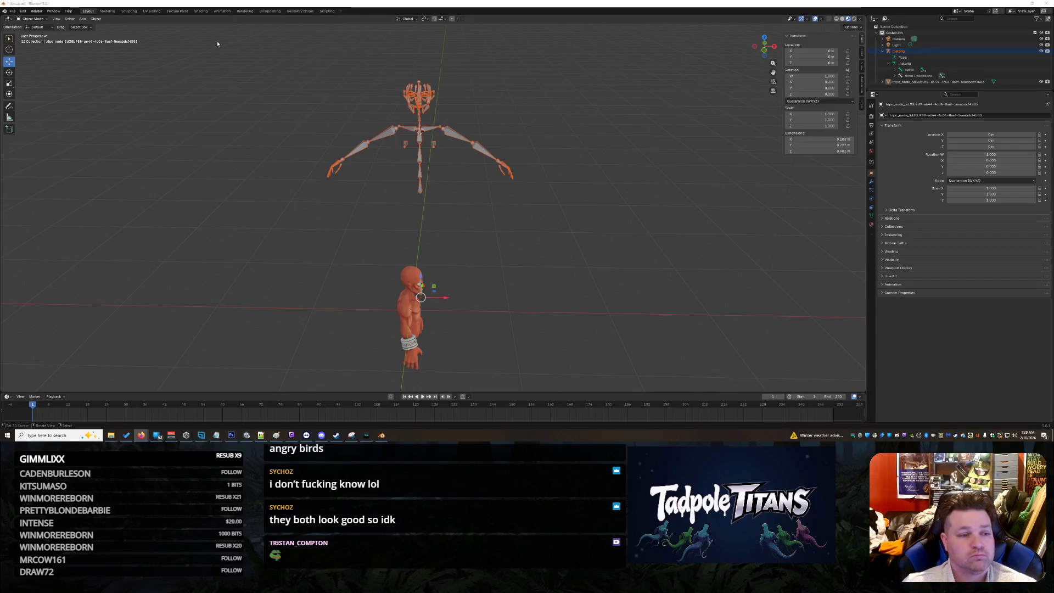
- Set the metarig's origin to geometry and drag it down on Z into the genie's body
click(96, 19)
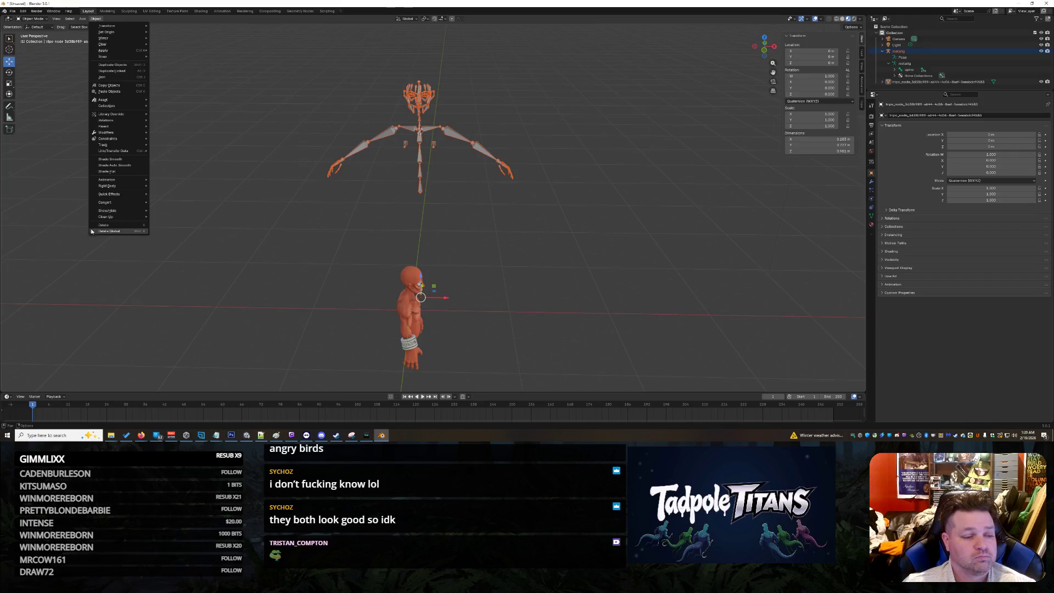
mouse_move(110, 31)
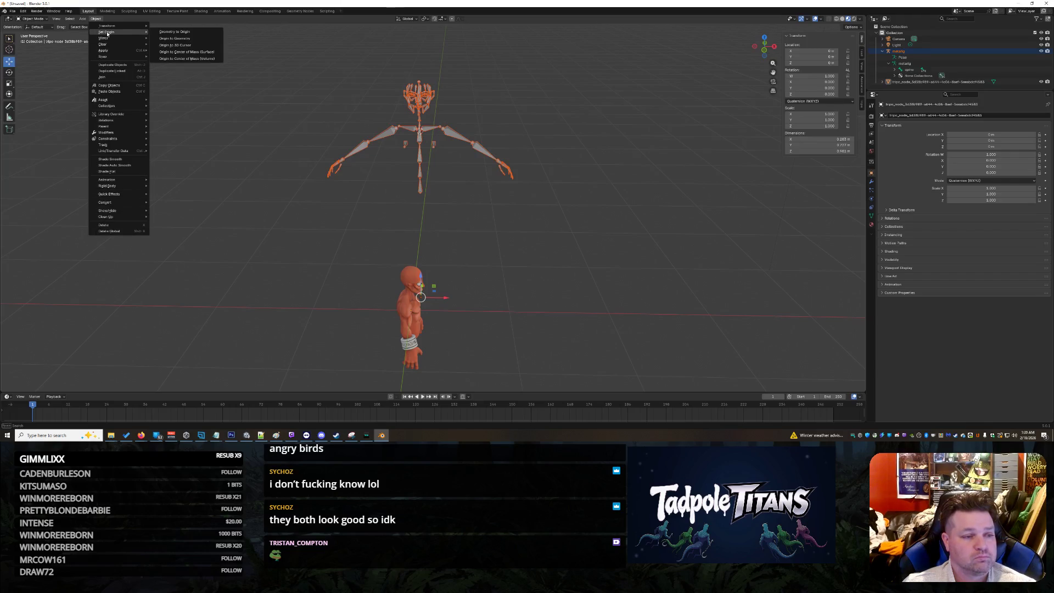
click(199, 46)
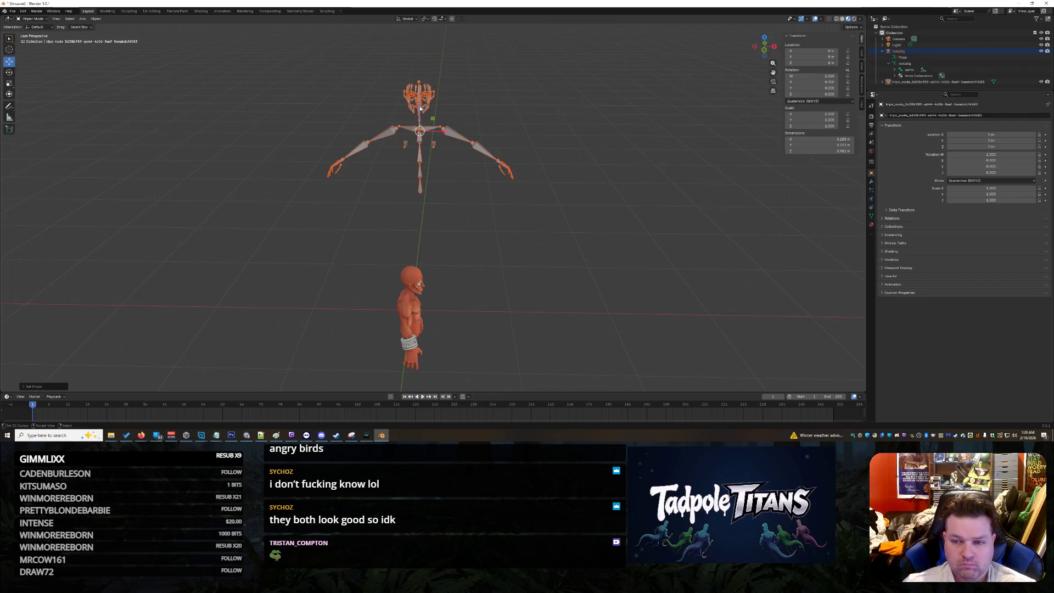
drag(420, 108, 420, 292)
scroll(553, 301, up, 3)
mouse_move(553, 297)
middle_down()
mouse_move(546, 290)
mouse_move(560, 308)
mouse_move(565, 221)
mouse_move(442, 208)
mouse_move(643, 281)
mouse_move(660, 330)
mouse_move(435, 287)
mouse_move(527, 292)
mouse_move(621, 316)
mouse_move(498, 121)
mouse_move(555, 148)
mouse_move(652, 162)
middle_up()
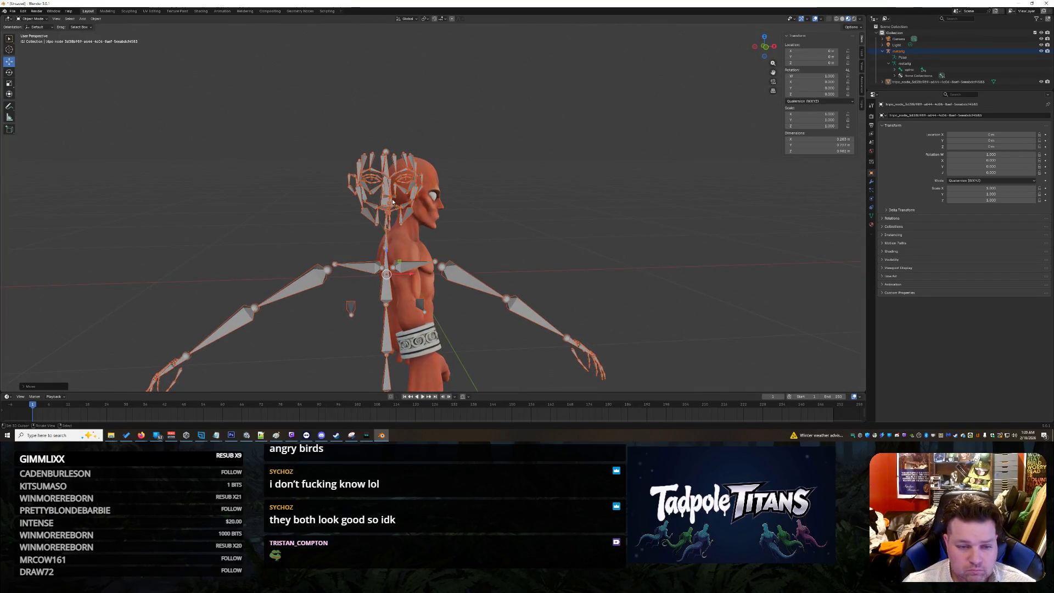
- Select the metarig and set its Location X, Y and Z to 0 m
click(372, 188)
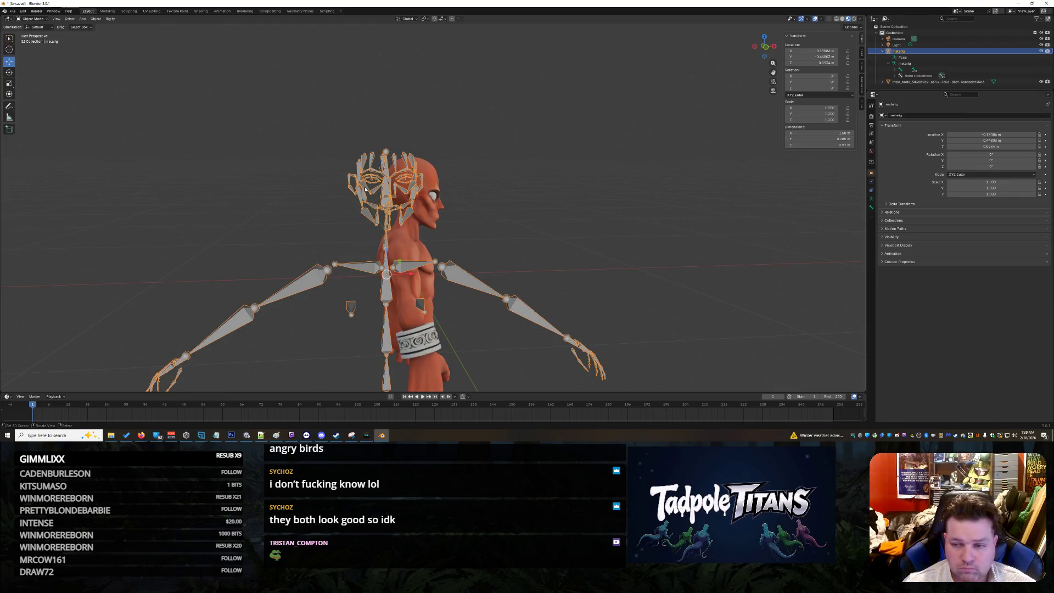
click(1031, 135)
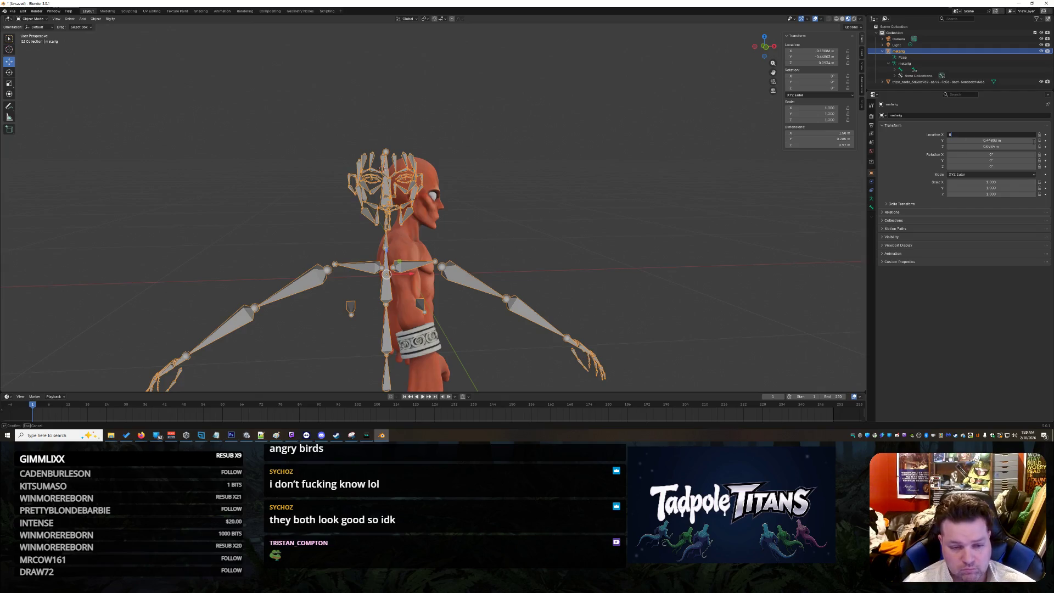
key(Return)
click(1033, 142)
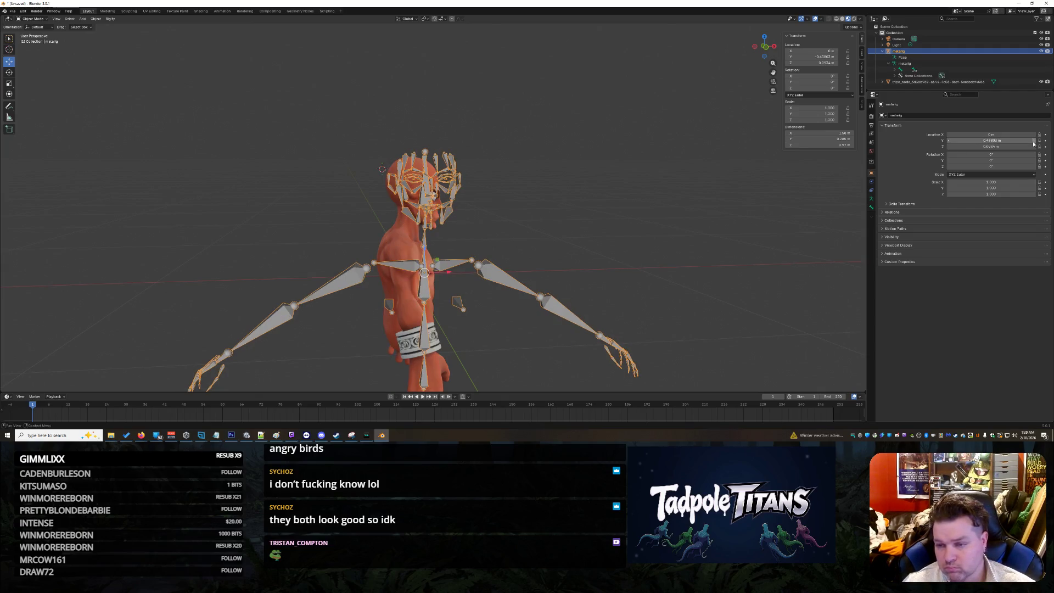
click(1033, 141)
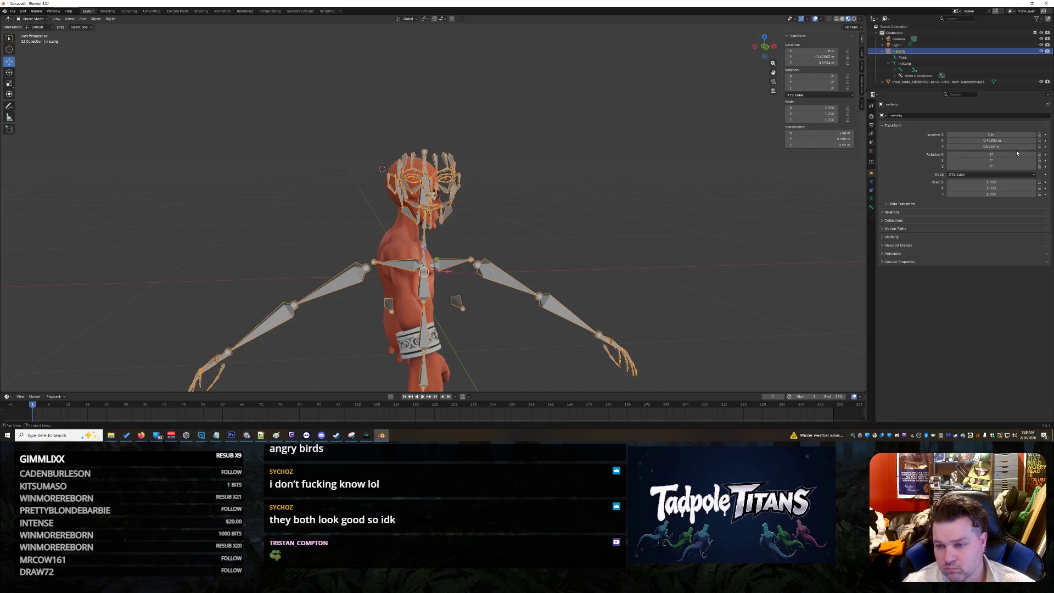
key(BackSpace)
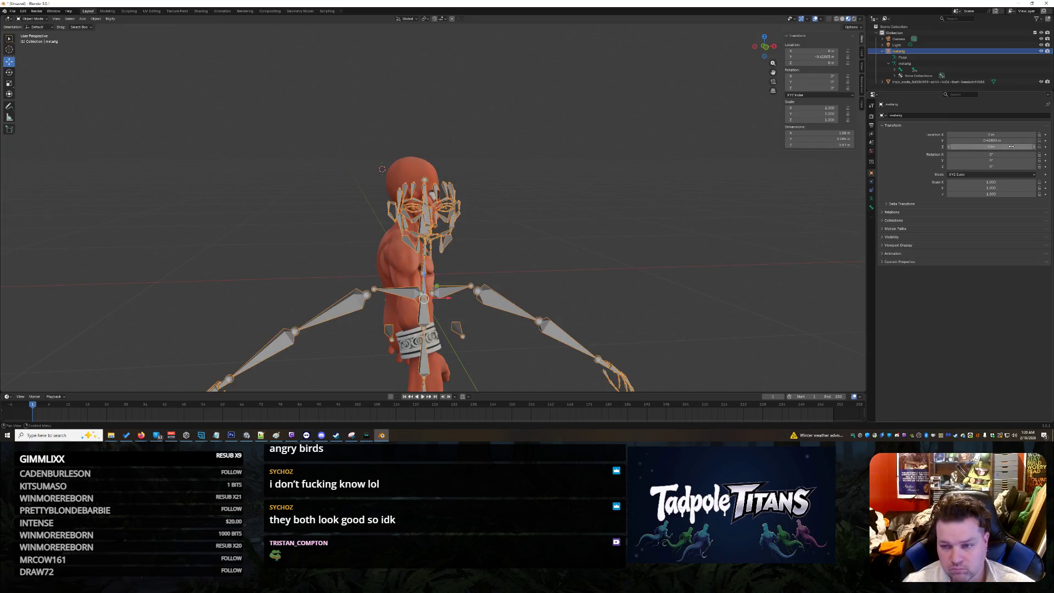
key(BackSpace)
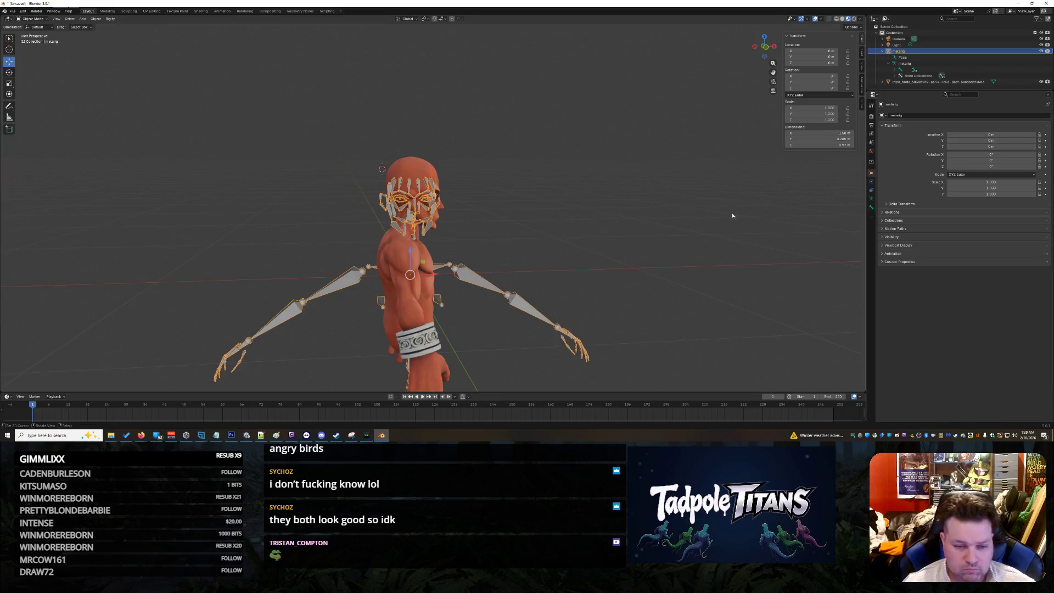
click(535, 220)
mouse_move(535, 221)
middle_down()
mouse_move(558, 213)
mouse_move(529, 236)
middle_up()
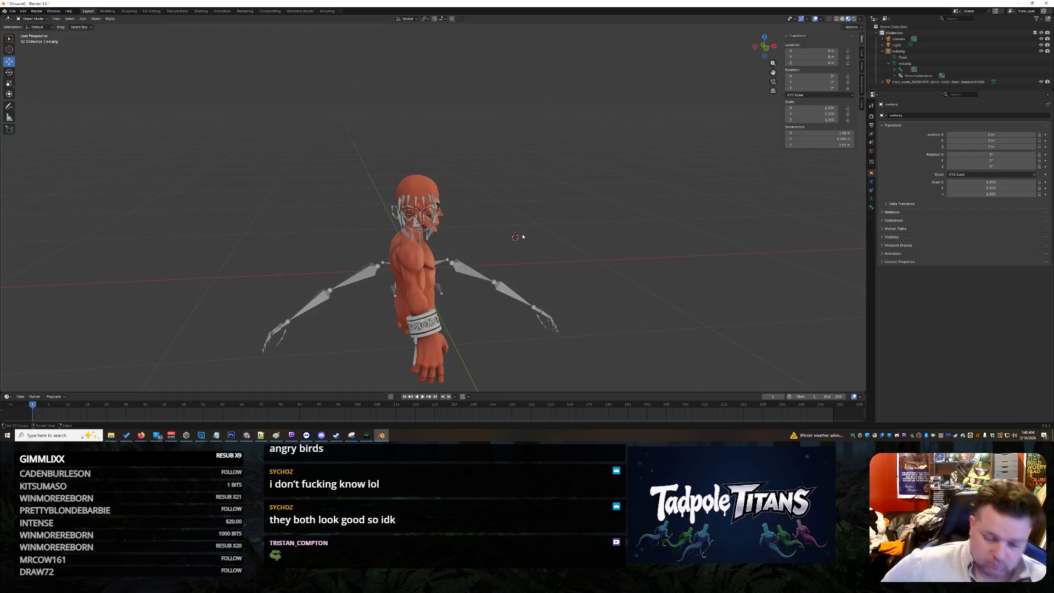
- Select the character mesh and rotate it about Z to face forward
mouse_move(494, 235)
middle_down()
mouse_move(604, 247)
mouse_move(593, 254)
middle_up()
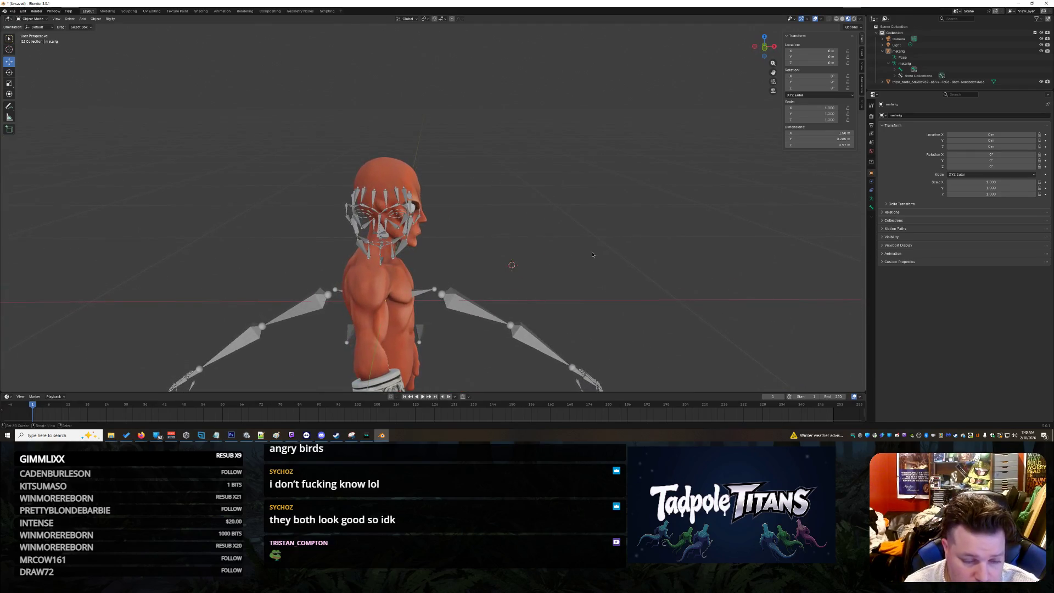
click(400, 325)
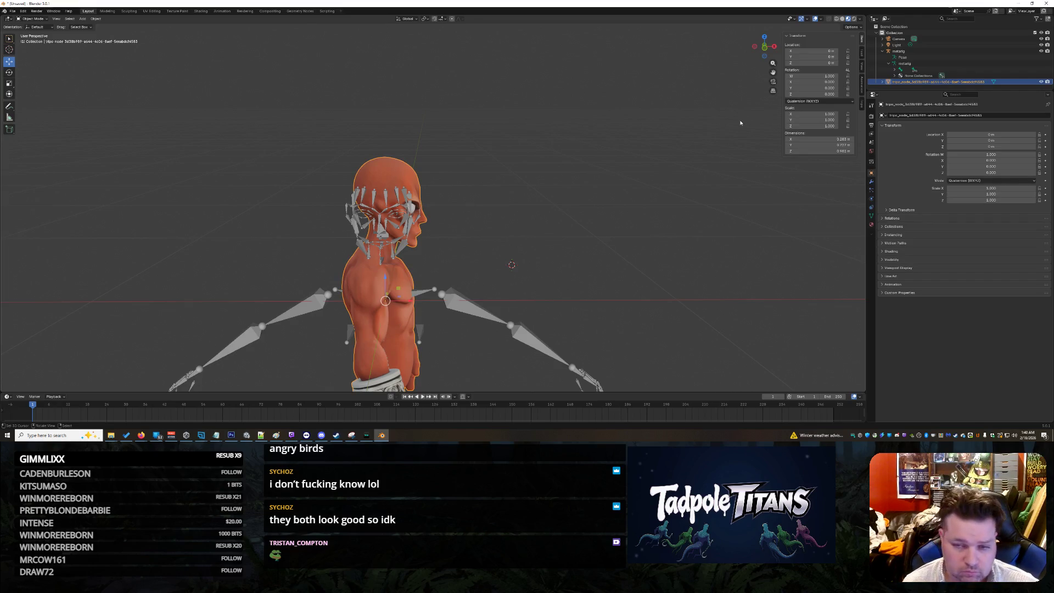
click(9, 75)
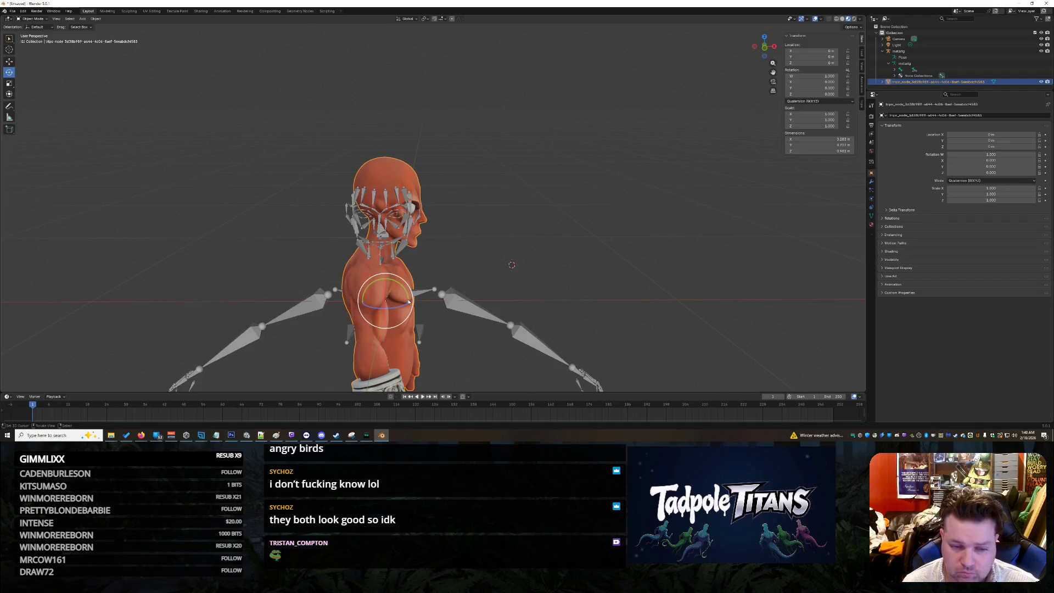
drag(404, 306, 383, 316)
mouse_move(538, 263)
middle_down()
mouse_move(553, 259)
mouse_move(544, 250)
middle_up()
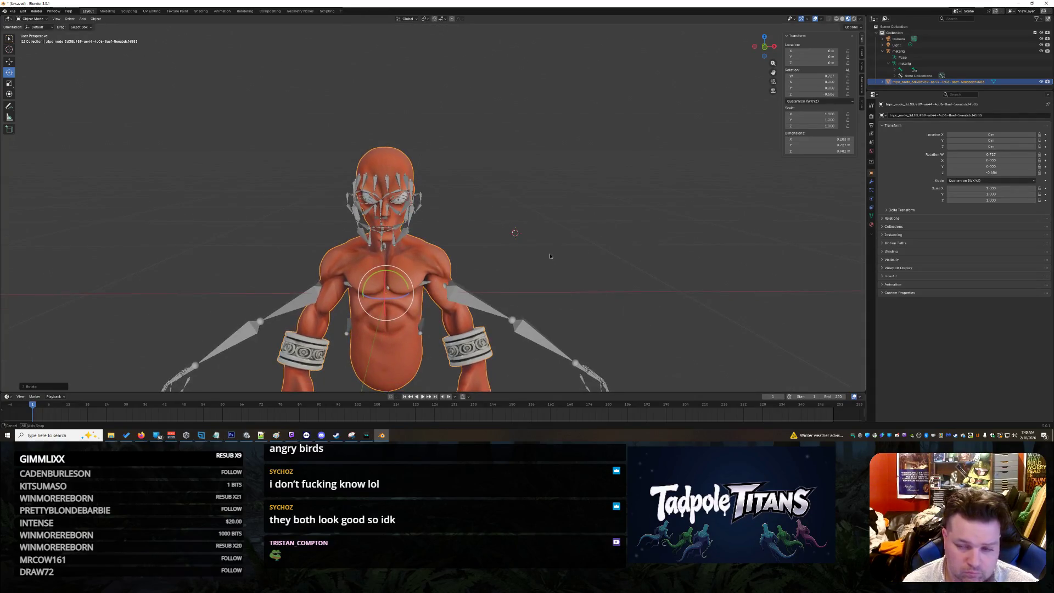
- Set the mesh's quaternion rotation to Z -0.700 and W 0.700
click(1006, 173)
key(BackSpace)
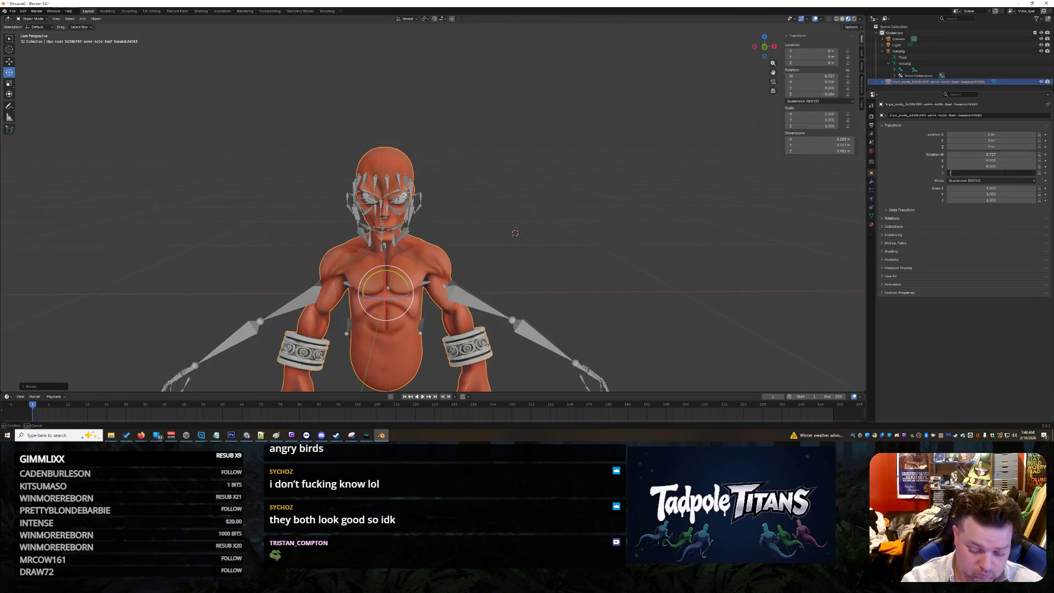
key(Return)
click(1008, 154)
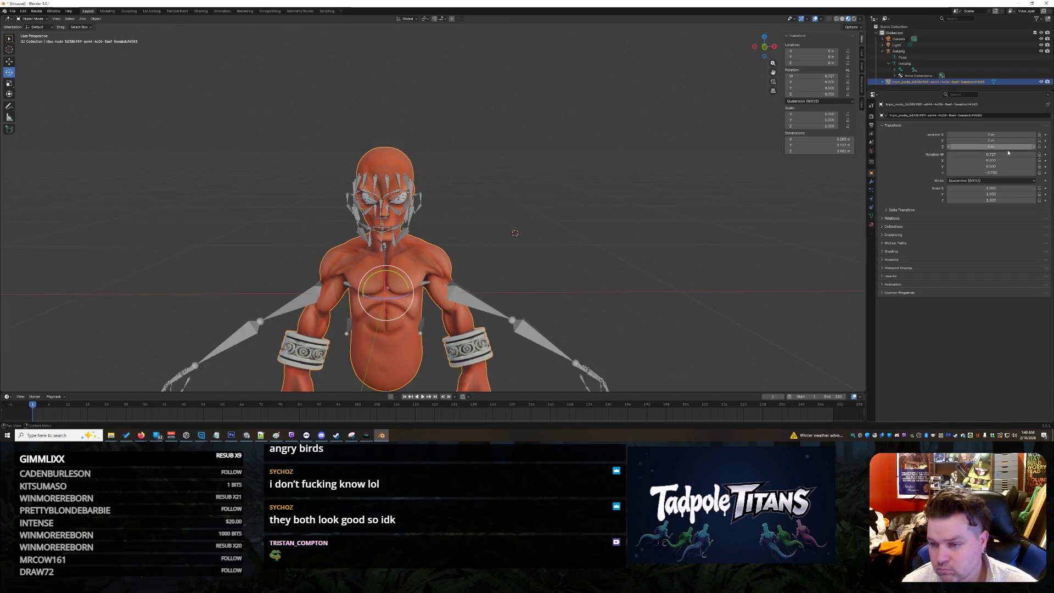
text(0.7)
key(Return)
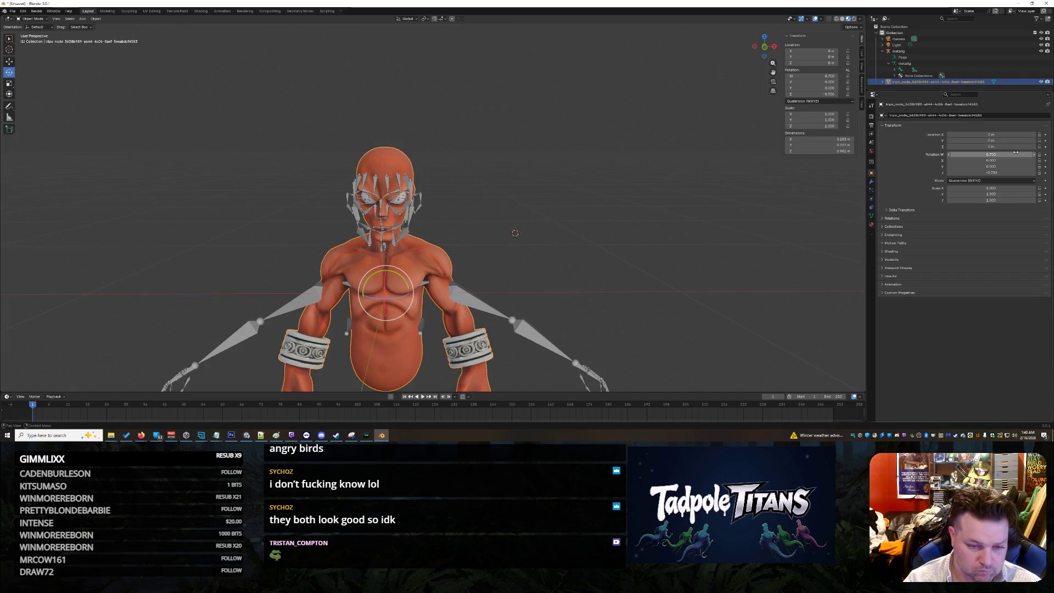
click(609, 209)
mouse_move(559, 232)
middle_down()
mouse_move(567, 226)
mouse_move(561, 236)
middle_up()
click(397, 270)
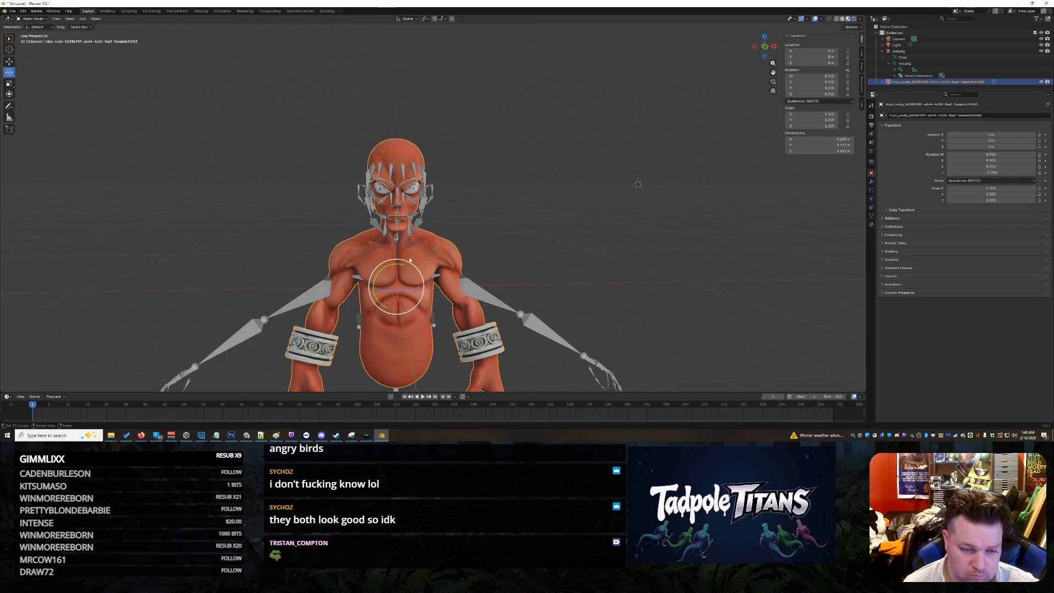
click(9, 64)
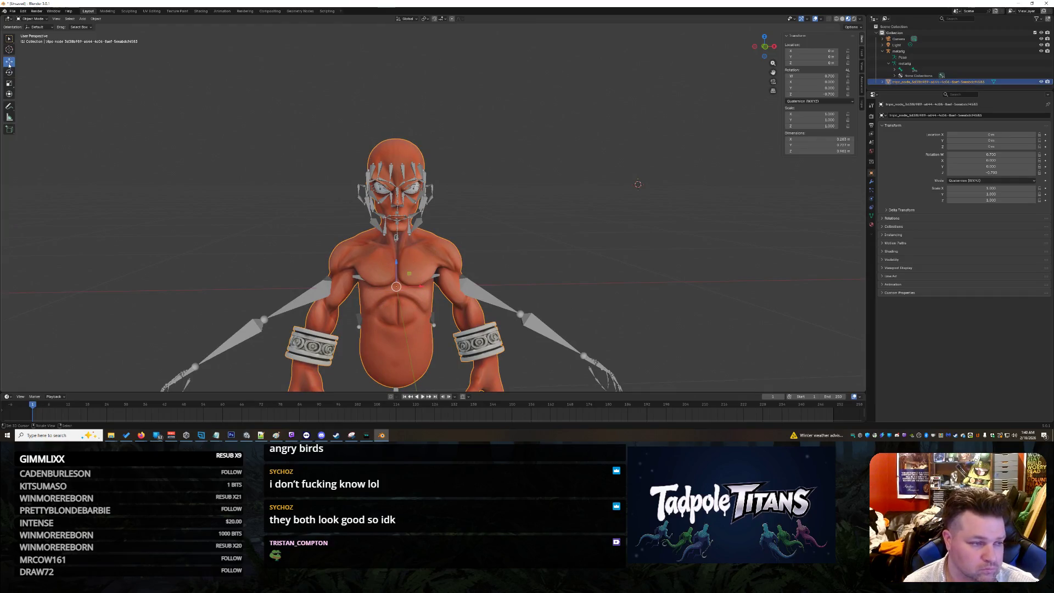
- Lower the character mesh slightly and scale it up to roughly 1.25
drag(397, 264, 394, 264)
middle_drag(395, 264, 91, 111)
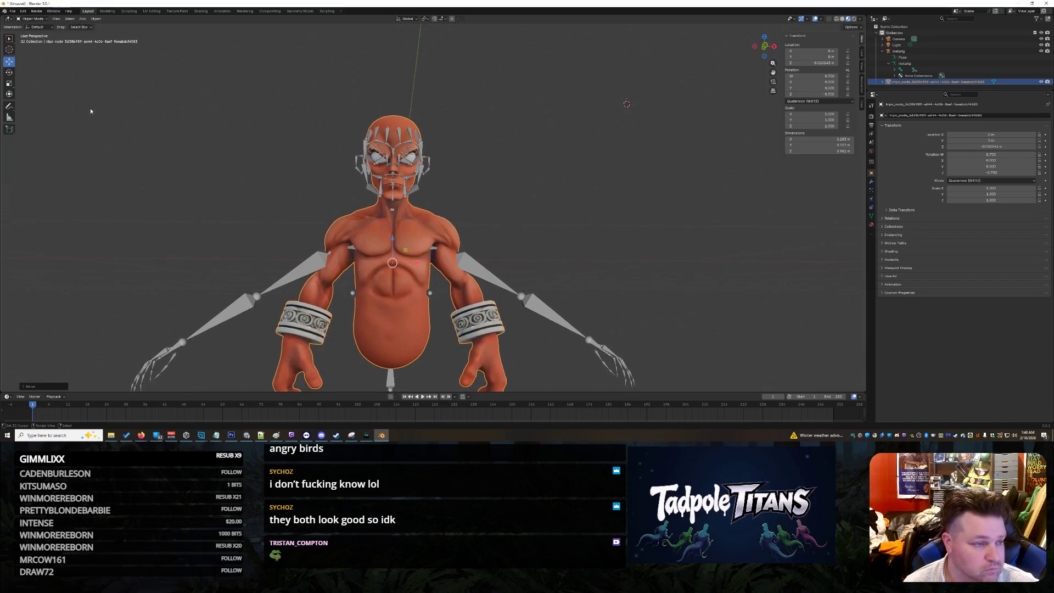
click(10, 85)
scroll(412, 236, down, 4)
drag(407, 241, 401, 255)
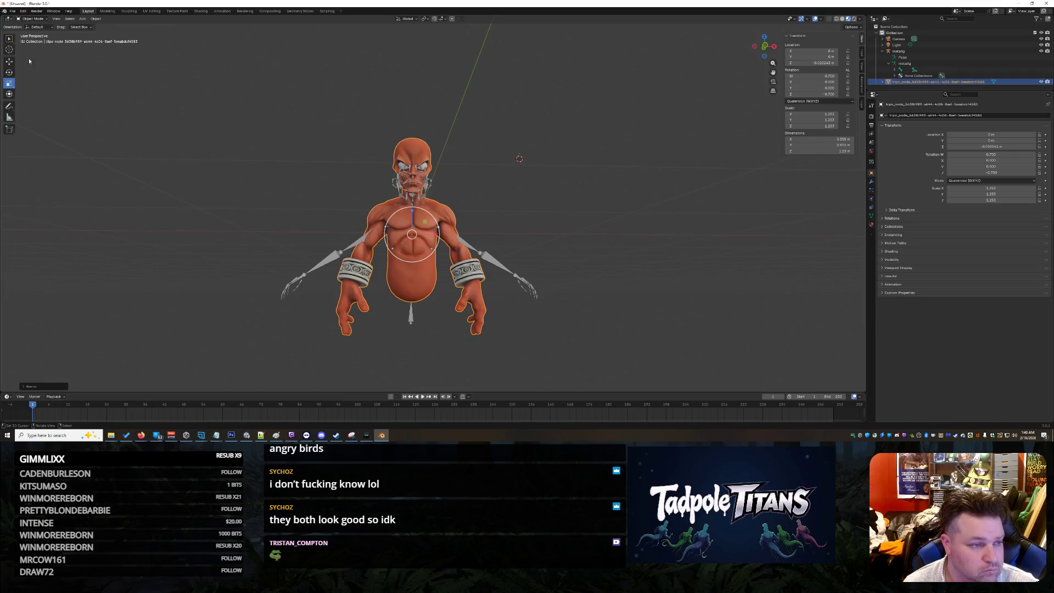
- Lower the scaled mesh further so its body fills the metarig's bones, then select the metarig
click(9, 62)
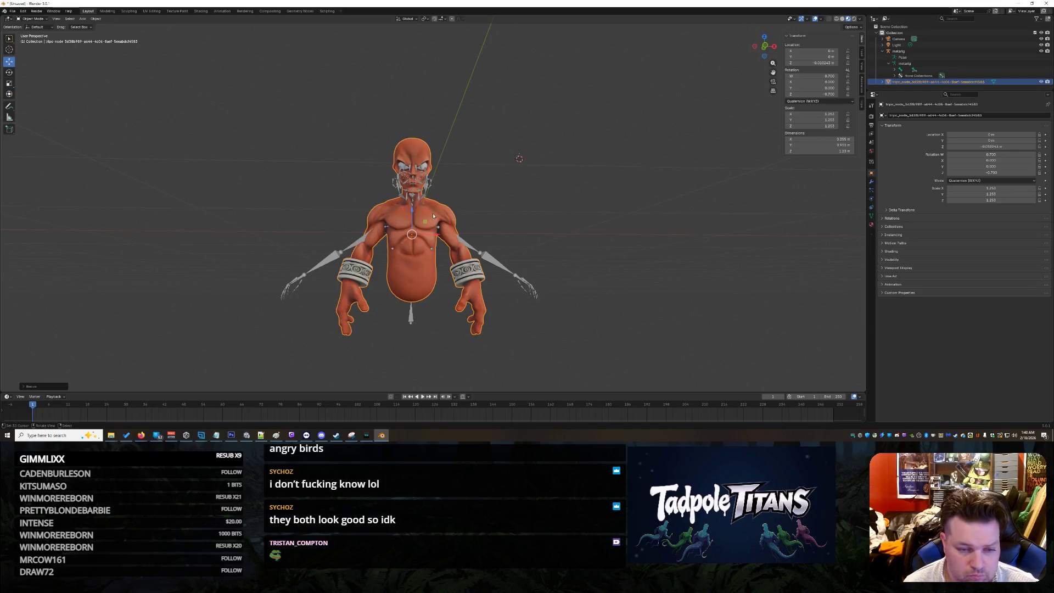
drag(413, 210, 416, 227)
click(699, 255)
mouse_move(631, 241)
middle_down()
mouse_move(541, 233)
mouse_move(550, 231)
middle_up()
scroll(550, 232, up, 5)
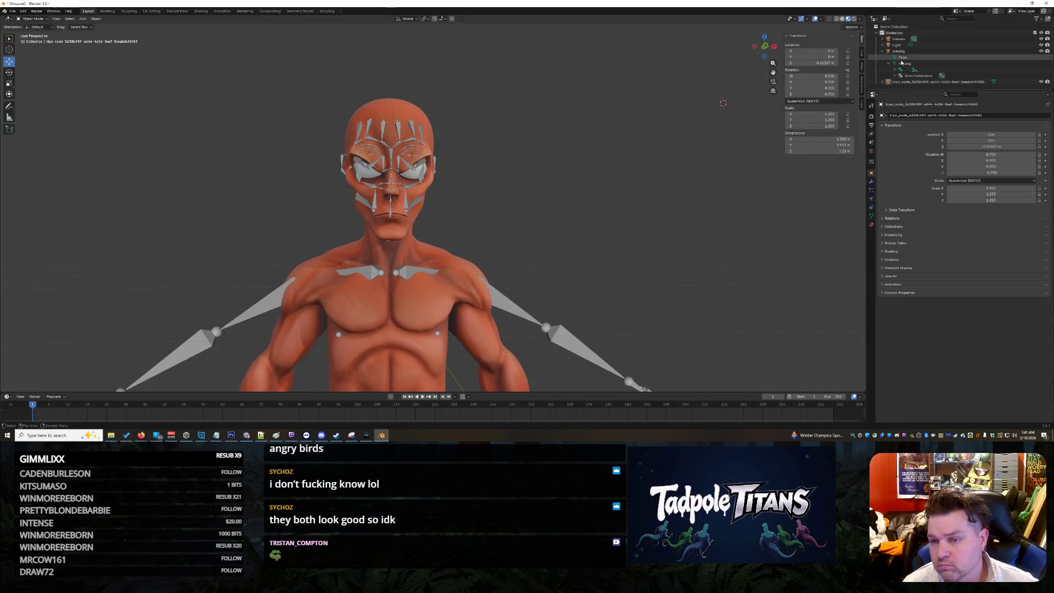
click(905, 64)
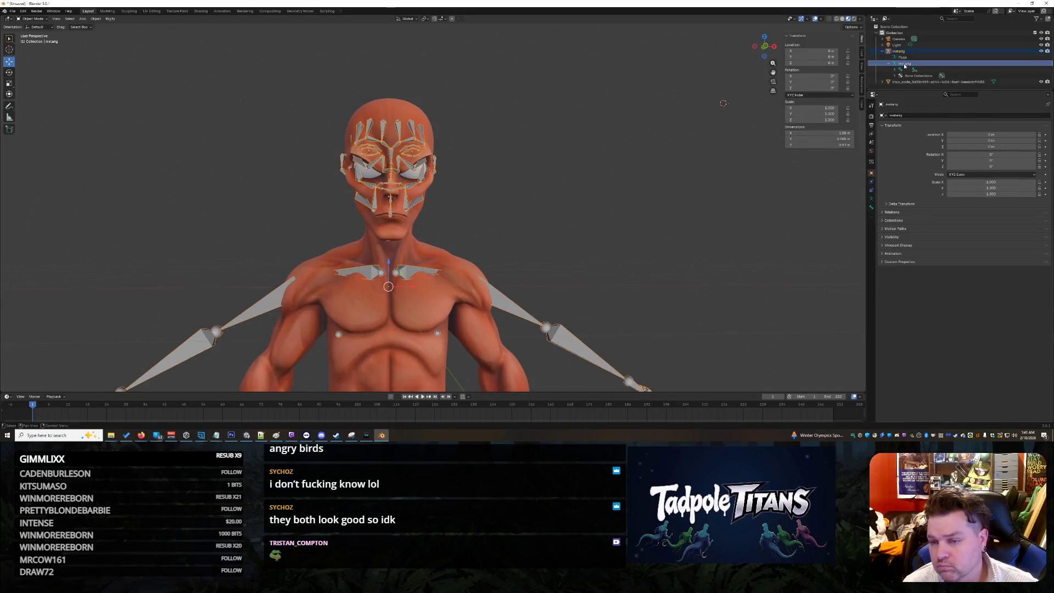
- Enable In Front in the metarig's Viewport Display so bones show through the body
click(884, 246)
click(949, 268)
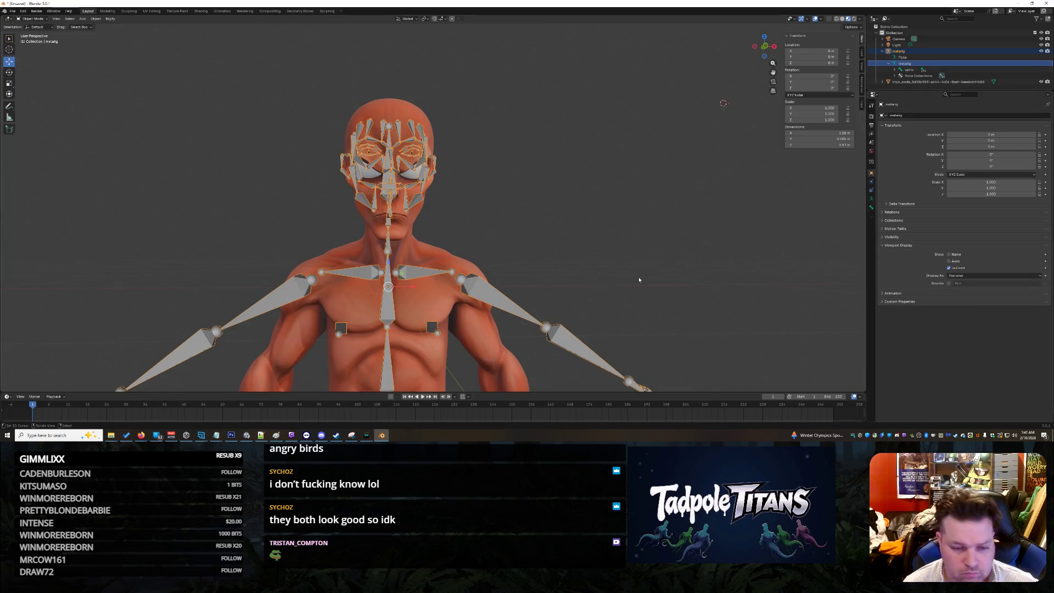
scroll(638, 277, down, 5)
scroll(619, 272, up, 4)
mouse_move(619, 272)
middle_down()
mouse_move(565, 265)
mouse_move(525, 282)
mouse_move(510, 270)
mouse_move(540, 273)
mouse_move(339, 231)
middle_up()
scroll(587, 258, down, 5)
scroll(525, 282, up, 6)
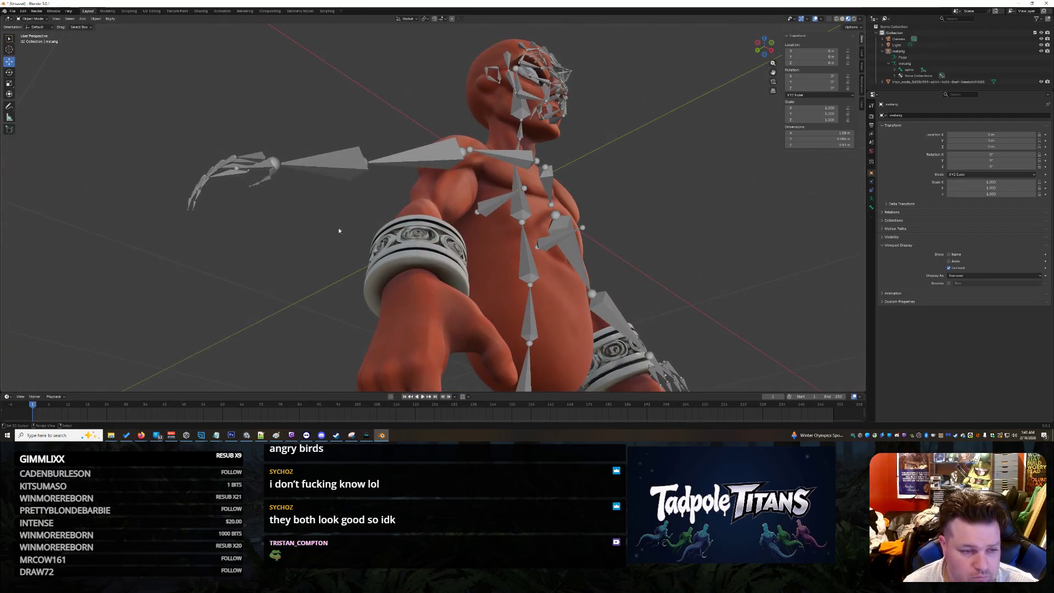
- Select the metarig armature and switch it to Edit Mode
click(281, 166)
click(289, 197)
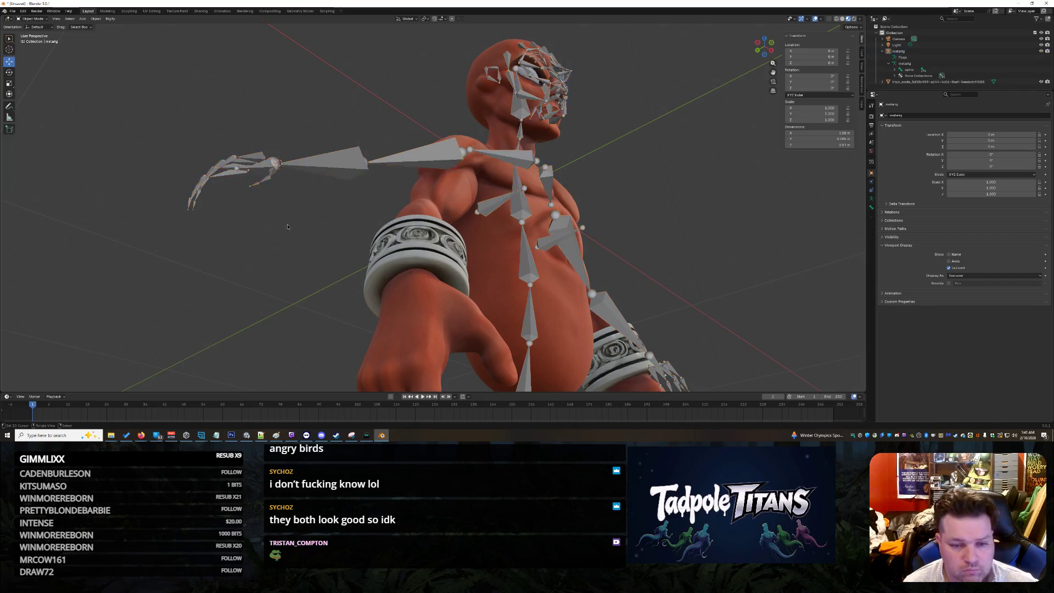
mouse_move(298, 228)
middle_down()
mouse_move(286, 248)
mouse_move(169, 289)
middle_up()
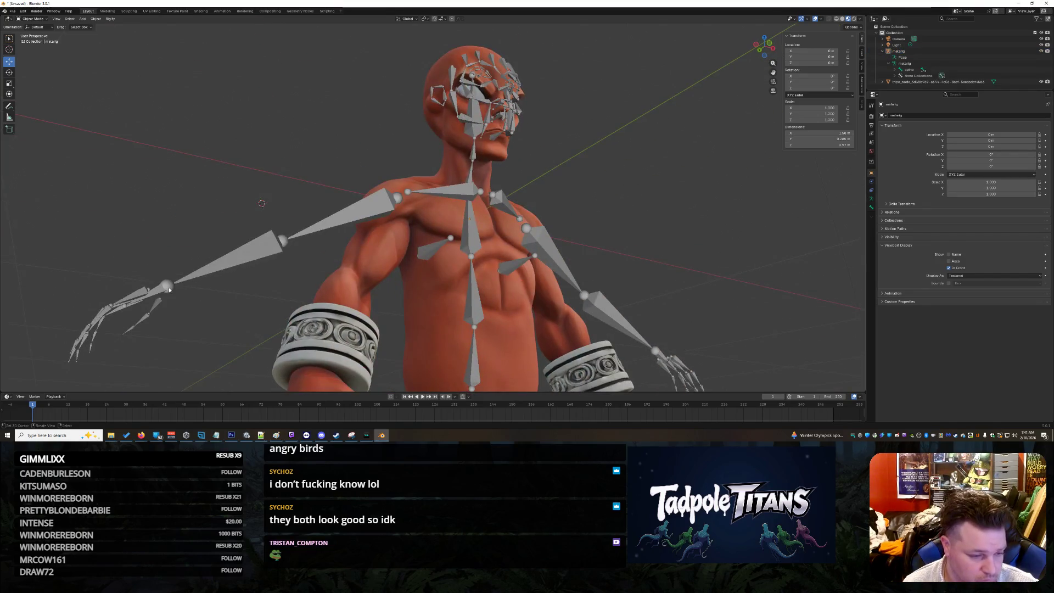
click(169, 289)
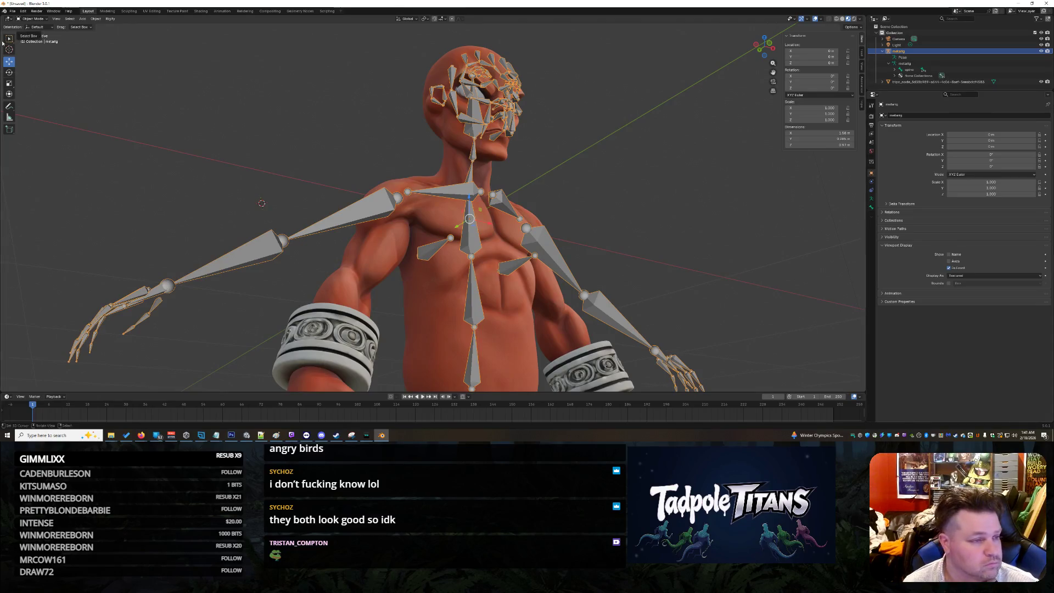
click(33, 19)
click(33, 32)
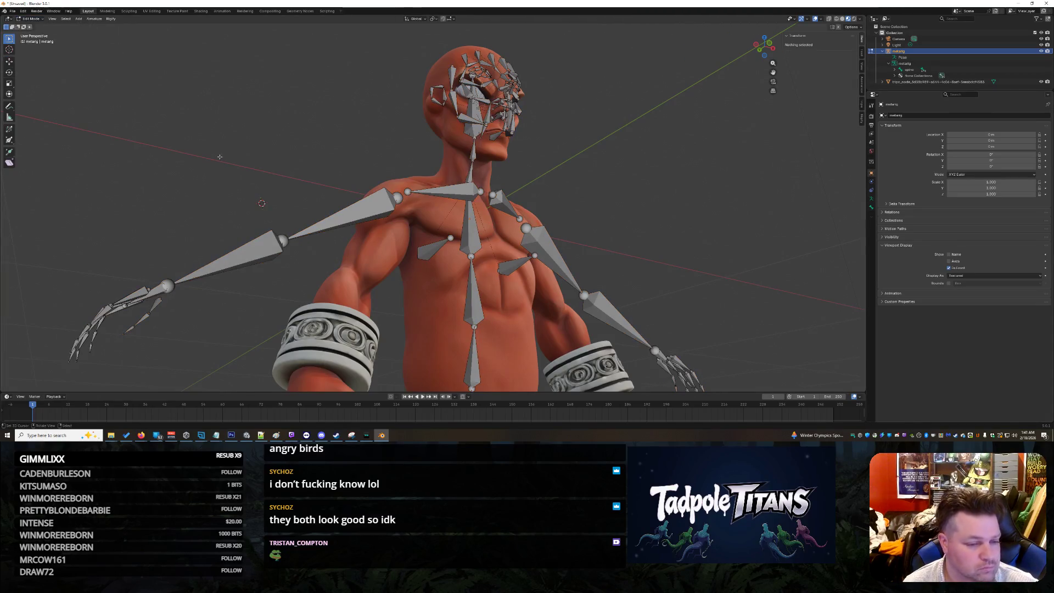
- Box-select the right hand bones and move them down into the alien's hand
click(174, 281)
scroll(216, 308, down, 4)
middle_drag(216, 308, 18, 83)
click(13, 63)
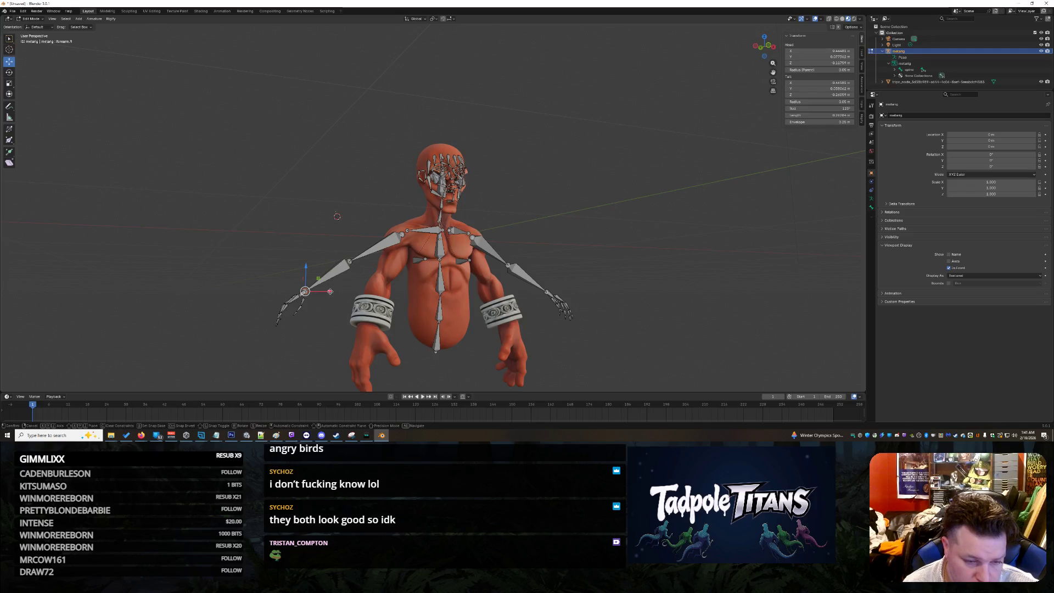
scroll(304, 357, up, 1)
middle_drag(304, 357, 299, 349)
mouse_move(282, 243)
mouse_down()
mouse_move(321, 299)
mouse_move(357, 313)
mouse_move(379, 303)
mouse_up()
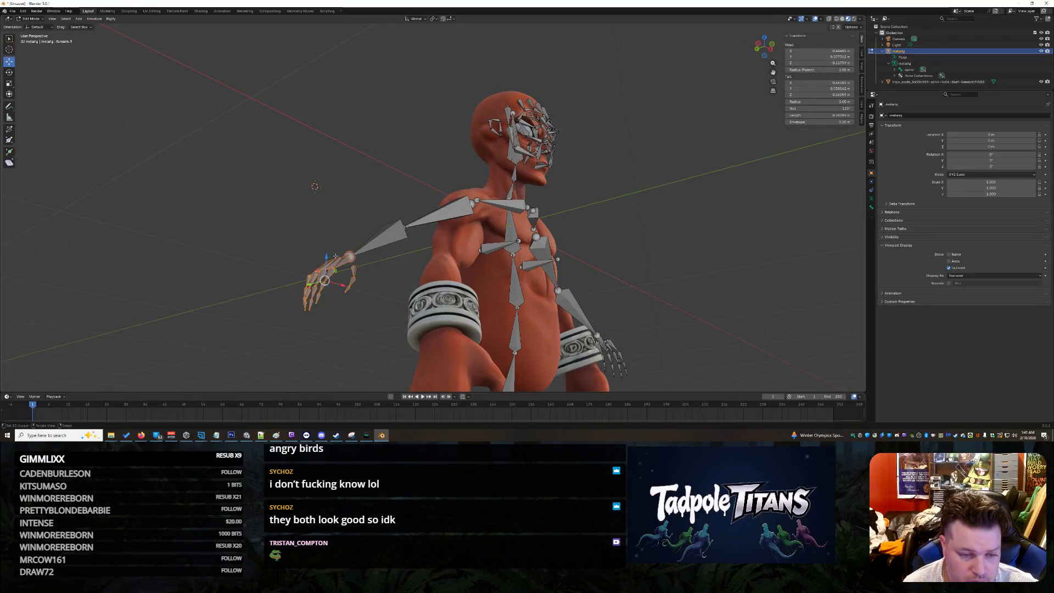
key(g)
click(436, 301)
- Shift the forearm-hand joint left and rotate the hand bones slightly to fit
mouse_move(436, 301)
middle_down()
mouse_move(307, 262)
mouse_move(302, 274)
middle_up()
mouse_move(393, 280)
middle_down()
mouse_move(607, 337)
mouse_move(406, 336)
middle_up()
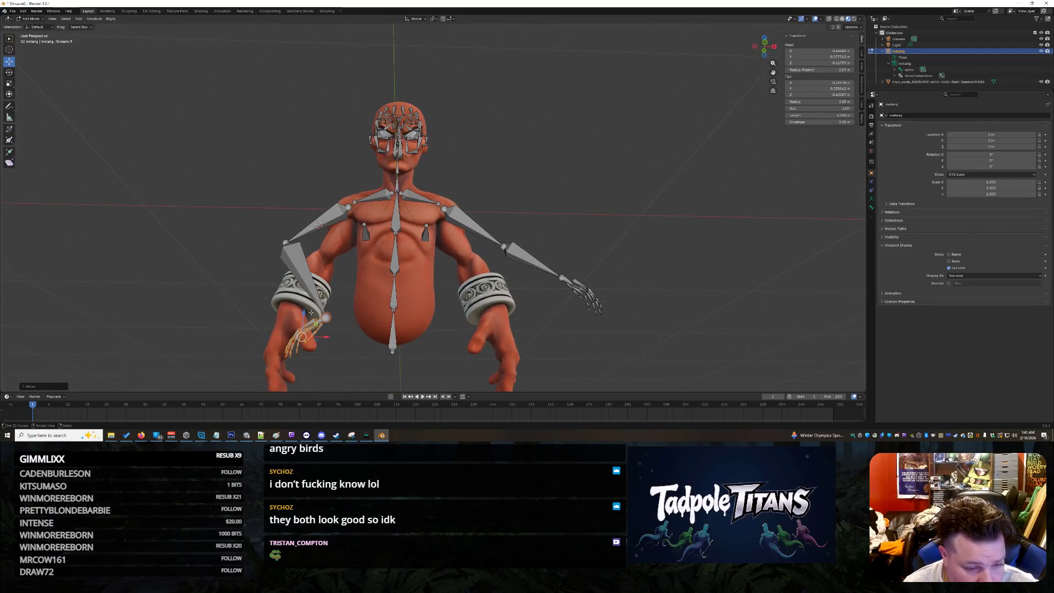
drag(312, 315, 295, 316)
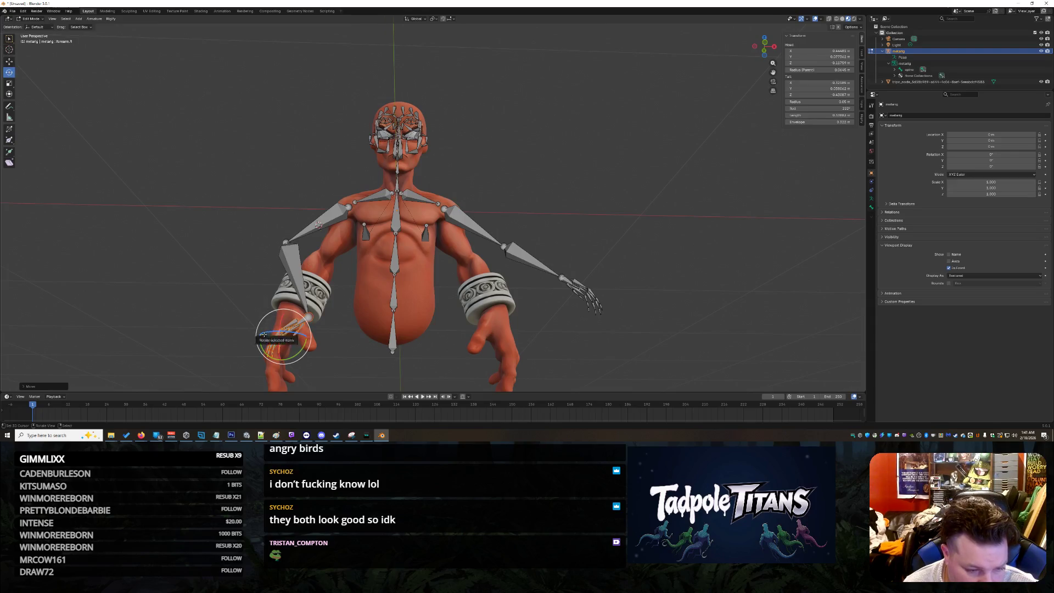
drag(257, 336, 267, 357)
mouse_move(375, 340)
middle_down()
mouse_move(439, 318)
mouse_move(389, 344)
mouse_move(436, 347)
middle_up()
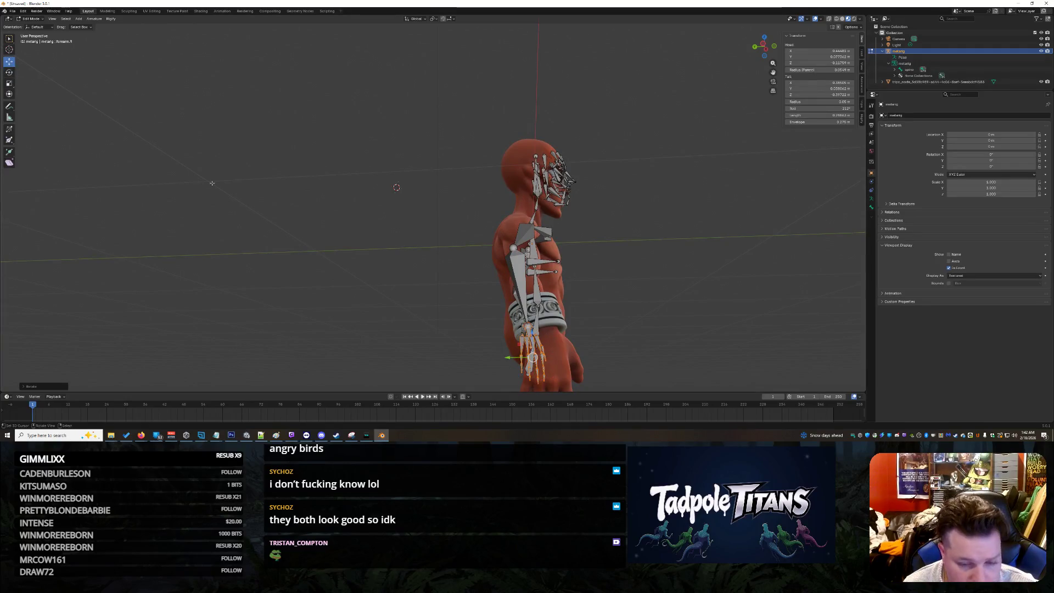
- Nudge the right forearm bone along one gizmo axis so it sits inside the arm
click(510, 363)
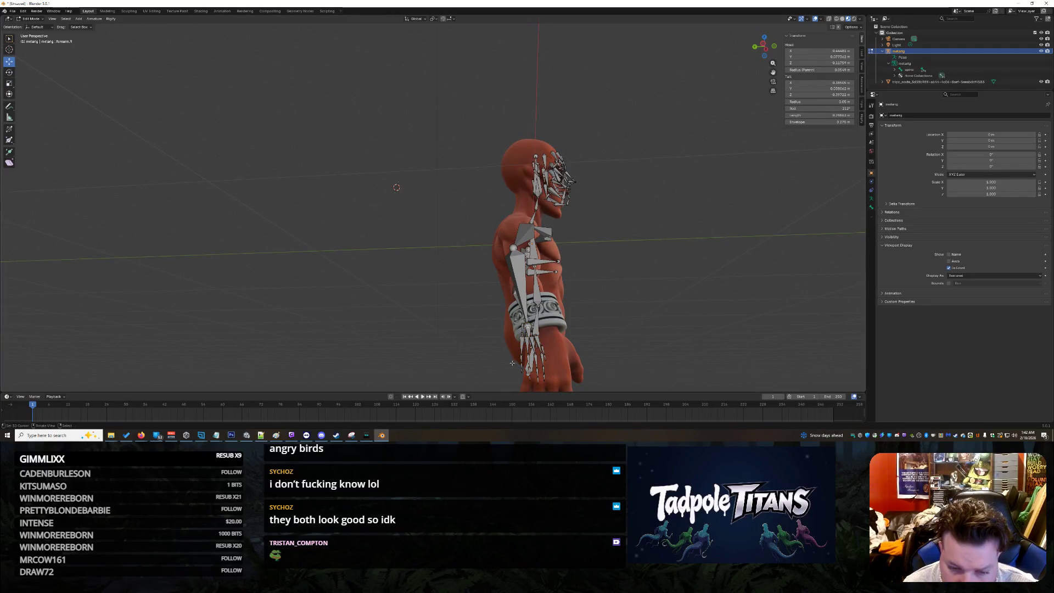
scroll(498, 324, down, 2)
middle_drag(497, 324, 505, 328)
middle_drag(585, 335, 573, 337)
mouse_move(461, 303)
mouse_down()
mouse_move(495, 284)
mouse_move(496, 296)
mouse_up()
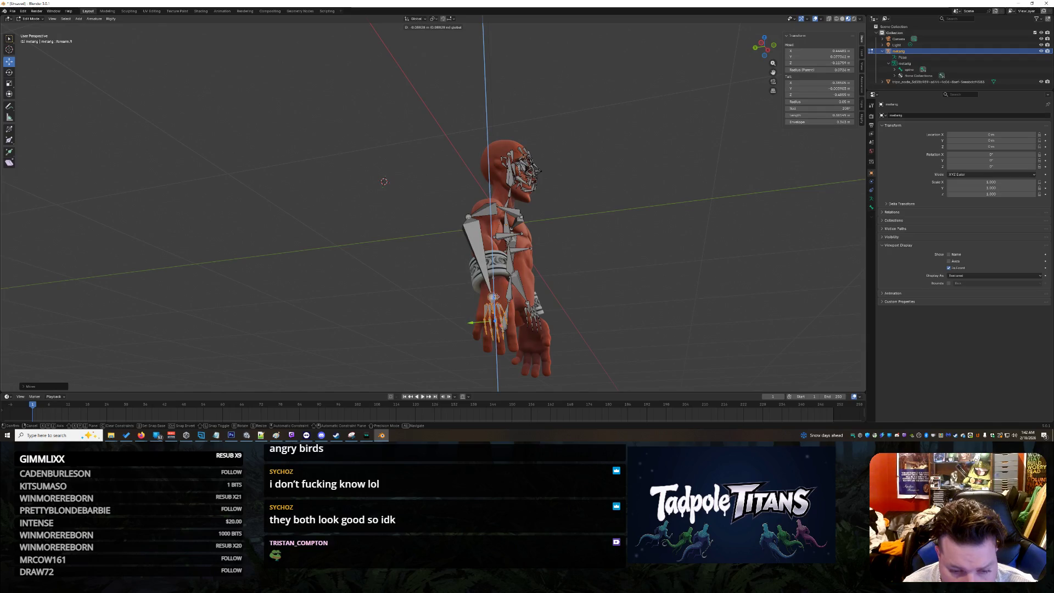
click(502, 276)
mouse_move(501, 276)
middle_down()
mouse_move(621, 337)
mouse_move(609, 313)
mouse_move(632, 292)
mouse_move(591, 269)
mouse_move(486, 281)
mouse_move(544, 272)
mouse_move(521, 268)
mouse_move(528, 277)
mouse_move(610, 272)
mouse_move(557, 269)
middle_up()
scroll(621, 337, up, 2)
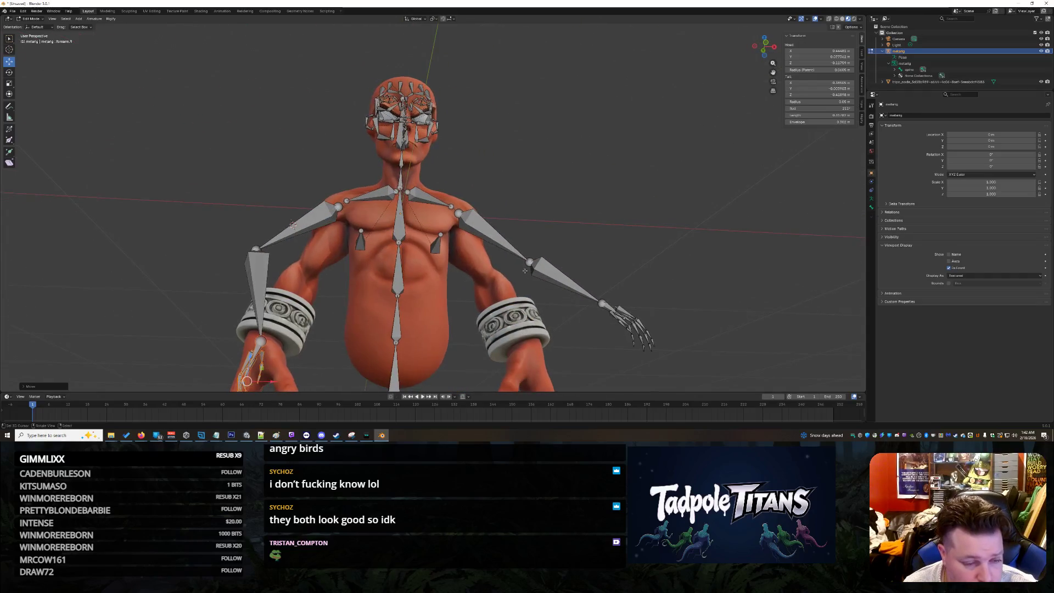
- Move the right upper arm joint sideways, down and front-to-back into the hanging arm
click(256, 249)
mouse_move(285, 251)
mouse_down()
mouse_move(336, 254)
mouse_move(320, 236)
mouse_up()
middle_drag(326, 280, 366, 289)
drag(453, 273, 463, 297)
middle_drag(474, 321, 508, 330)
drag(519, 332, 536, 323)
mouse_move(719, 310)
middle_down()
mouse_move(652, 303)
mouse_move(695, 294)
mouse_move(652, 316)
middle_up()
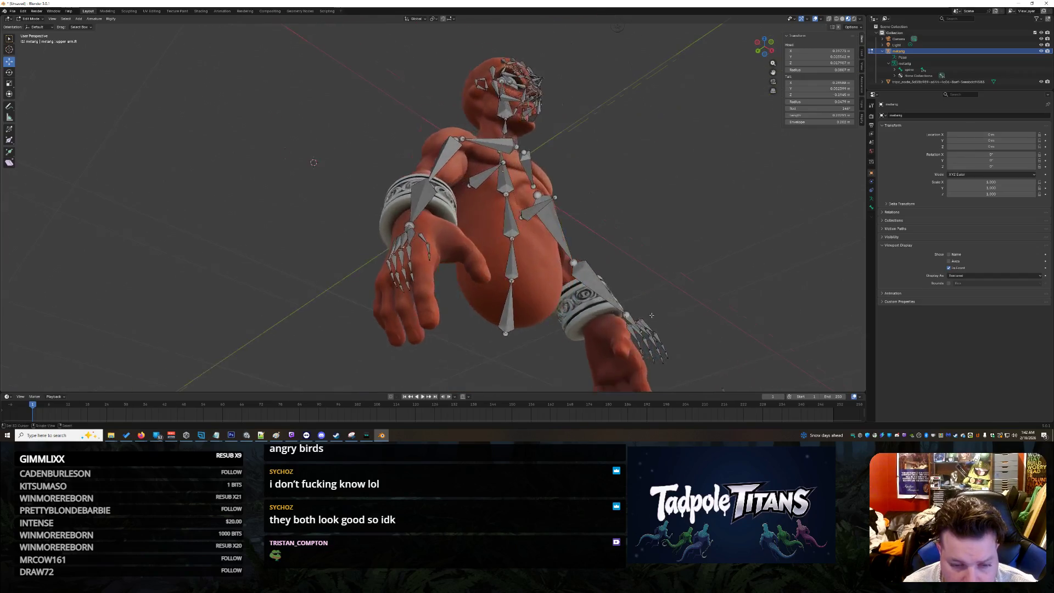
scroll(506, 307, up, 2)
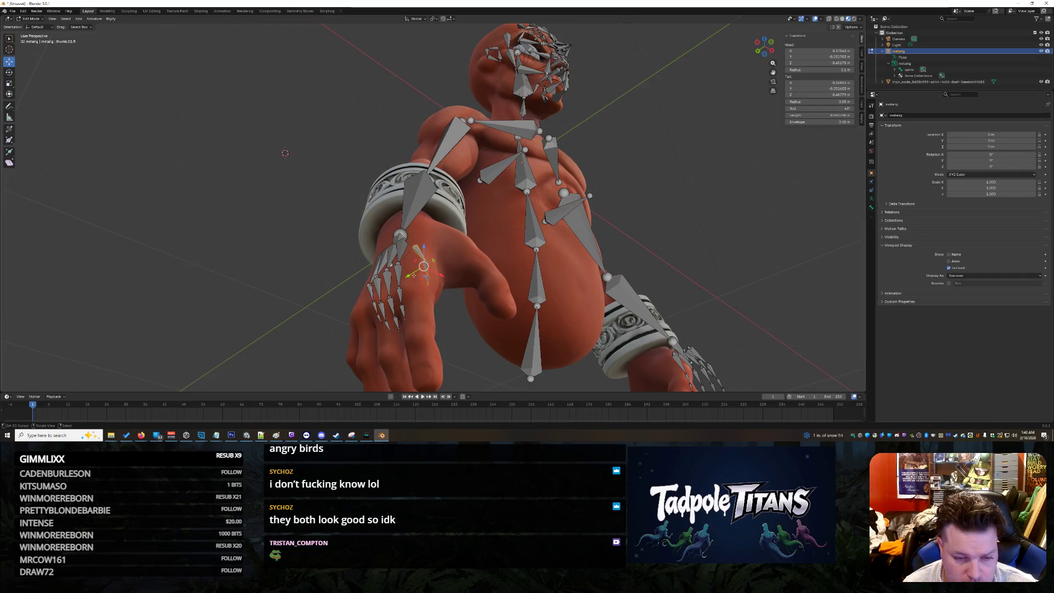
- Shift the thumb bone along X toward the alien's thumb
mouse_move(522, 296)
middle_down()
mouse_move(549, 296)
mouse_move(494, 316)
middle_up()
key(g)
key(x)
click(487, 332)
middle_drag(487, 331, 455, 304)
scroll(497, 334, up, 3)
scroll(469, 317, up, 4)
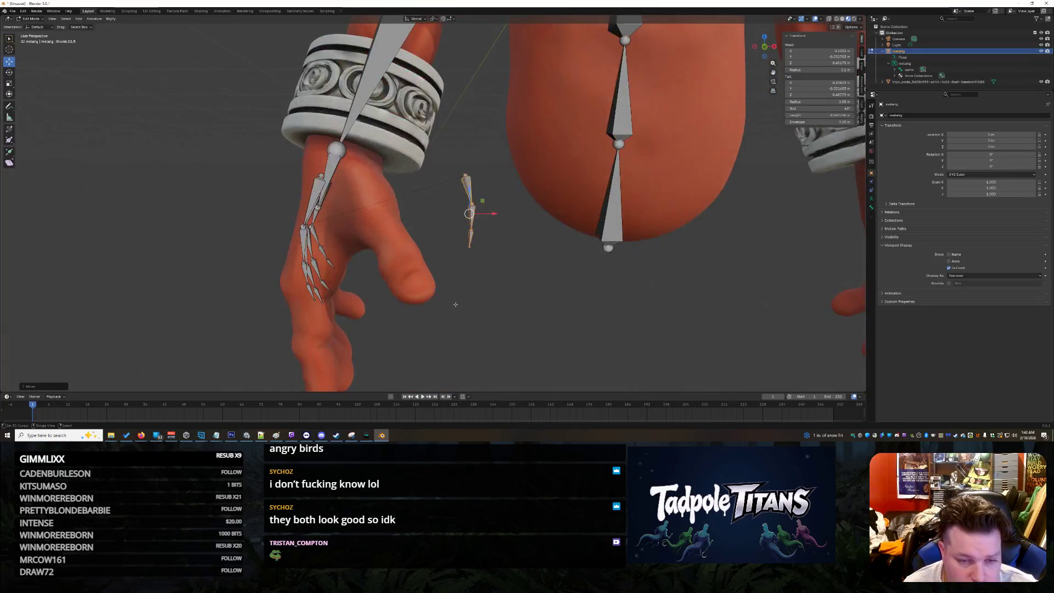
- Undo a Z-axis thumb move, then shift the thumb bone along X and slide it vertically
key(g)
key(z)
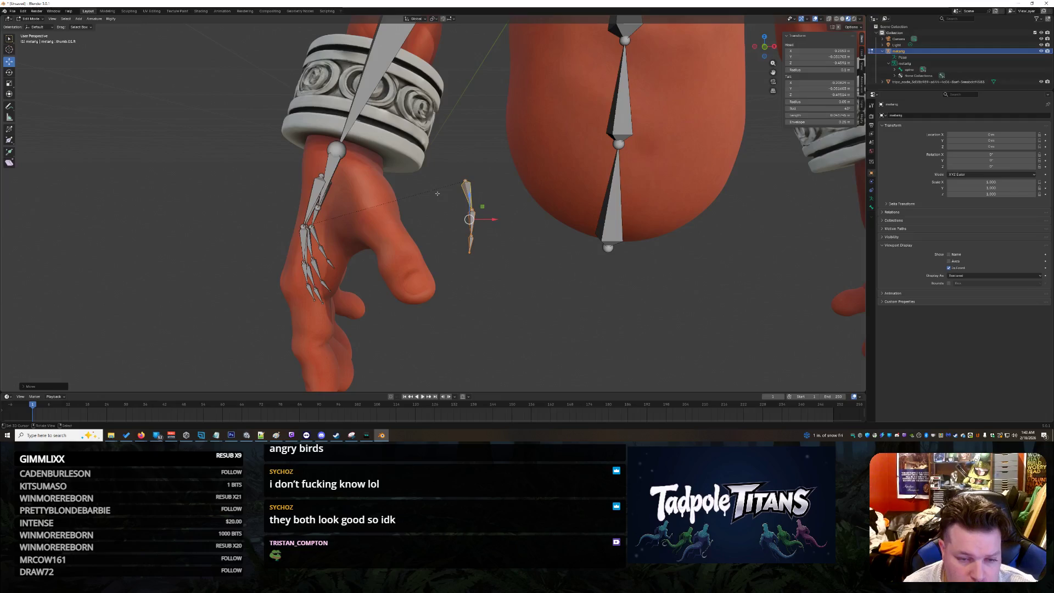
key(ctrl+z)
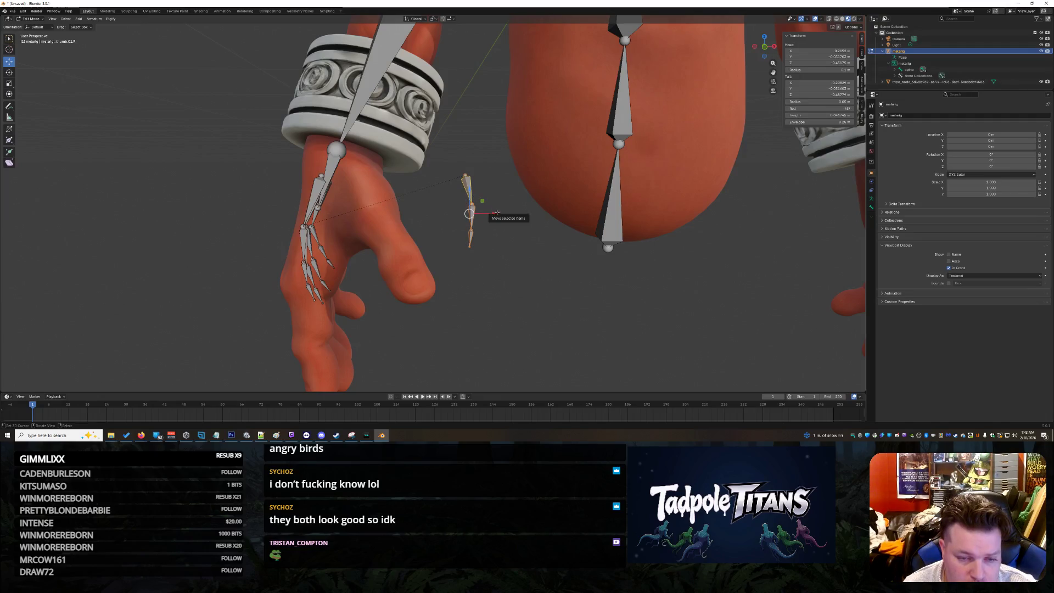
key(g)
key(x)
click(424, 212)
middle_drag(424, 212, 501, 271)
drag(600, 179, 604, 215)
middle_drag(670, 267, 628, 269)
- Move the thumb bone along Y, then raise it along Z
key(g)
key(y)
click(275, 263)
middle_drag(275, 264, 414, 334)
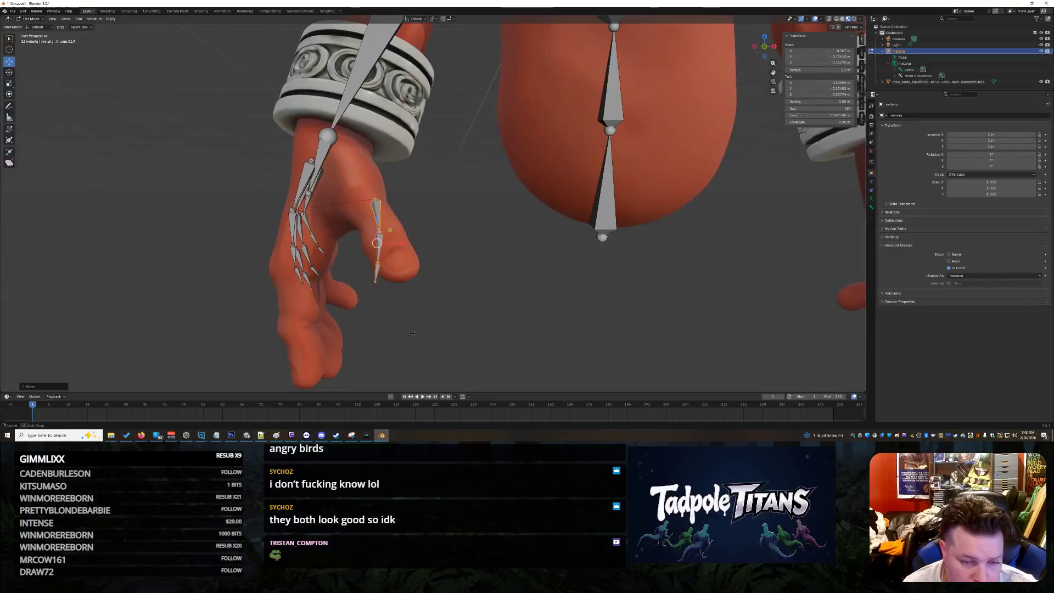
key(g)
key(z)
click(394, 261)
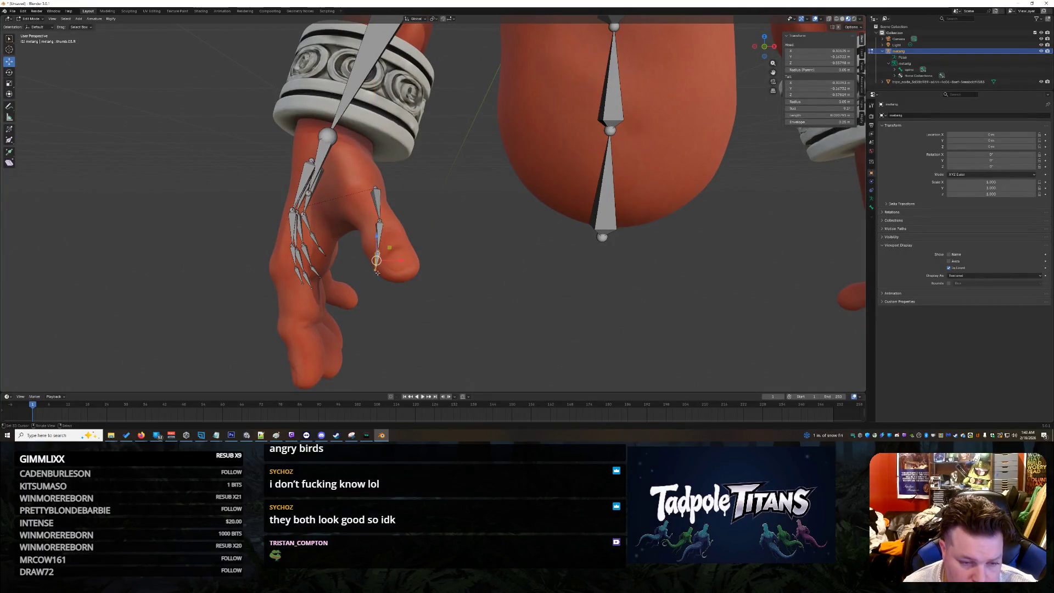
scroll(387, 282, up, 2)
- Shift the thumb tip and joints along X and move the bone up-left into the thumb
key(g)
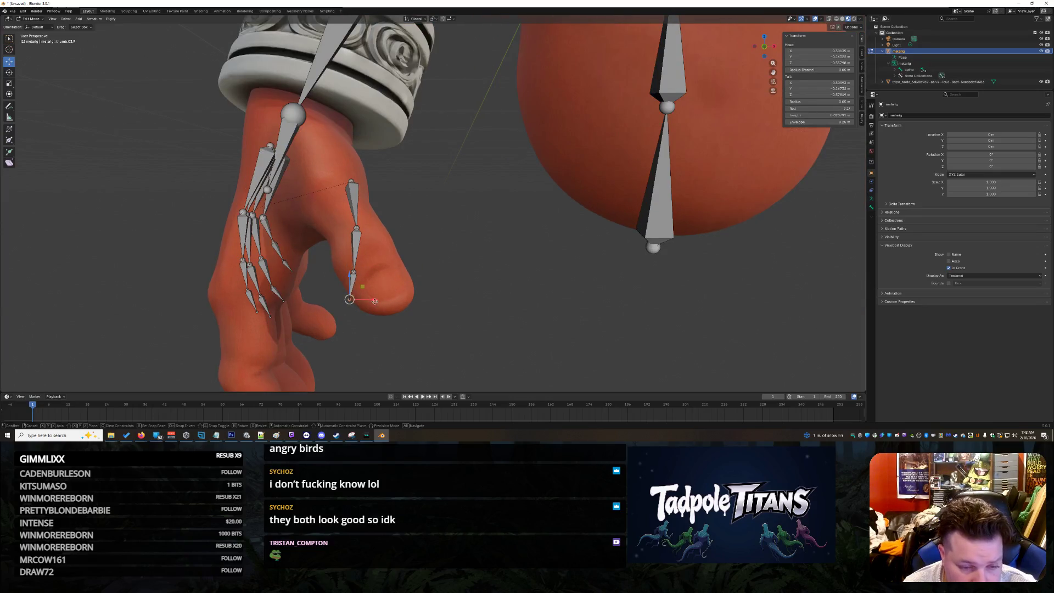
key(x)
click(417, 300)
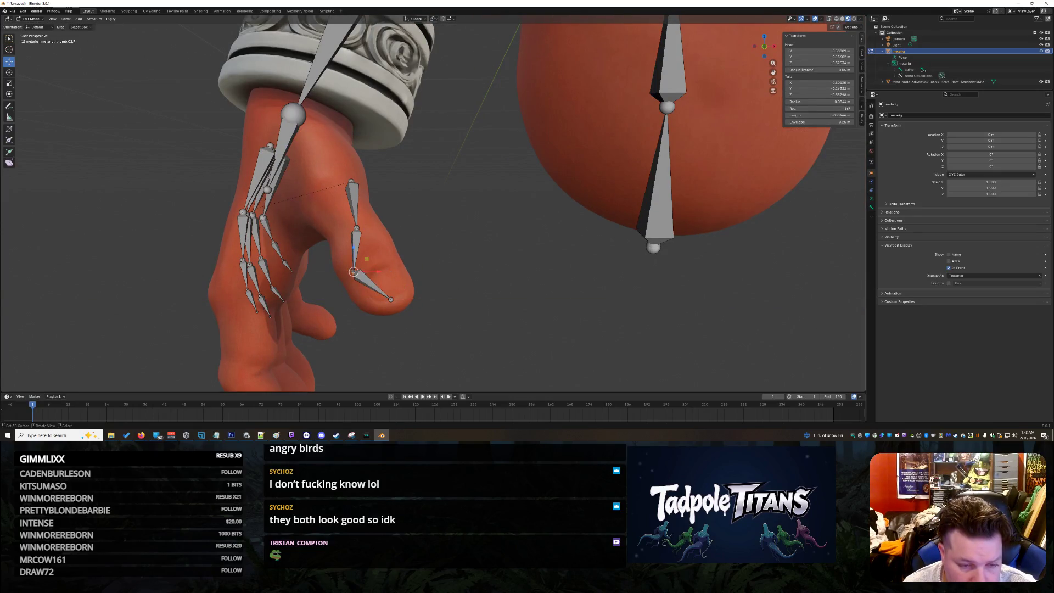
key(g)
key(x)
click(392, 265)
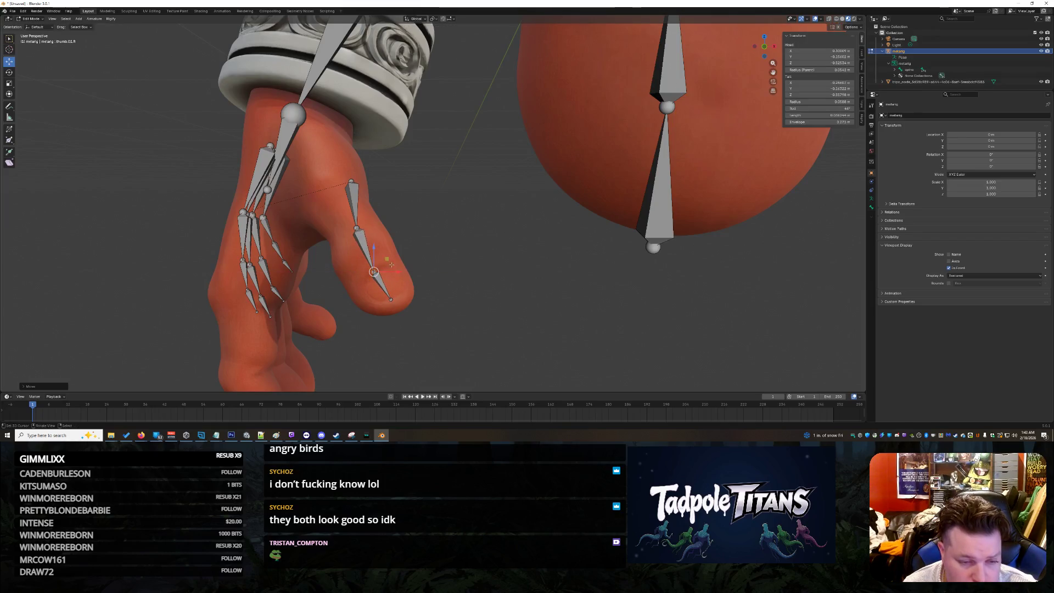
key(g)
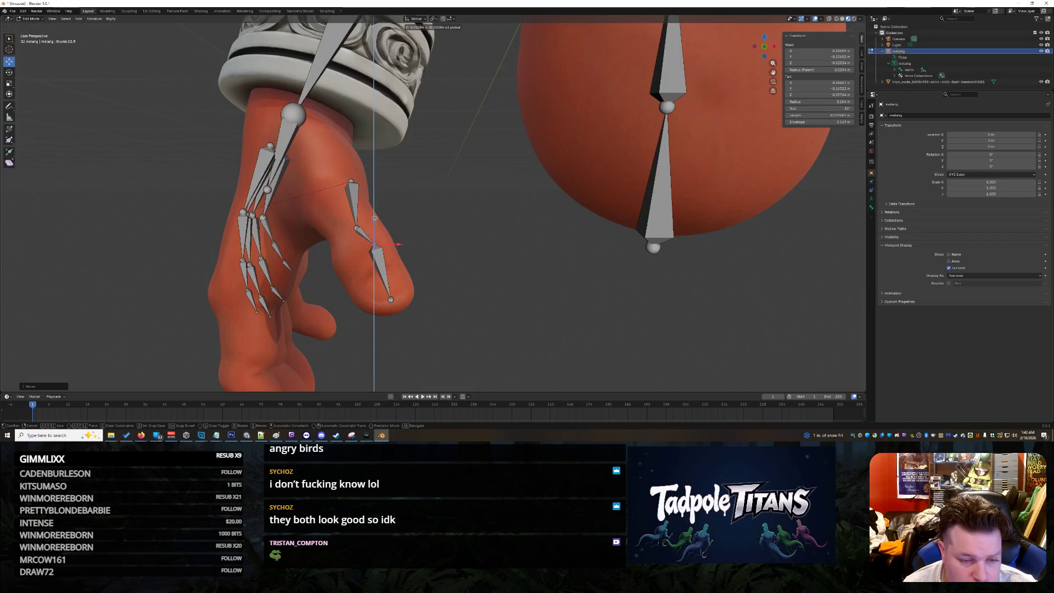
key(x)
click(389, 243)
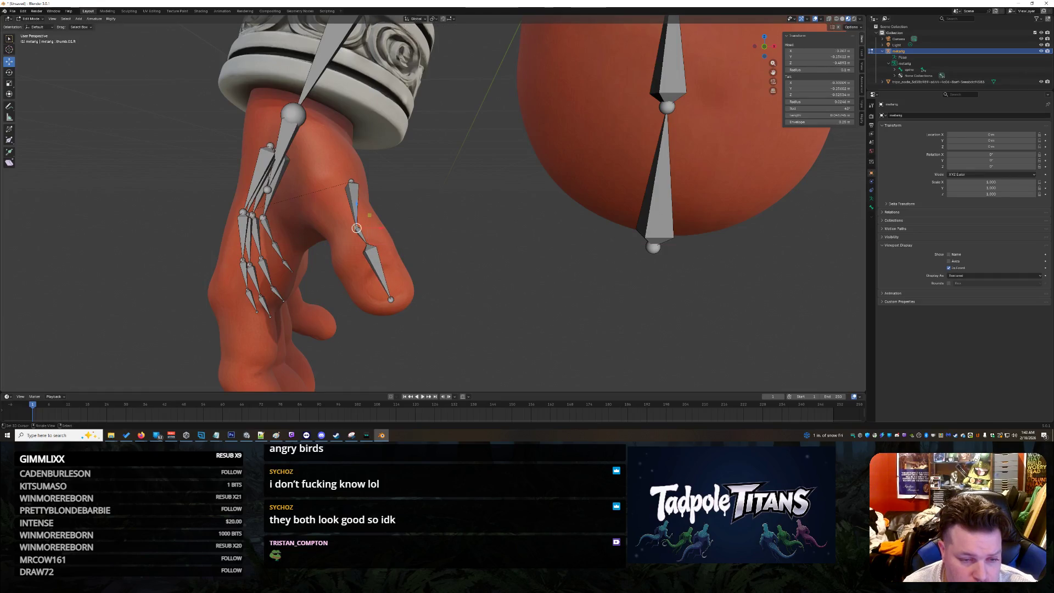
mouse_move(360, 184)
middle_down()
mouse_move(483, 214)
mouse_move(440, 202)
middle_up()
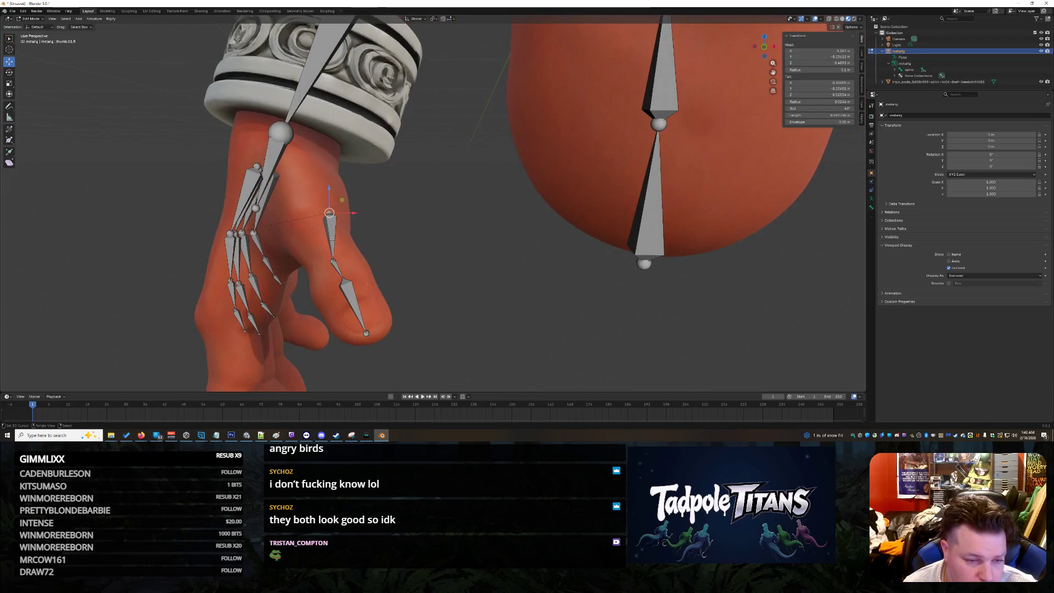
drag(331, 236, 321, 203)
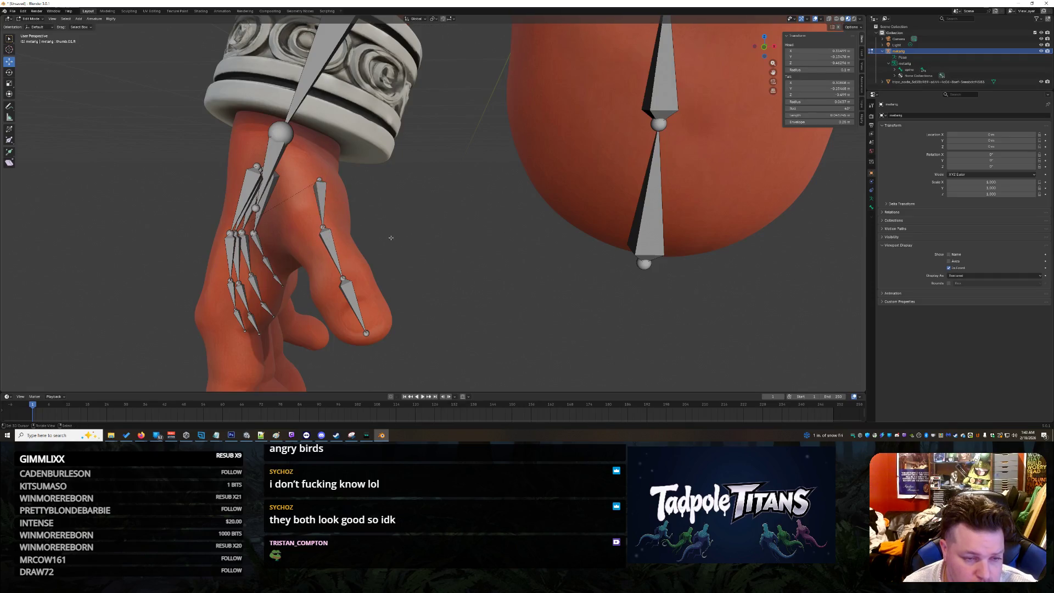
middle_drag(363, 231, 390, 232)
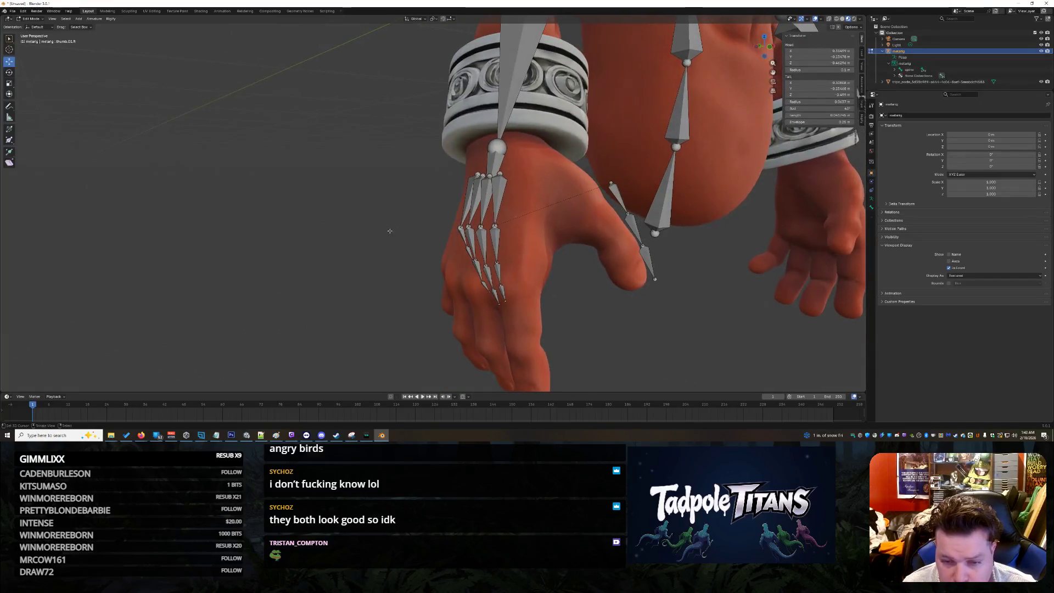
- Select the thumb bones and reposition them along Y, then along X
click(637, 229)
mouse_move(658, 233)
middle_down()
mouse_move(747, 298)
mouse_move(710, 273)
mouse_move(765, 276)
middle_up()
key(g)
key(y)
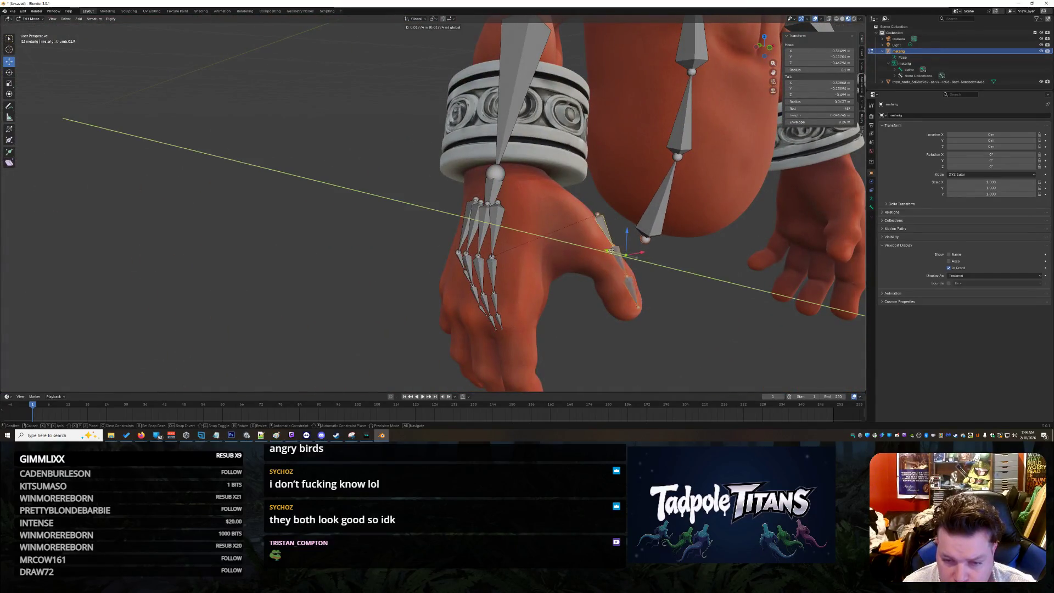
click(621, 253)
middle_drag(620, 254, 690, 295)
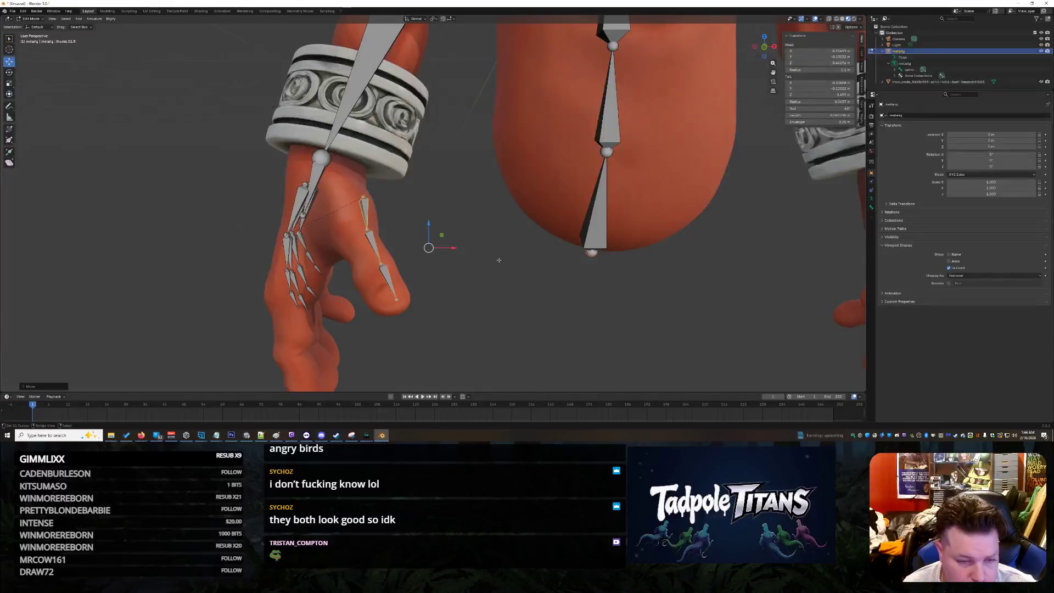
key(g)
key(x)
click(449, 245)
mouse_move(449, 245)
middle_down()
mouse_move(520, 265)
mouse_move(489, 299)
mouse_move(410, 271)
middle_up()
- Move the thumb root up to the wrist band, then adjust its tip, head and tail
click(345, 254)
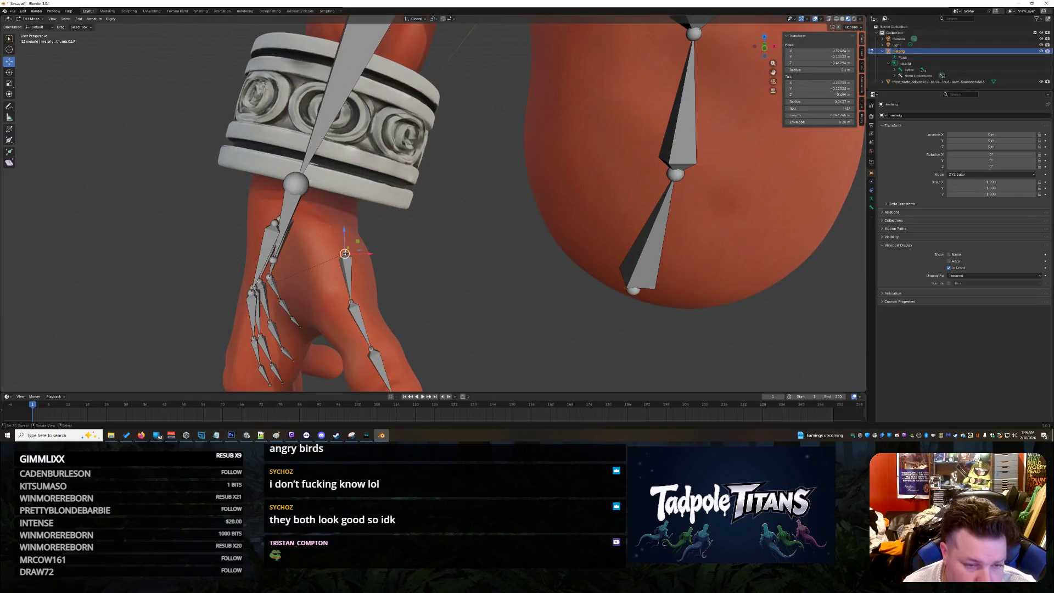
key(g)
click(354, 261)
key(g)
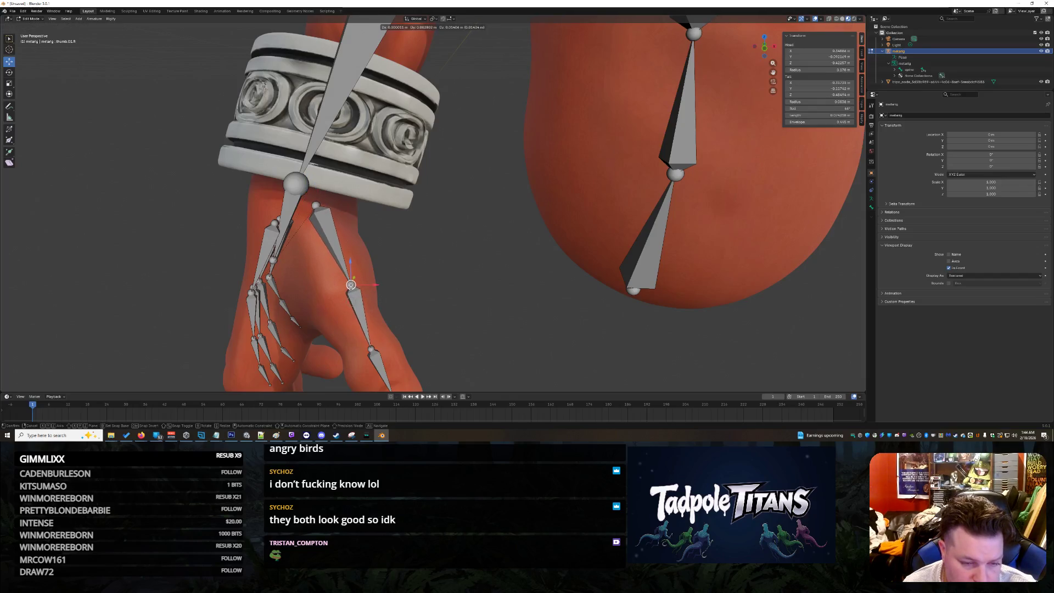
click(351, 288)
mouse_move(351, 289)
middle_down()
mouse_move(543, 315)
mouse_move(585, 220)
middle_up()
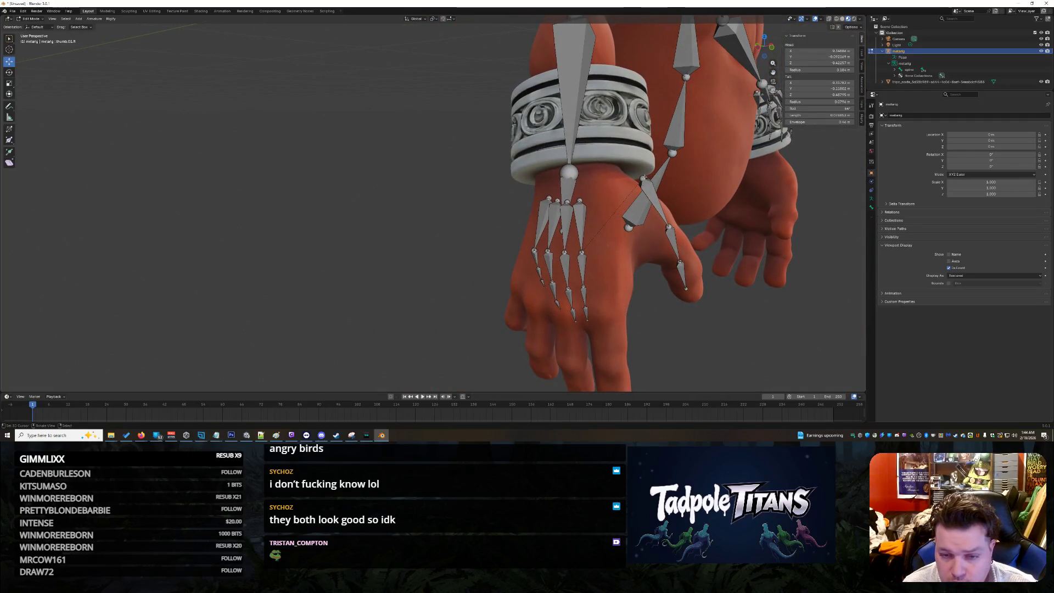
drag(624, 177, 592, 175)
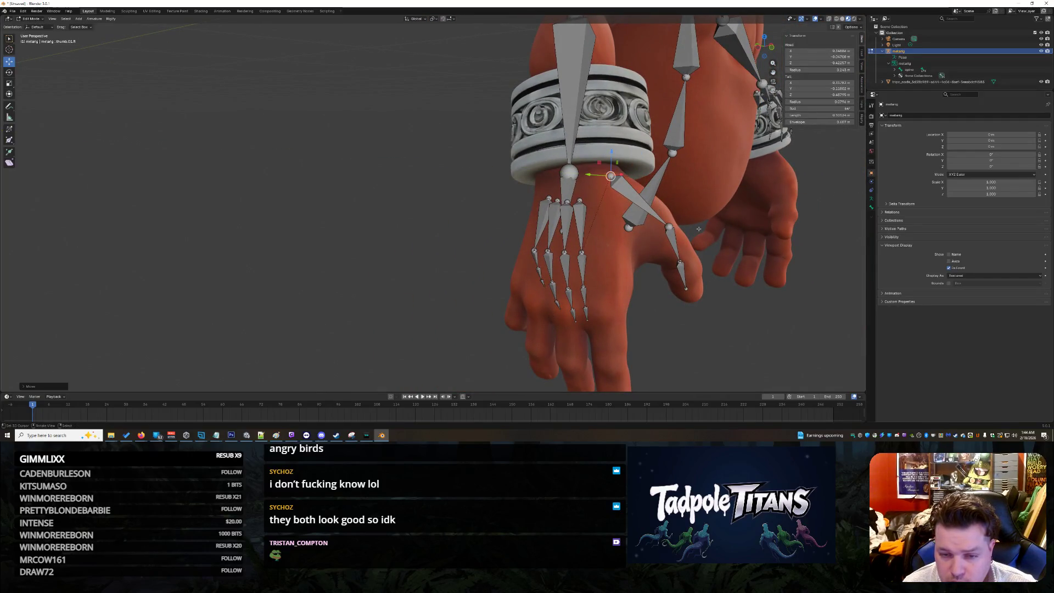
drag(653, 221, 638, 221)
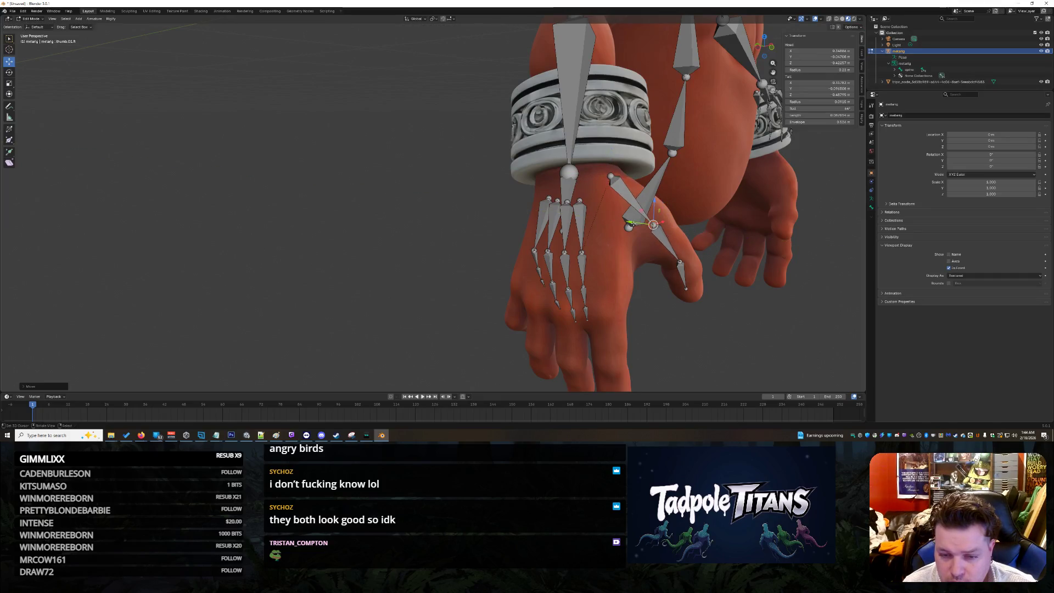
mouse_move(769, 293)
middle_down()
mouse_move(669, 292)
mouse_move(777, 304)
middle_up()
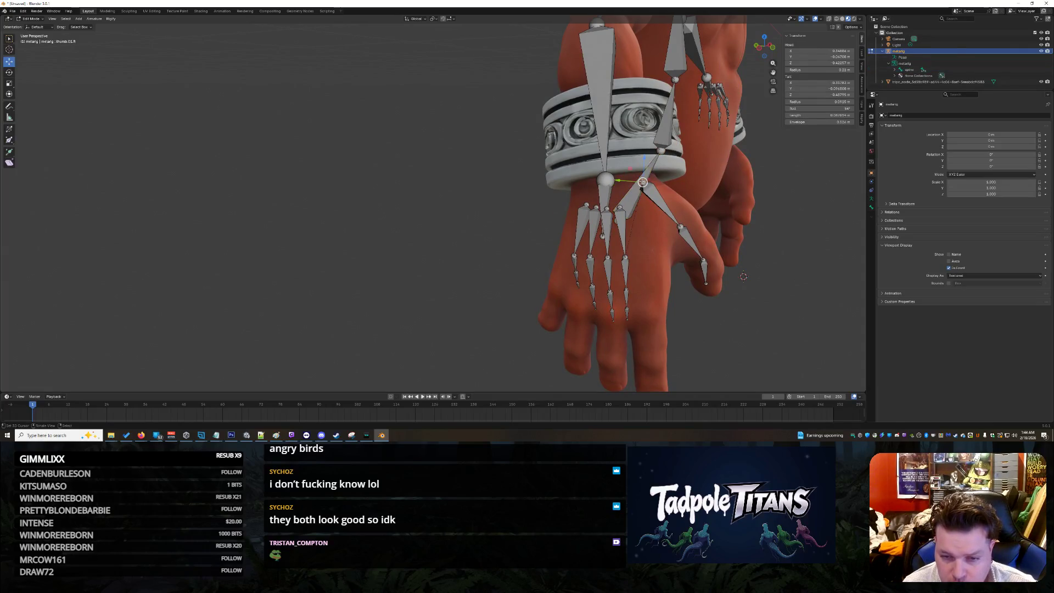
- Nudge the thumb bone along Y to finish fitting it
key(g)
key(y)
click(743, 276)
middle_drag(743, 276, 800, 305)
mouse_move(727, 353)
middle_down()
mouse_move(754, 354)
mouse_move(744, 321)
middle_up()
- Pull the first index finger bone's tail down to the fingertip
click(605, 235)
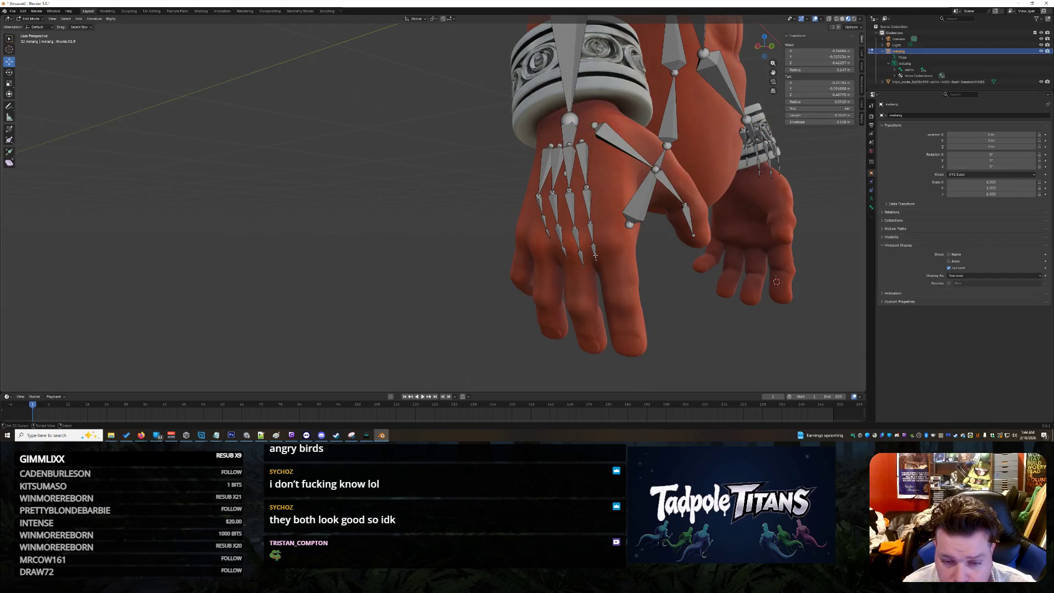
drag(595, 251, 631, 339)
click(586, 203)
- Move the index joint, fingertip bone and first index bone down along the finger
key(g)
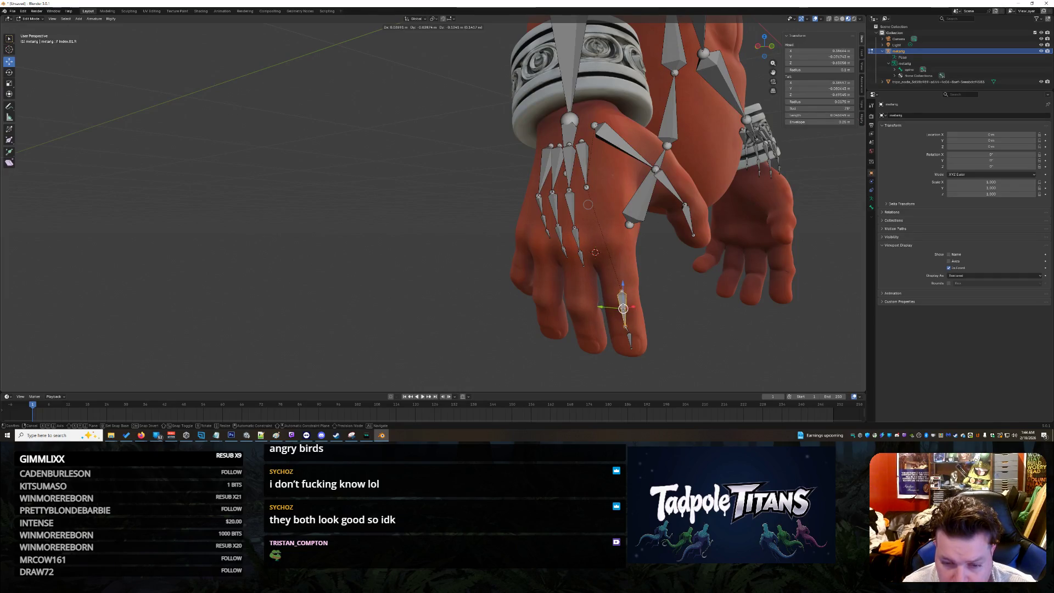
drag(630, 339, 631, 339)
mouse_move(631, 339)
middle_down()
mouse_move(692, 310)
mouse_move(711, 320)
middle_up()
mouse_move(707, 318)
middle_down()
mouse_move(661, 302)
mouse_move(437, 334)
middle_up()
click(419, 329)
key(g)
click(408, 328)
click(415, 288)
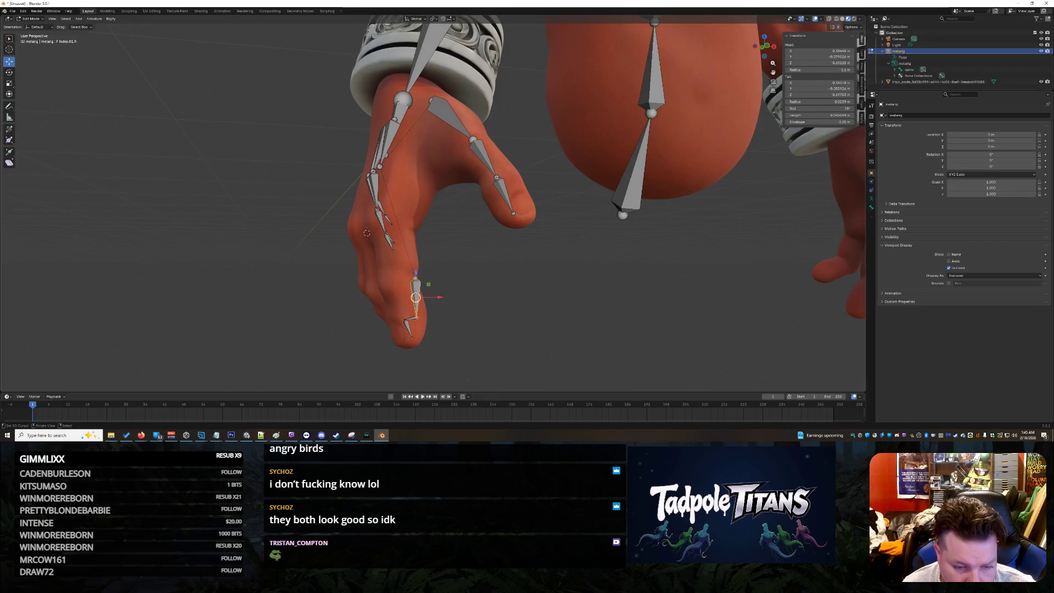
key(g)
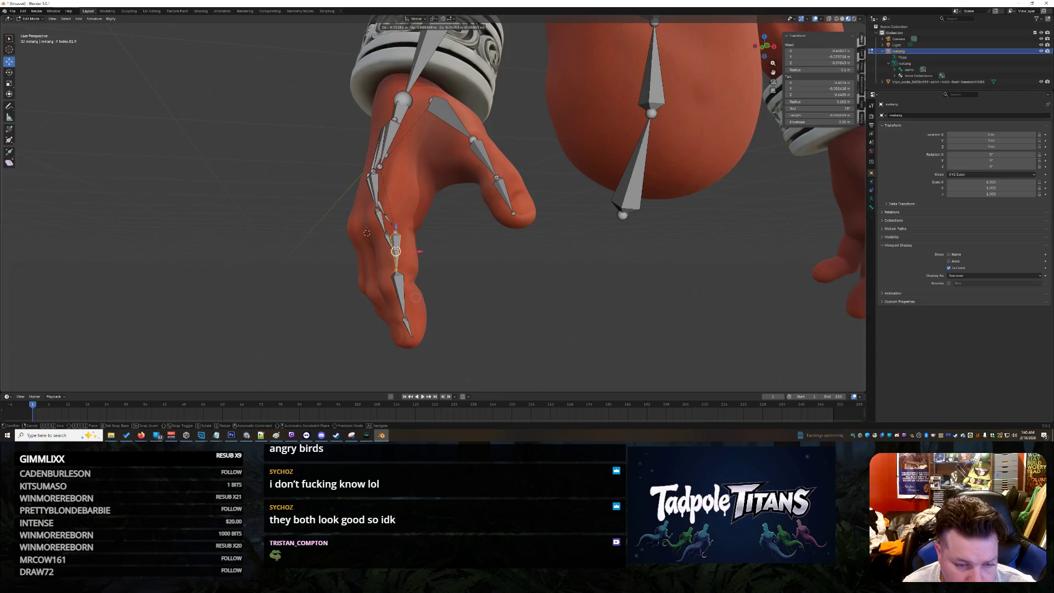
click(416, 297)
- Cancel a palm bone move and undo the recent index finger bone edits
middle_drag(502, 318, 531, 312)
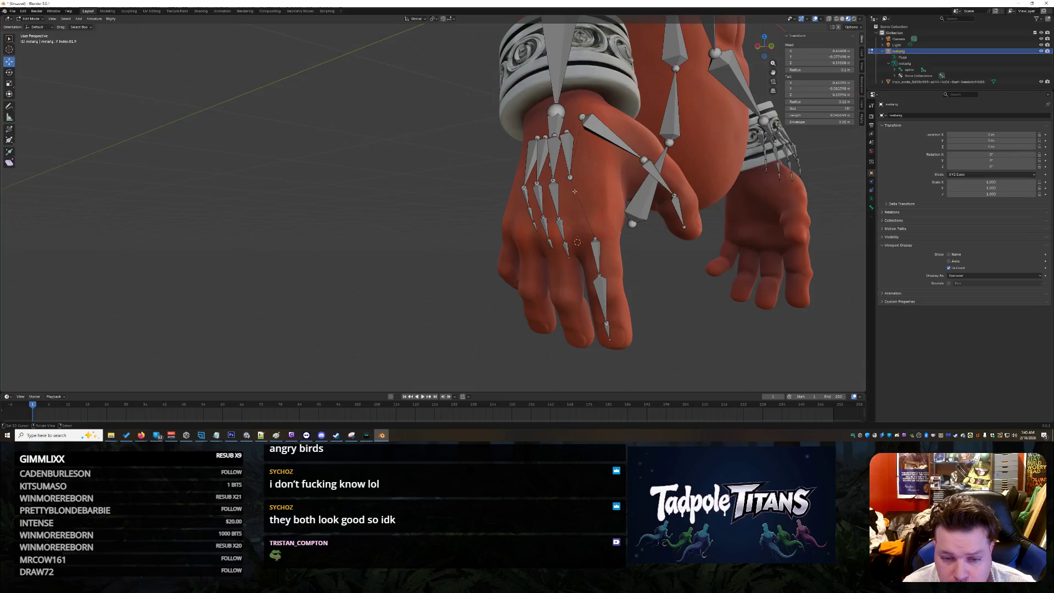
click(567, 157)
key(g)
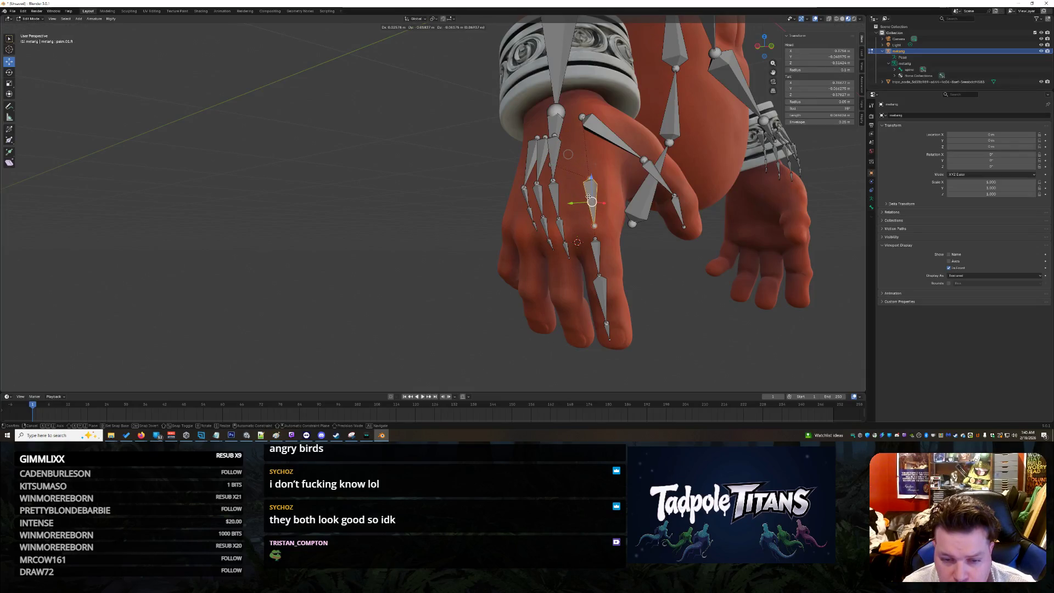
key(Escape)
key(bracketright)
key(bracketright)
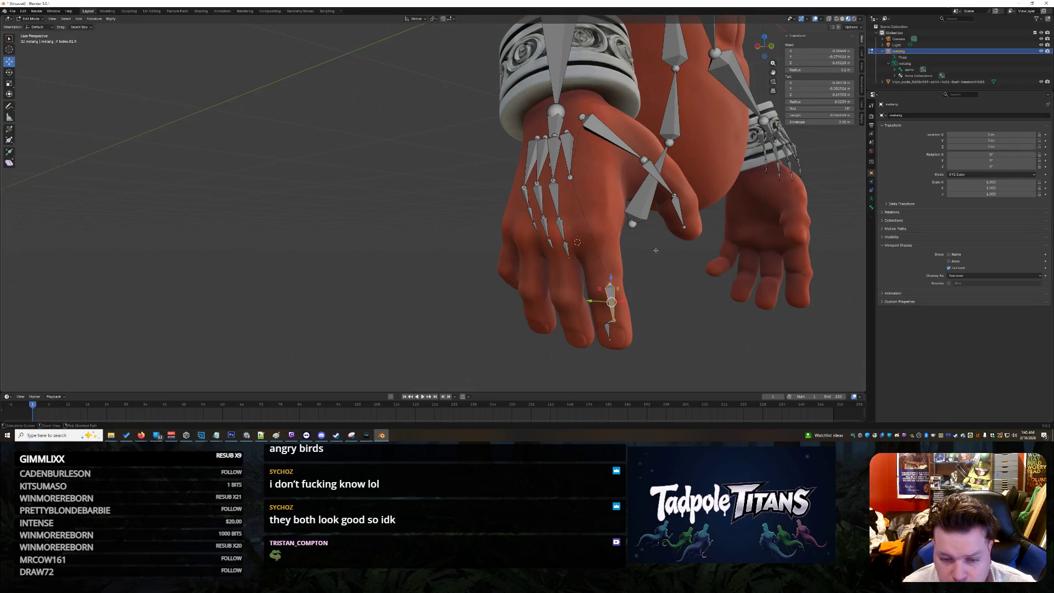
key(ctrl+z)
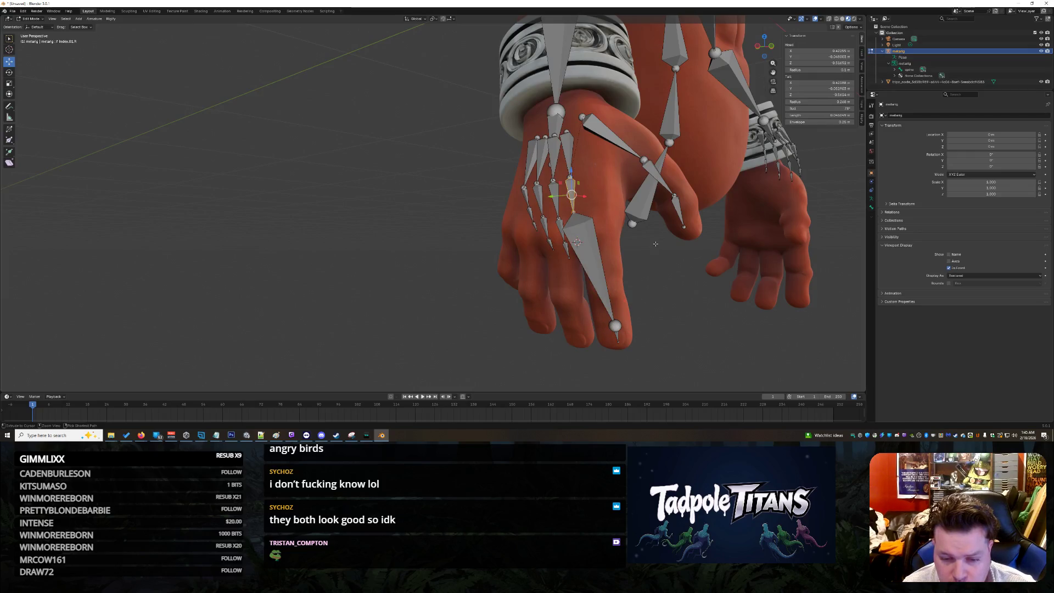
key(ctrl+z)
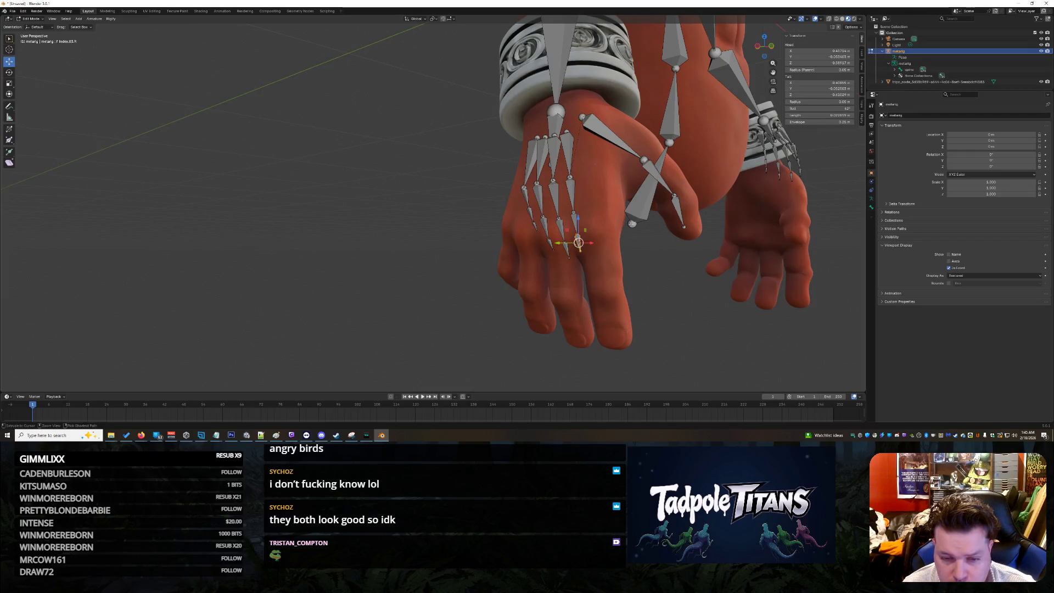
- Move the three index bones onto the finger together, then shift the palm bone up-left
click(568, 149)
shift+click(573, 186)
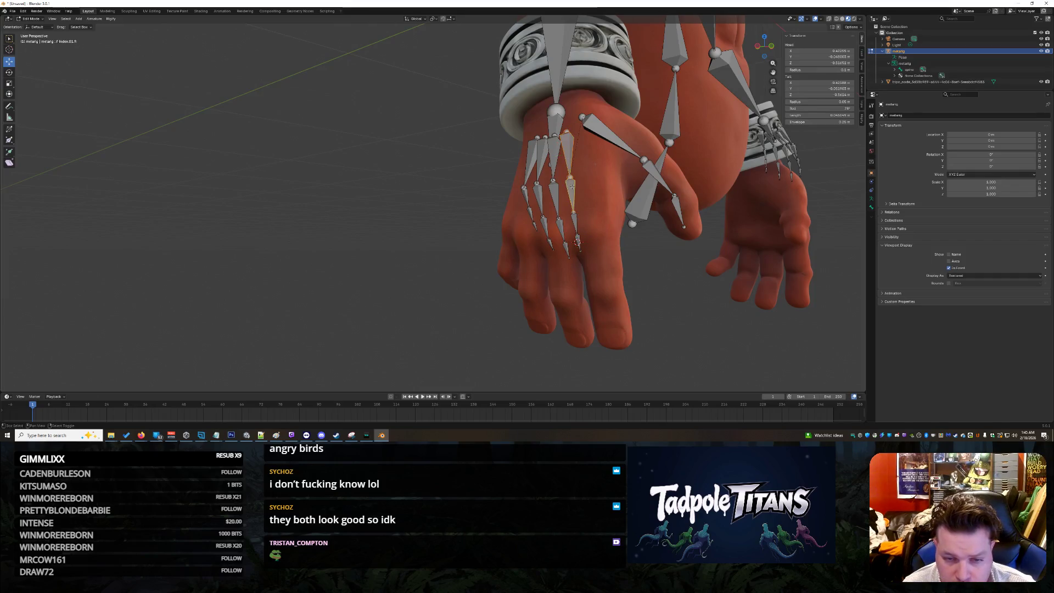
shift+click(579, 245)
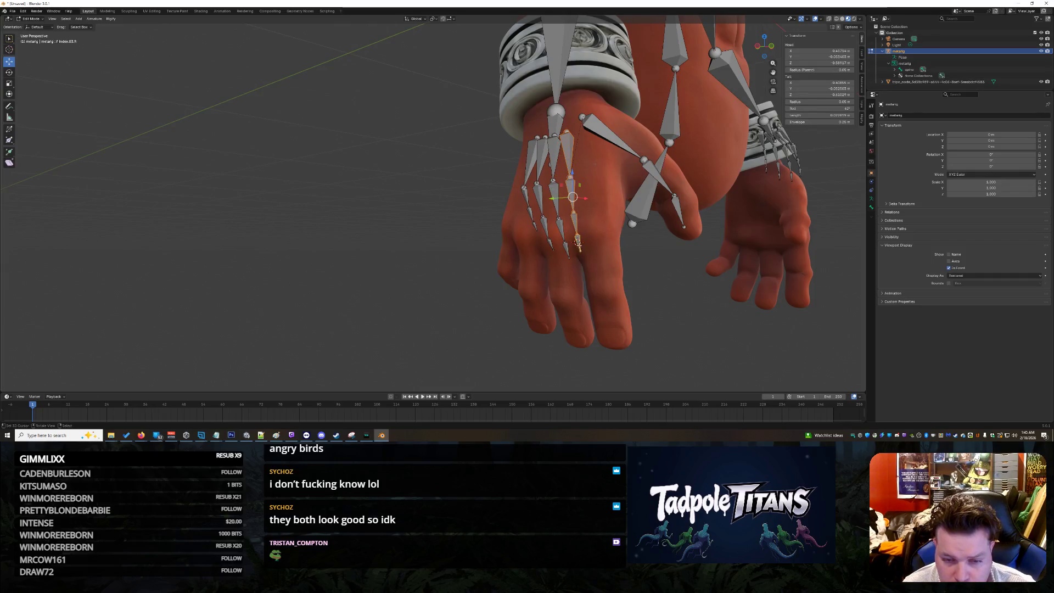
drag(579, 242, 615, 315)
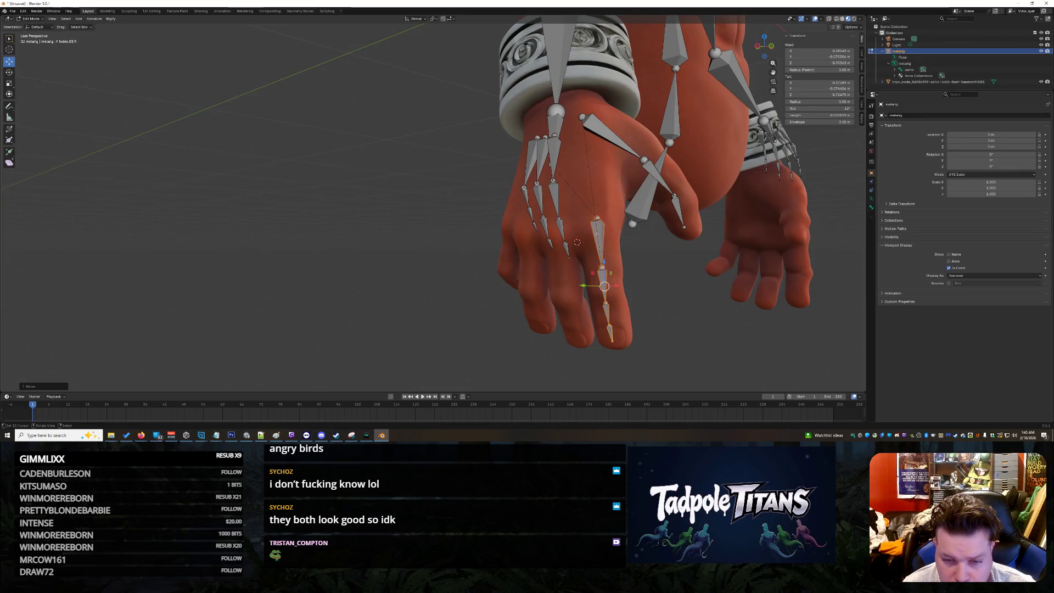
click(603, 264)
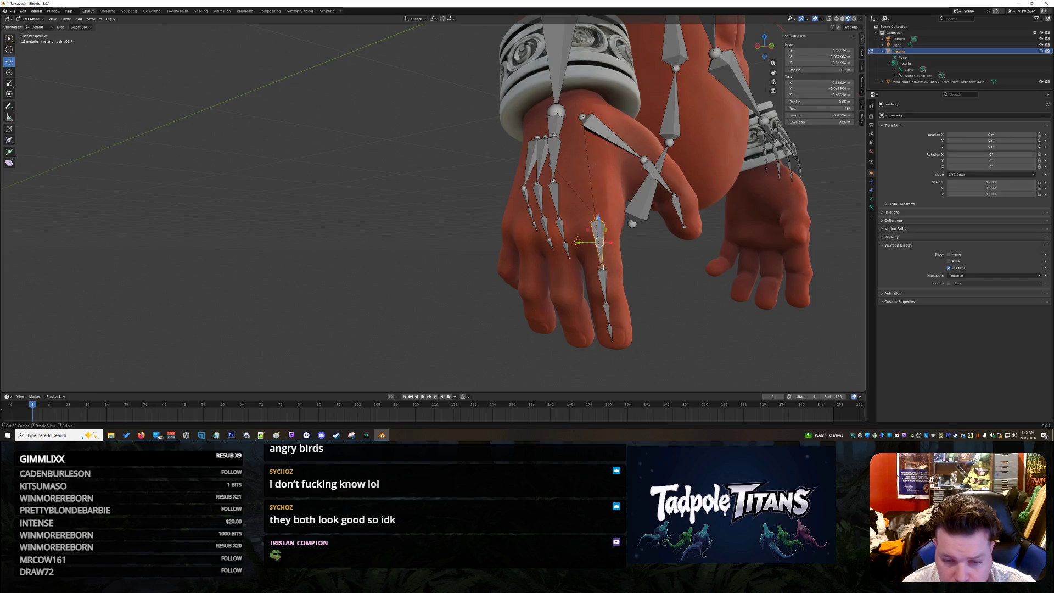
middle_drag(693, 283, 739, 307)
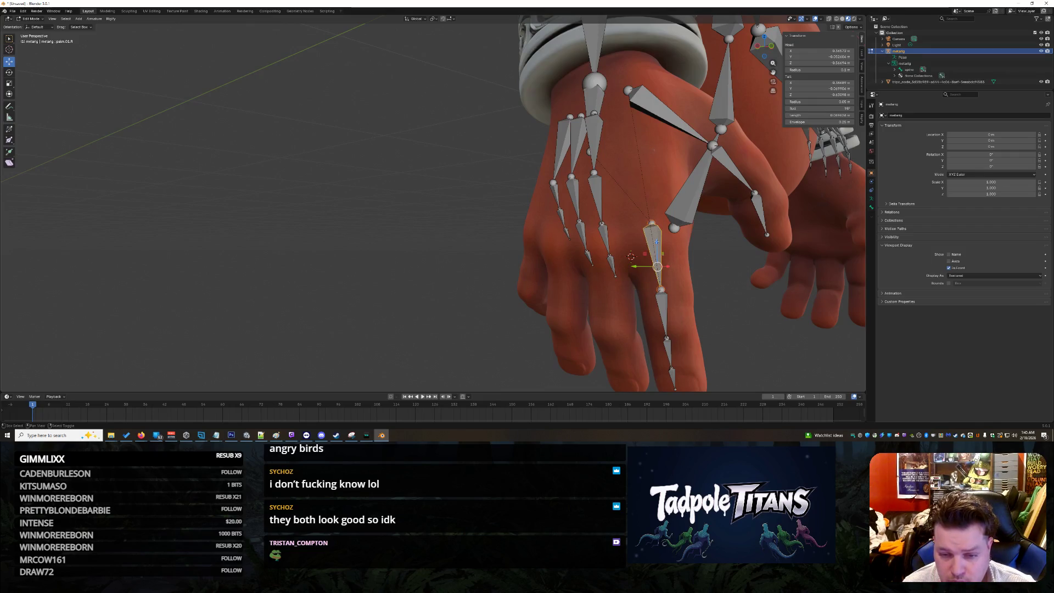
mouse_move(658, 266)
mouse_down()
mouse_move(629, 179)
mouse_move(645, 211)
mouse_up()
- Move palm.01.R's head up-left and pull the index base joint down the finger
drag(637, 172, 615, 122)
middle_drag(615, 122, 769, 289)
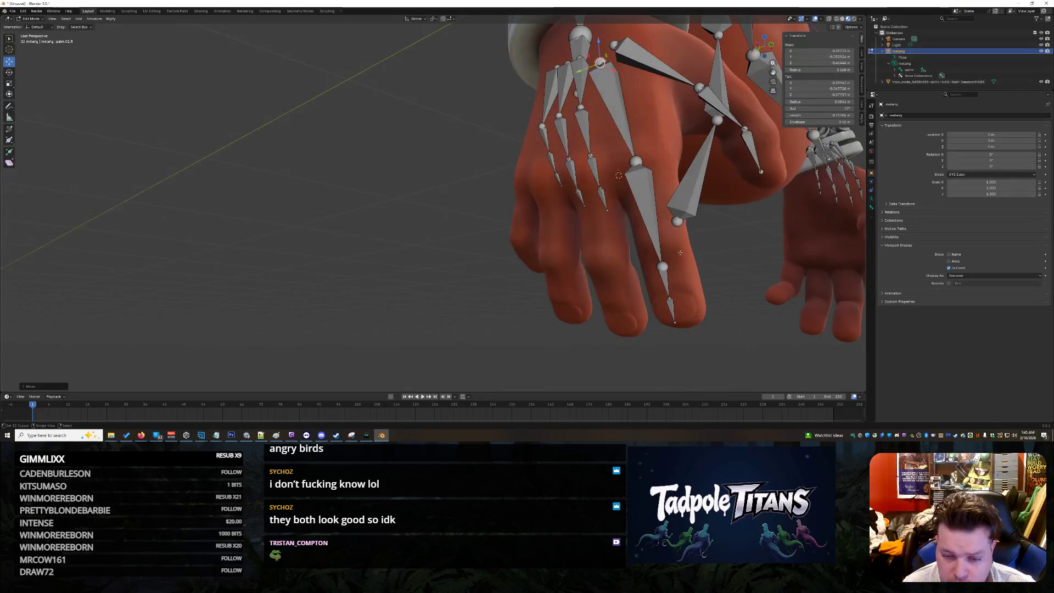
click(663, 267)
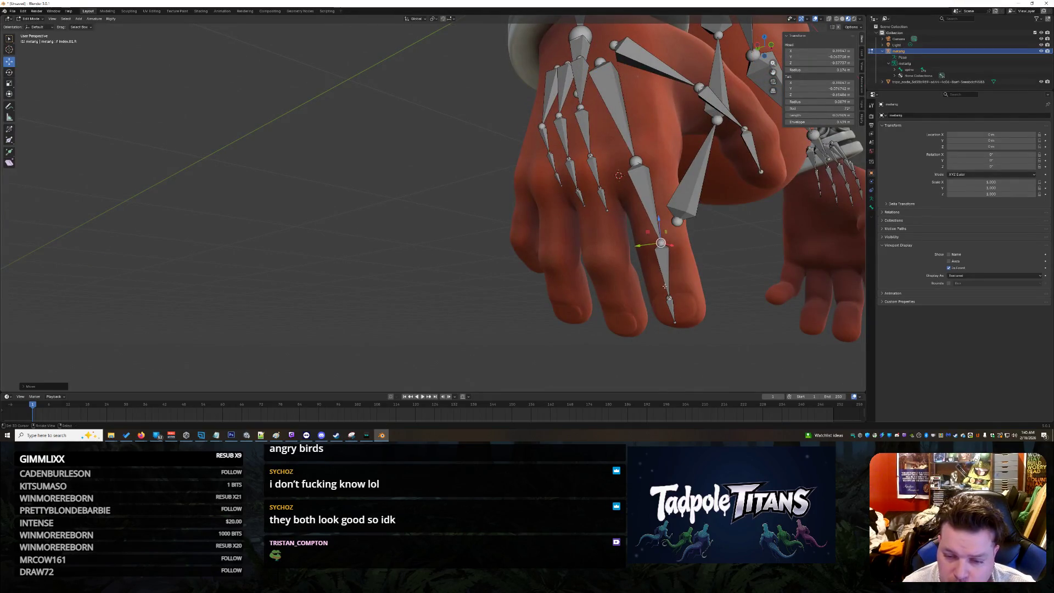
drag(663, 267, 674, 289)
middle_drag(674, 289, 244, 204)
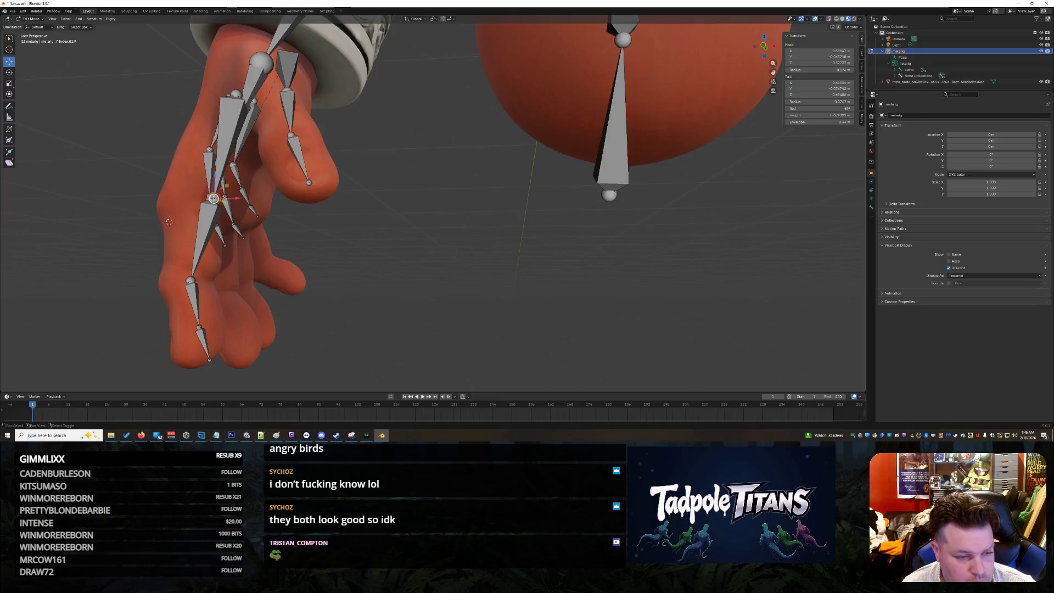
drag(241, 198, 210, 199)
middle_drag(380, 308, 460, 312)
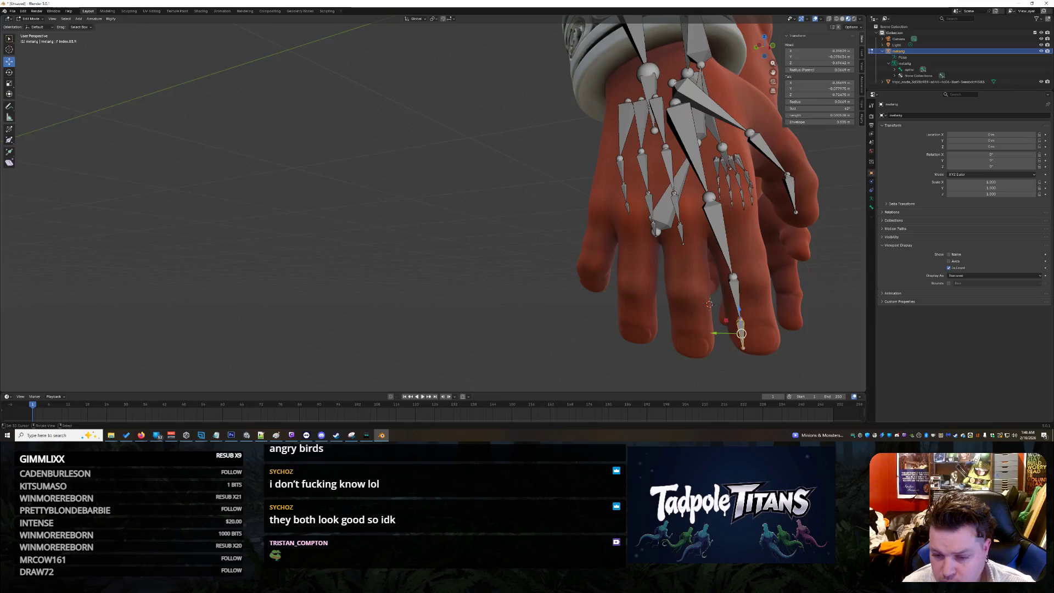
- Lengthen the upper index bone and set the fingertip joint at the tip along Y
click(727, 255)
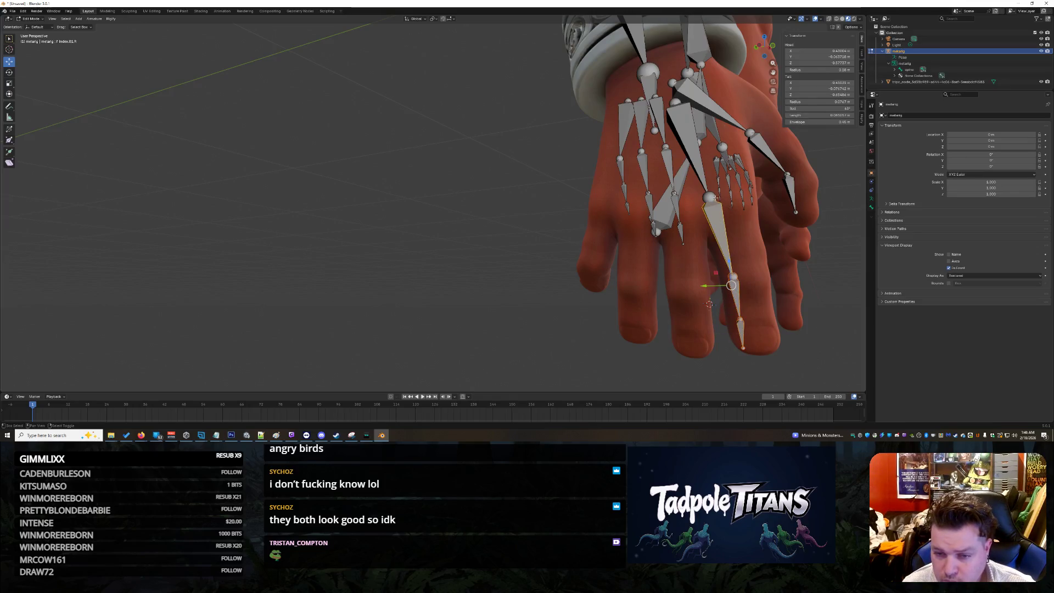
mouse_move(727, 268)
mouse_down()
mouse_move(732, 286)
mouse_move(704, 268)
mouse_move(714, 268)
mouse_up()
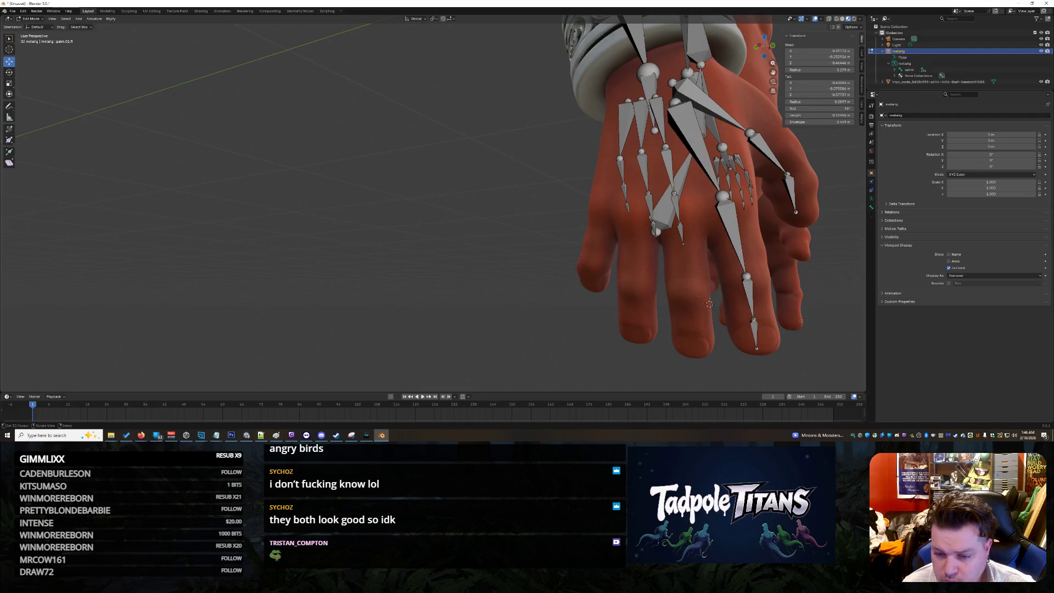
mouse_move(804, 332)
middle_down()
mouse_move(756, 342)
mouse_move(803, 341)
middle_up()
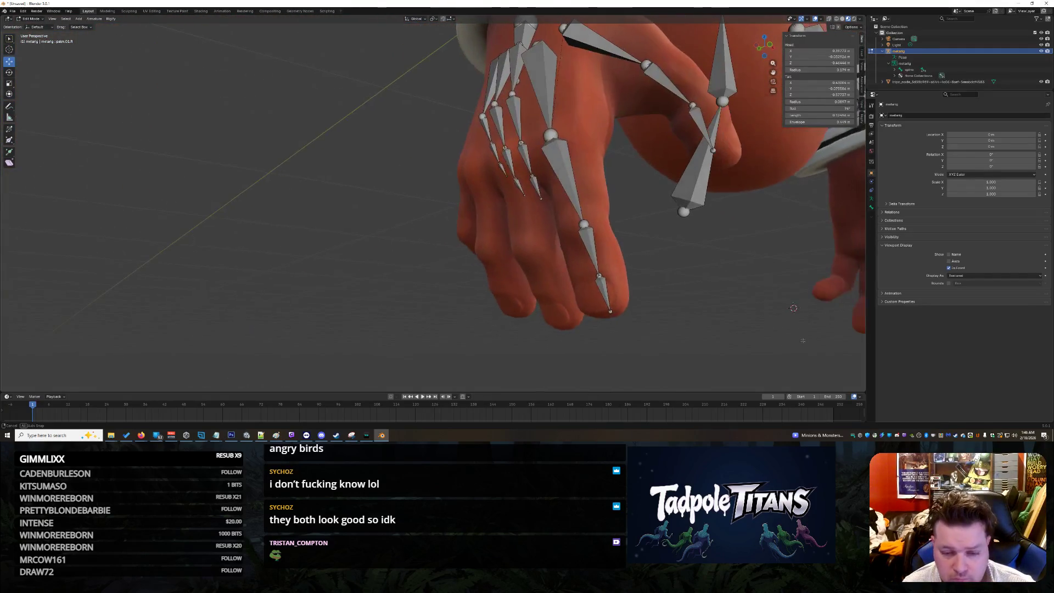
drag(610, 286, 599, 298)
key(g)
key(y)
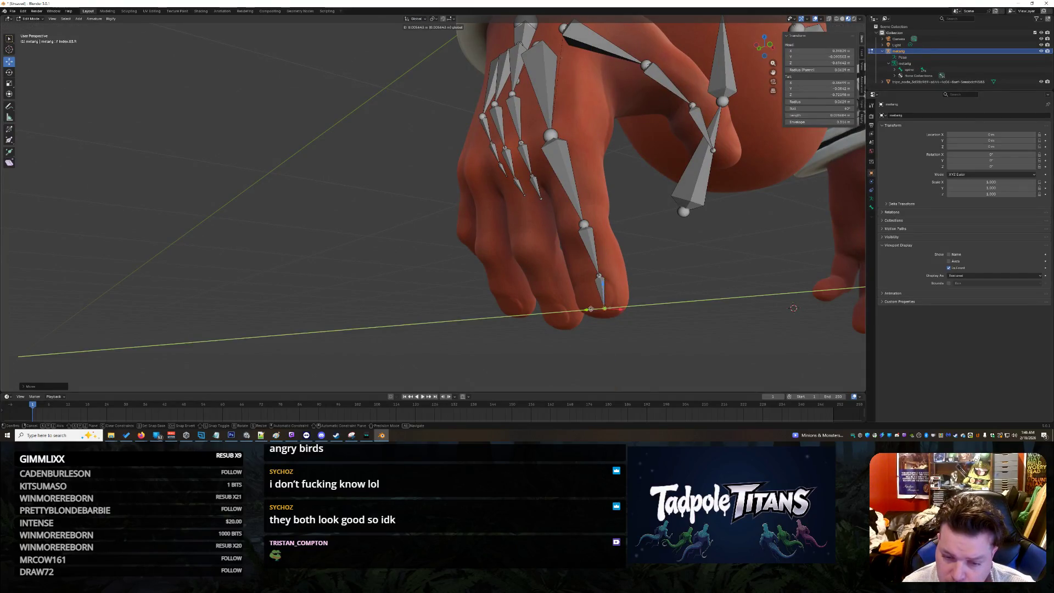
click(676, 333)
middle_drag(712, 308, 690, 319)
scroll(689, 307, down, 10)
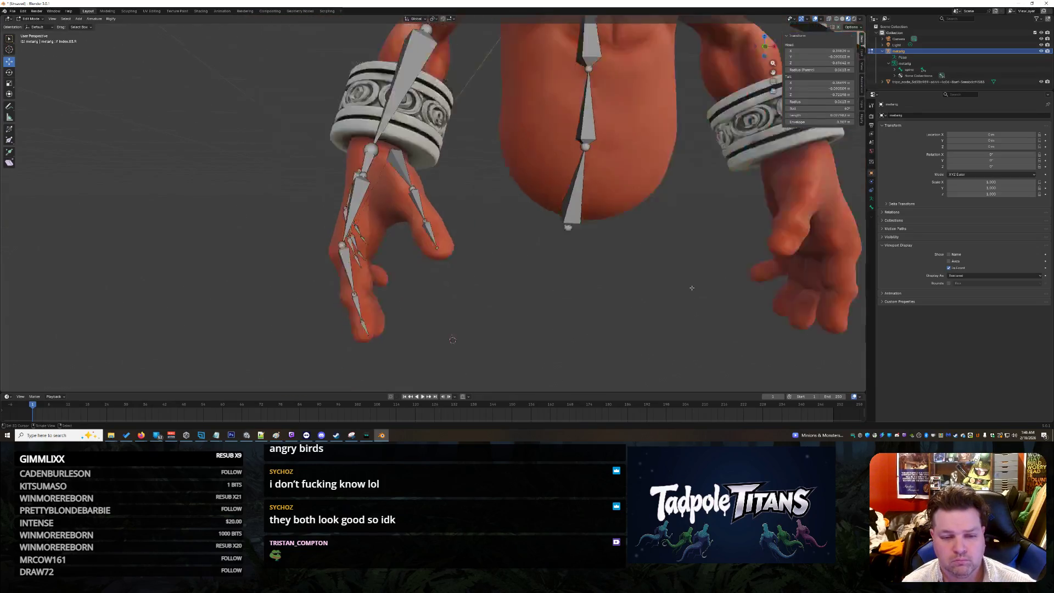
- Bring the second hand into view and raise the palm bone head along Z
middle_drag(549, 278, 605, 285)
scroll(560, 301, up, 8)
scroll(678, 324, up, 3)
middle_drag(679, 324, 738, 323)
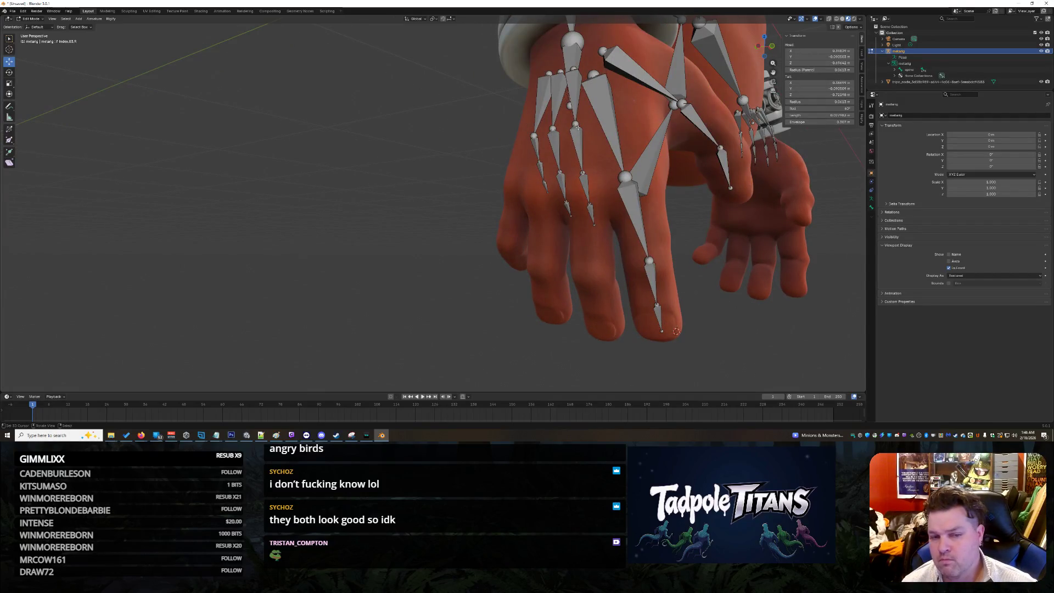
click(593, 75)
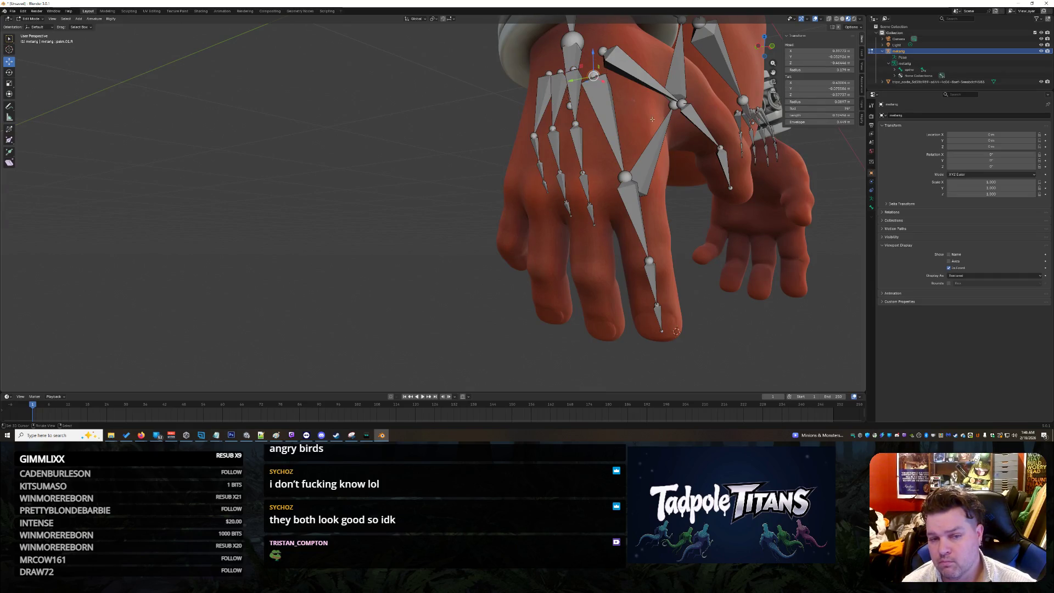
drag(600, 56, 590, 41)
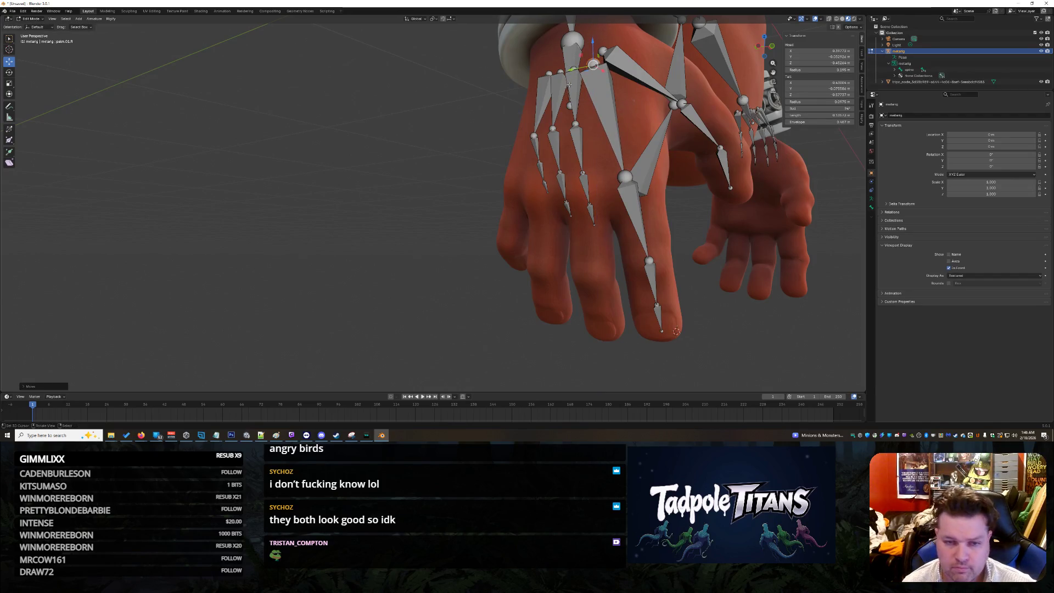
- Lower the middle finger bones' tips down onto the middle finger
click(574, 124)
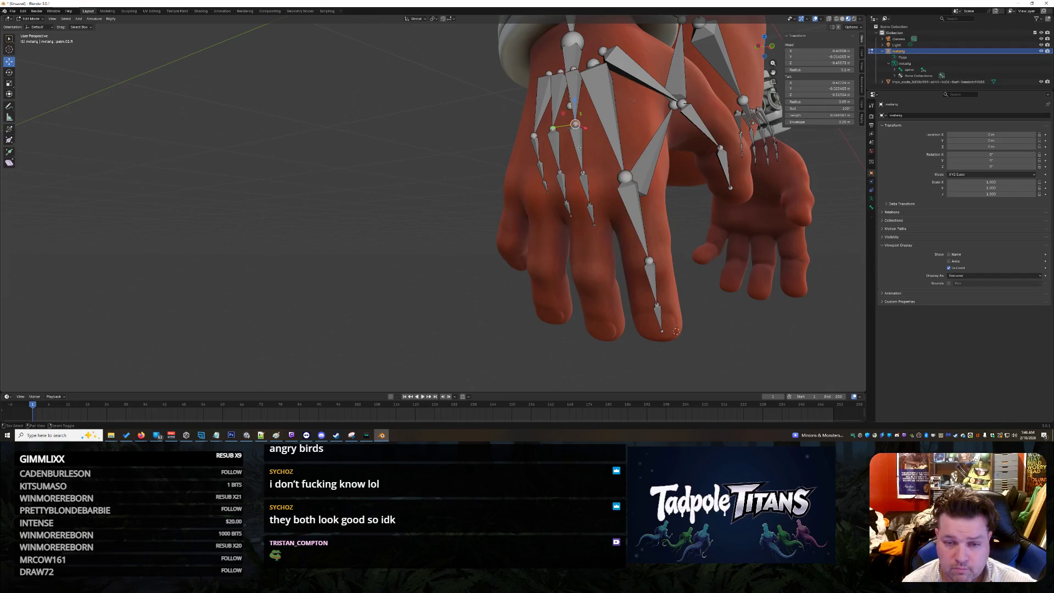
click(588, 200)
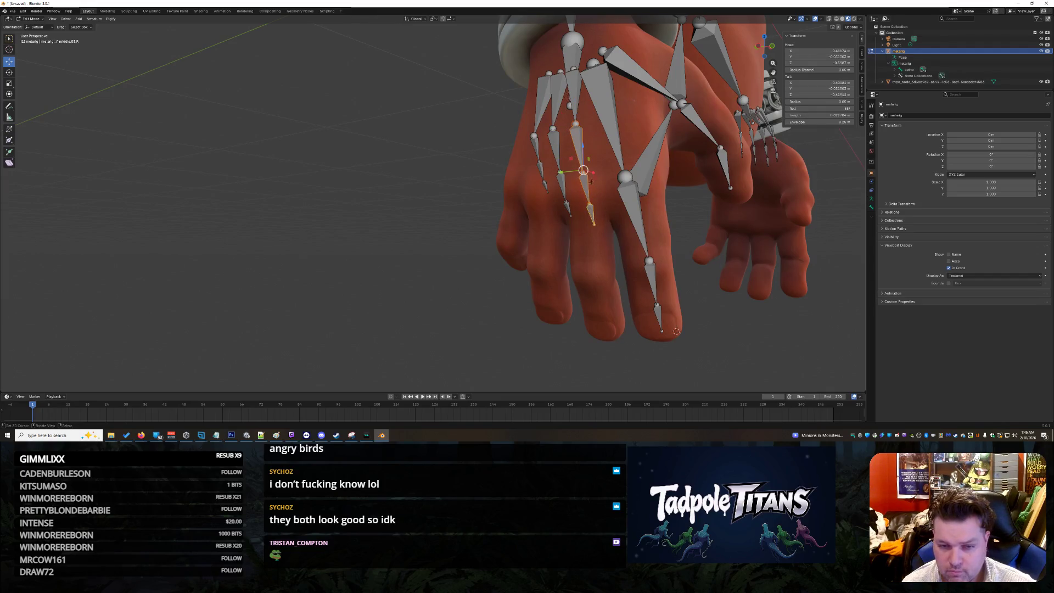
key(g)
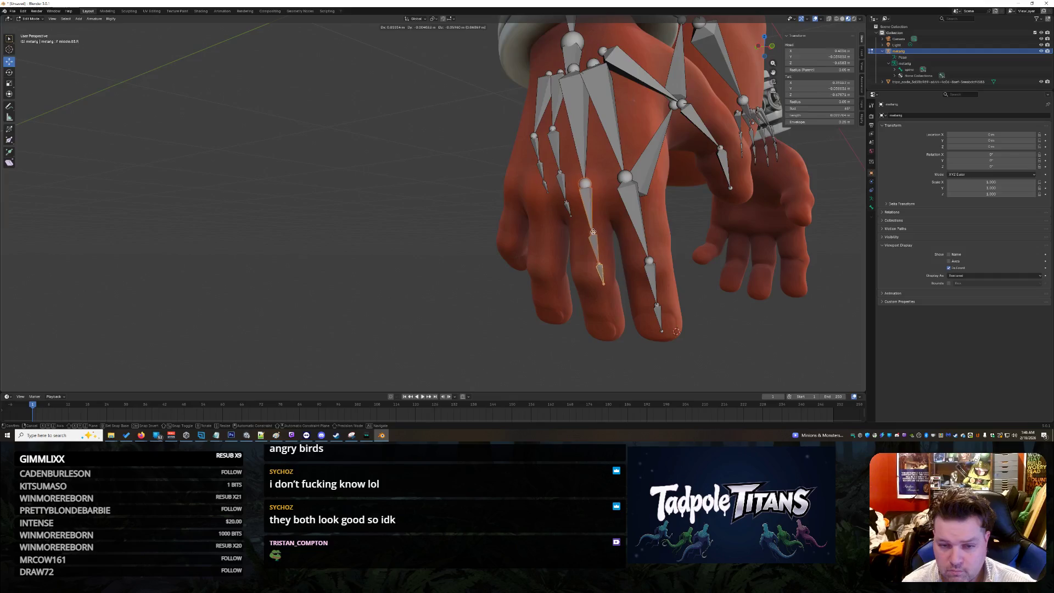
click(594, 237)
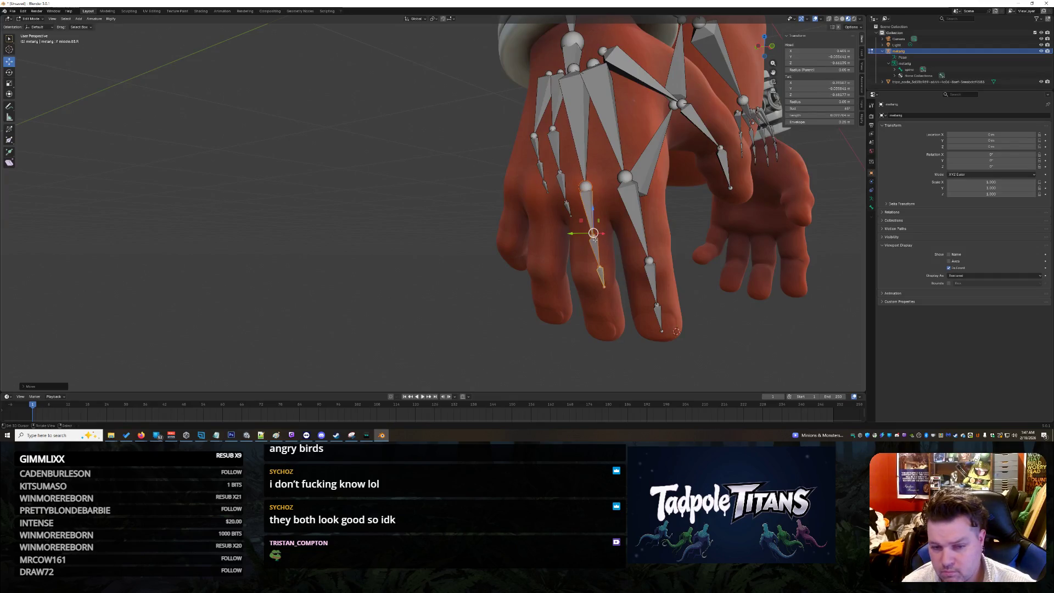
click(597, 246)
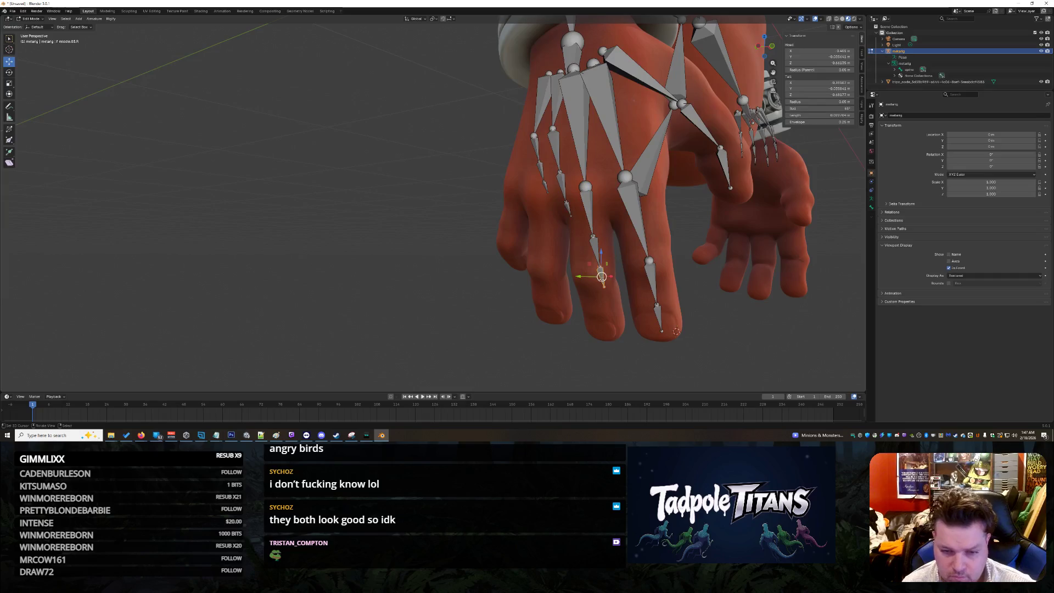
key(g)
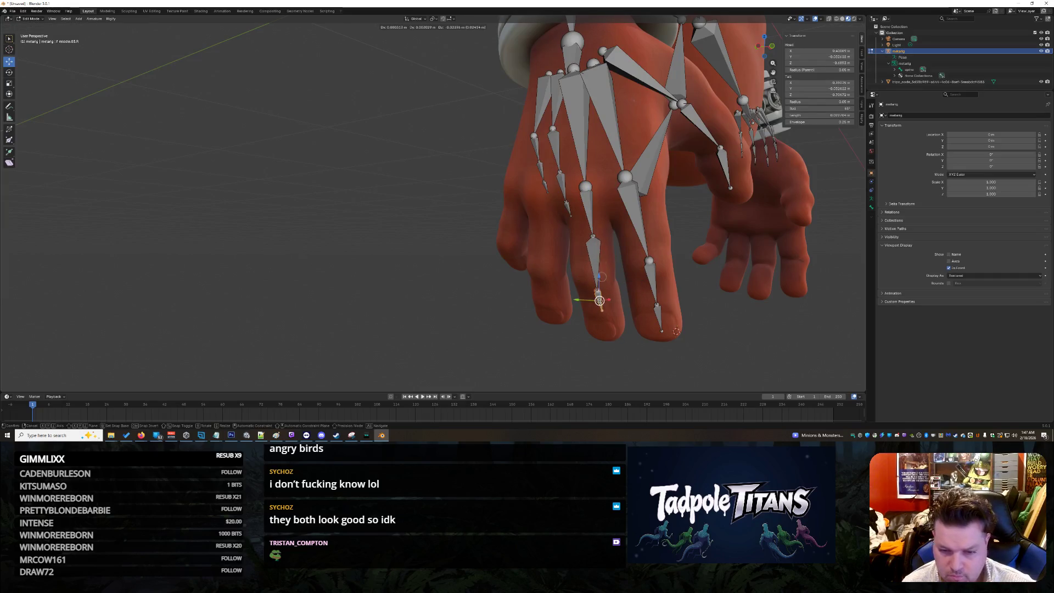
click(603, 278)
- Move palm.02.R down the hand and raise its tail onto the knuckle
click(589, 221)
key(g)
right_click(589, 237)
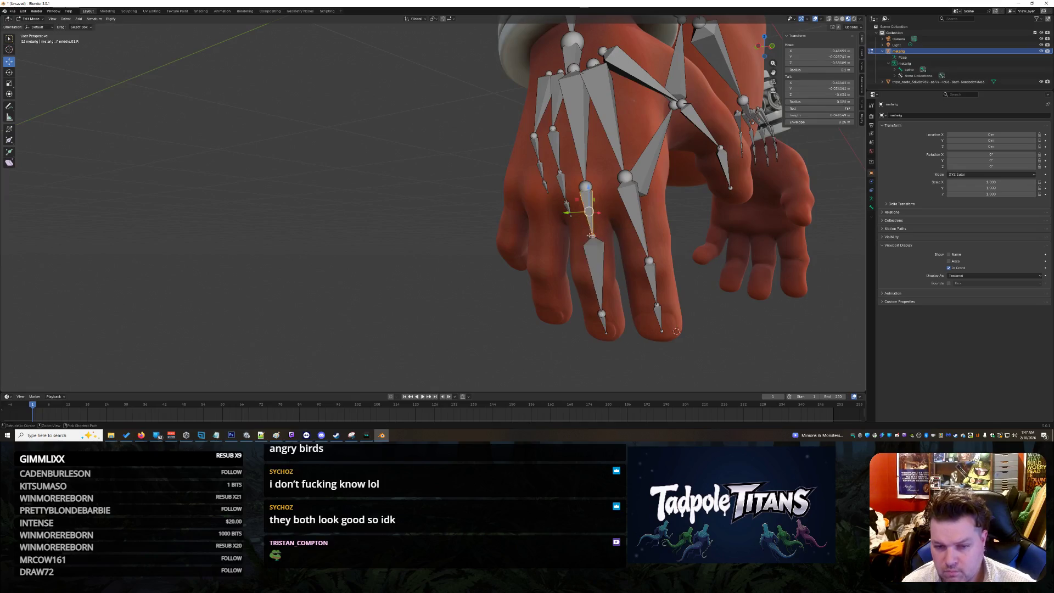
click(583, 187)
mouse_move(588, 203)
mouse_down()
mouse_move(587, 238)
mouse_move(590, 223)
mouse_up()
mouse_move(589, 222)
middle_down()
mouse_move(763, 297)
mouse_move(645, 204)
middle_up()
drag(642, 203, 644, 188)
click(651, 232)
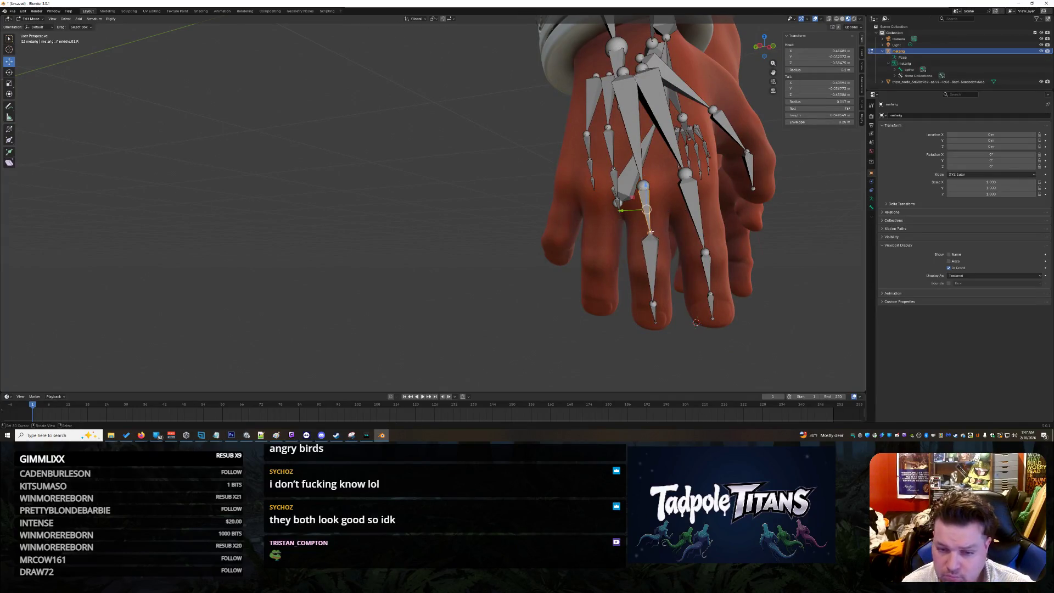
- Lower the f_middle.02.R bone onto the middle-finger joint
click(655, 242)
drag(651, 242, 651, 249)
mouse_move(745, 300)
middle_down()
mouse_move(747, 311)
mouse_move(788, 309)
middle_up()
click(728, 209)
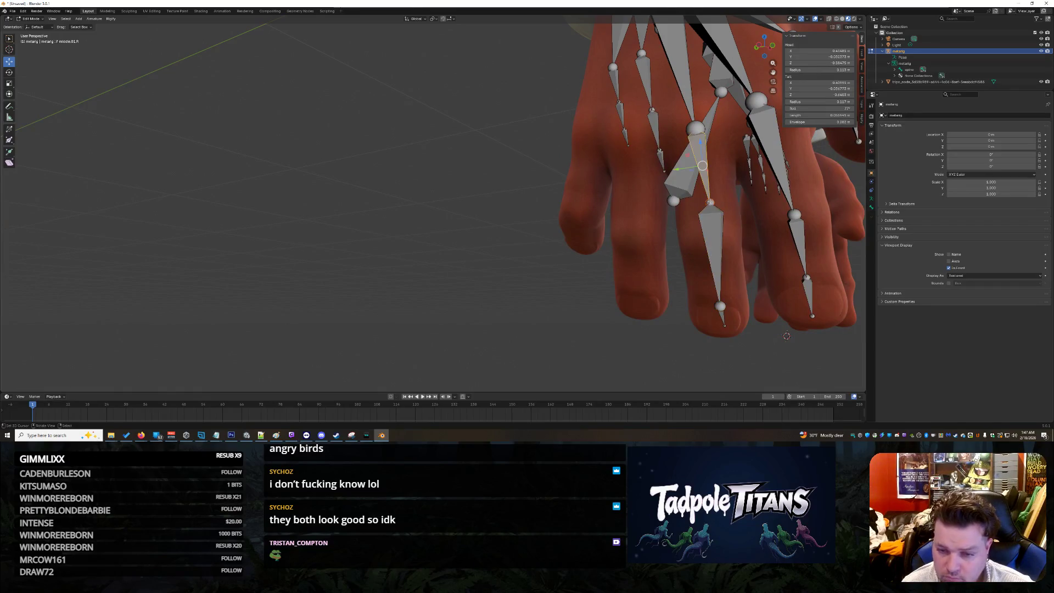
key(g)
key(Escape)
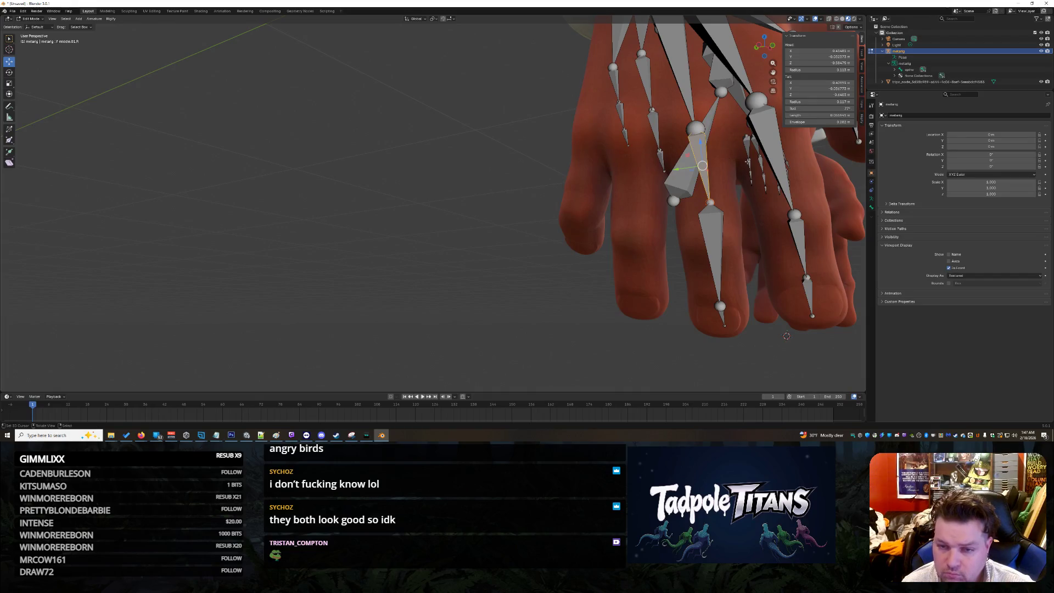
middle_drag(738, 162, 749, 172)
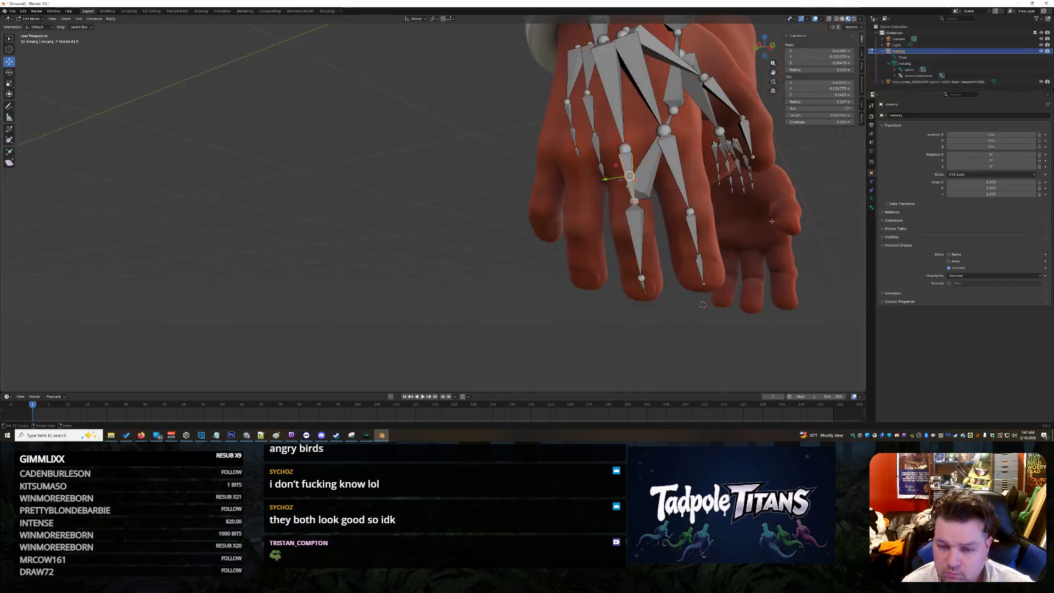
mouse_move(812, 130)
middle_down()
mouse_move(794, 213)
mouse_move(774, 218)
middle_up()
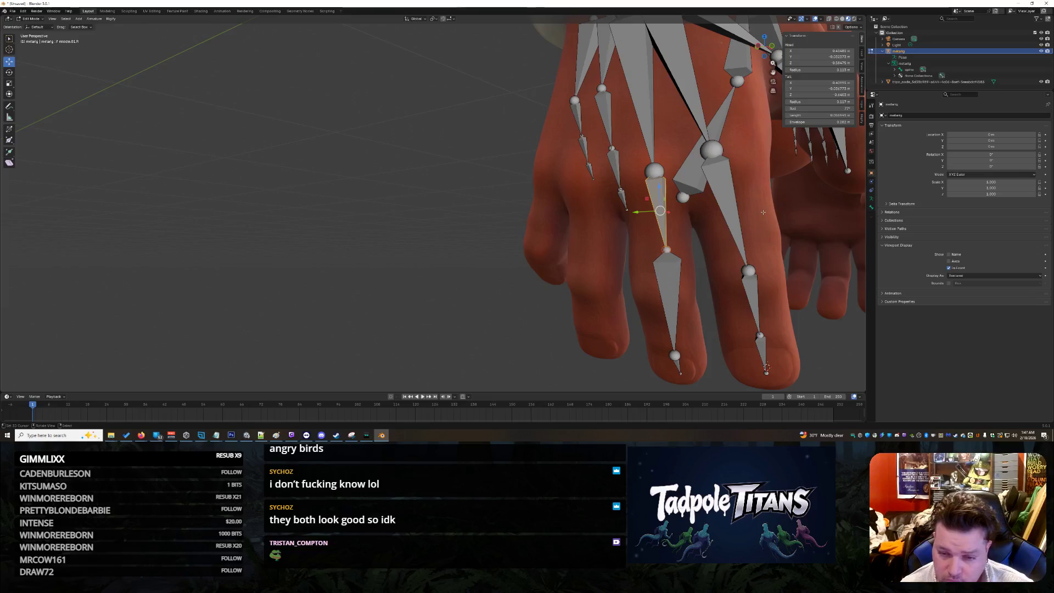
- Move the middle.02.R bone and the joint above it down onto the knuckles
click(666, 250)
click(674, 272)
mouse_move(668, 273)
mouse_down()
mouse_move(669, 284)
mouse_move(671, 253)
mouse_move(672, 289)
mouse_move(676, 250)
mouse_up()
click(666, 229)
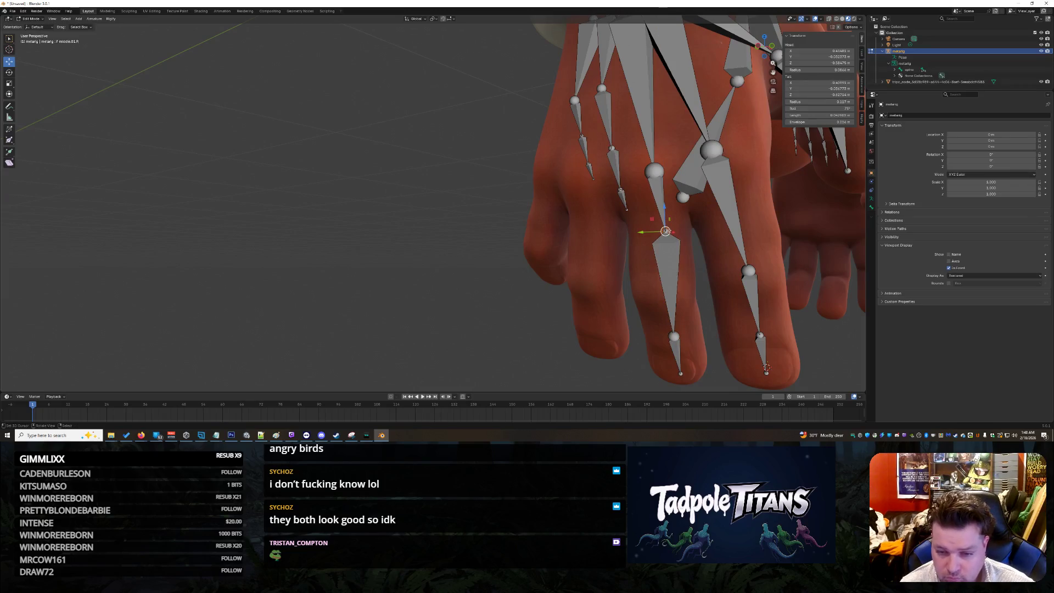
click(666, 231)
drag(663, 207, 662, 271)
mouse_move(758, 274)
middle_down()
mouse_move(798, 287)
mouse_move(330, 275)
middle_up()
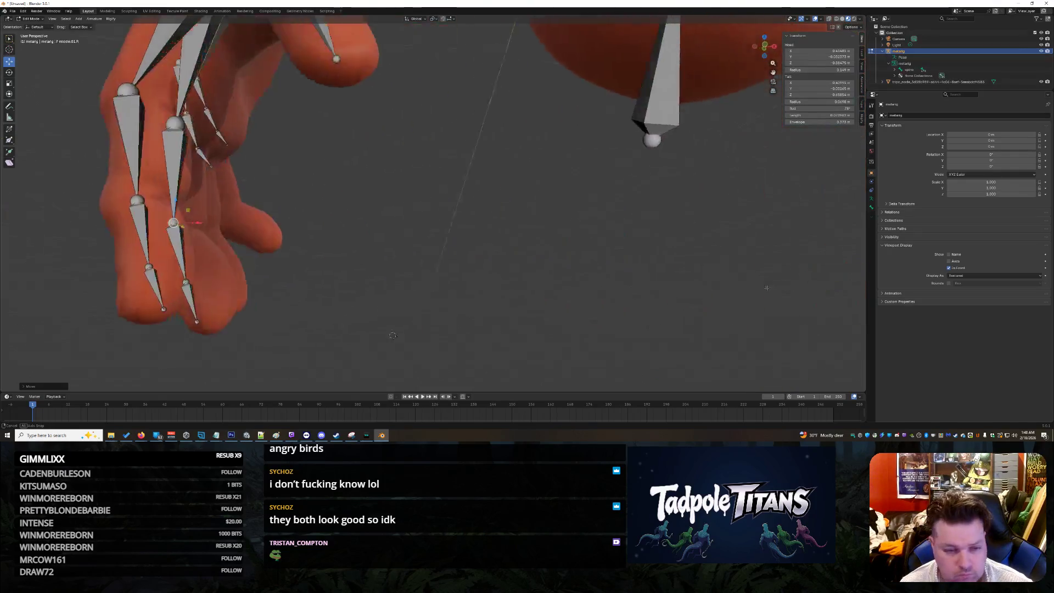
scroll(263, 268, up, 6)
drag(128, 273, 307, 286)
scroll(124, 273, down, 5)
middle_drag(307, 286, 403, 307)
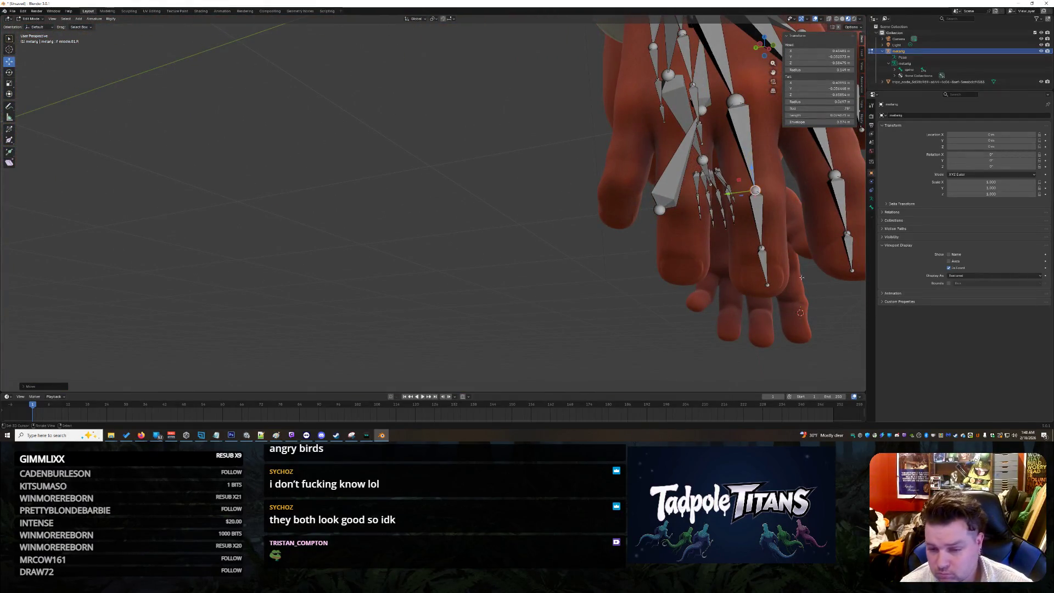
- Nudge the middle-finger bone tip along the X axis
click(767, 285)
key(g)
key(x)
click(763, 287)
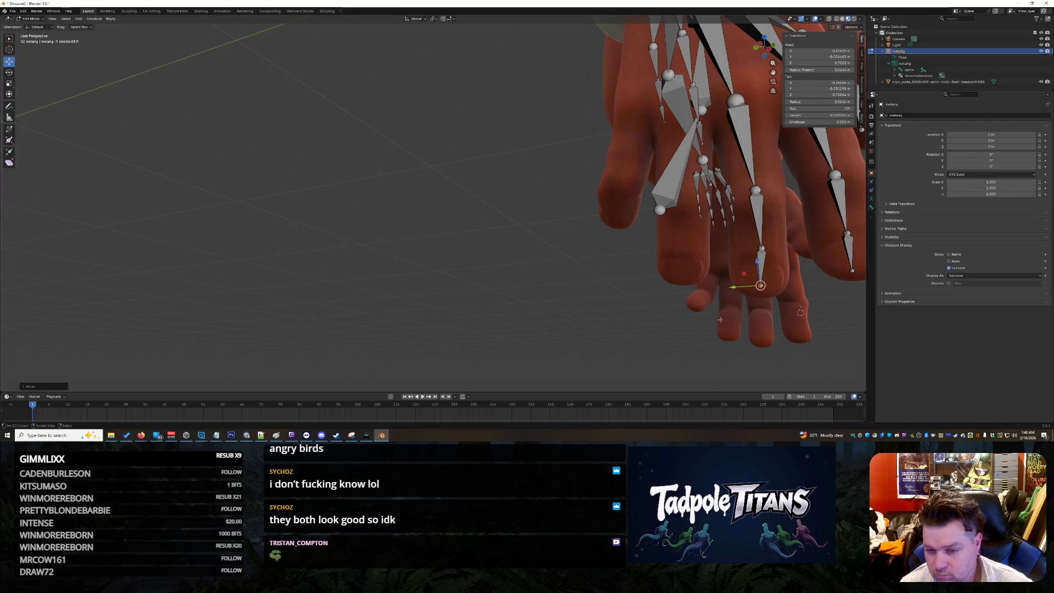
mouse_move(649, 332)
middle_down()
mouse_move(684, 346)
mouse_move(670, 351)
mouse_move(731, 265)
mouse_move(687, 280)
middle_up()
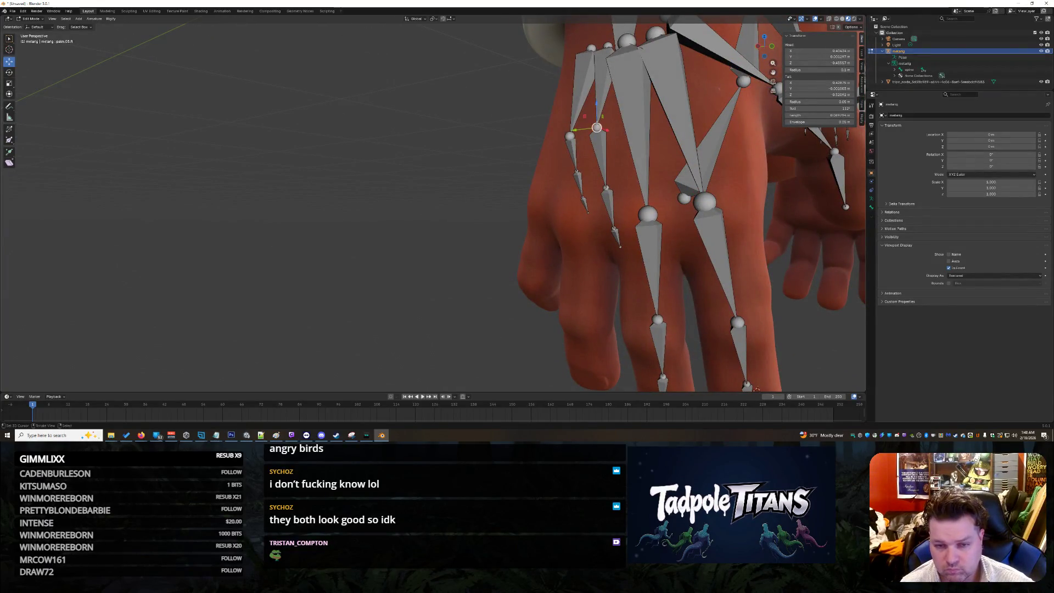
- Move the three ring-finger bones down the hand into the ring finger
shift+click(604, 159)
shift+click(610, 204)
shift+click(616, 236)
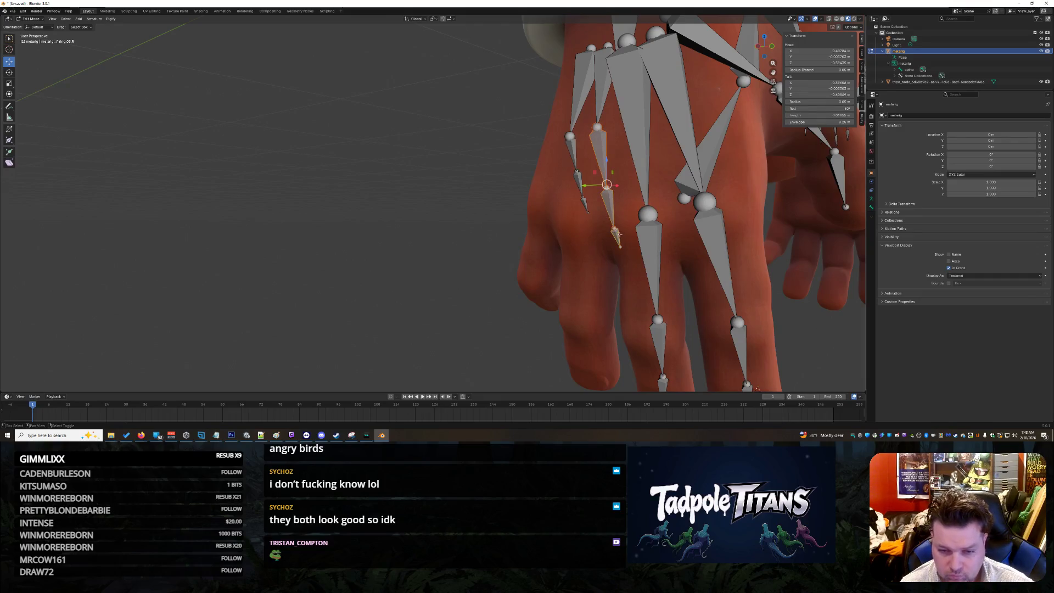
key(g)
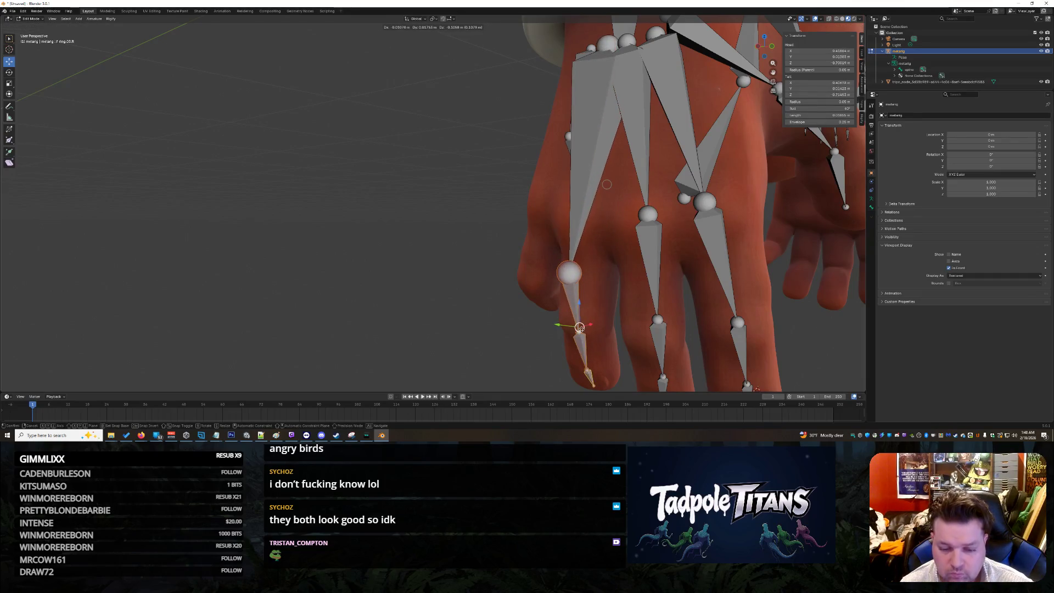
click(554, 329)
middle_drag(554, 328, 554, 328)
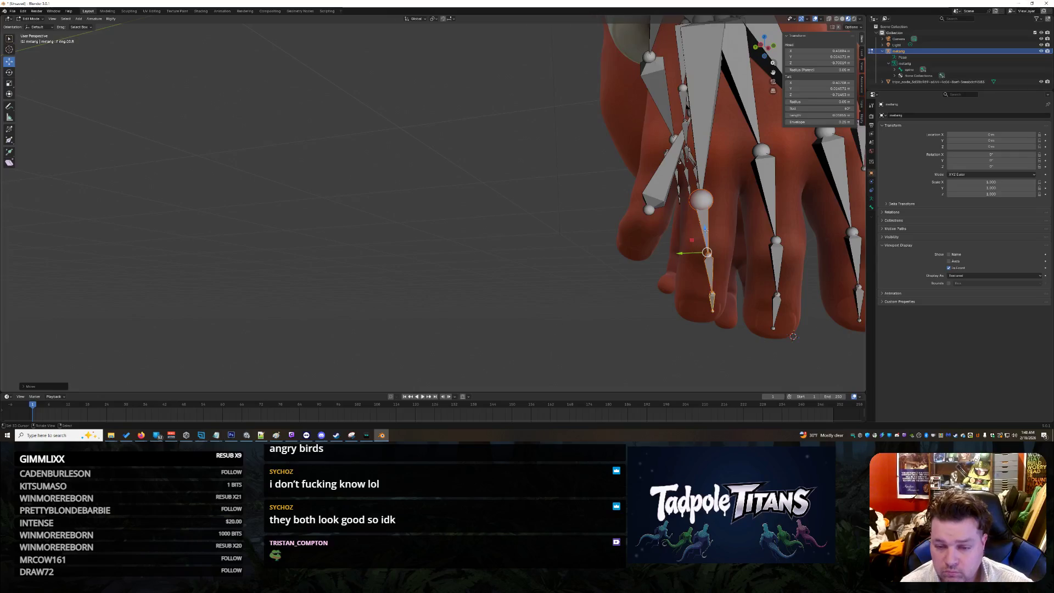
- Reposition palm.03.R and its joints inside the hand
click(703, 195)
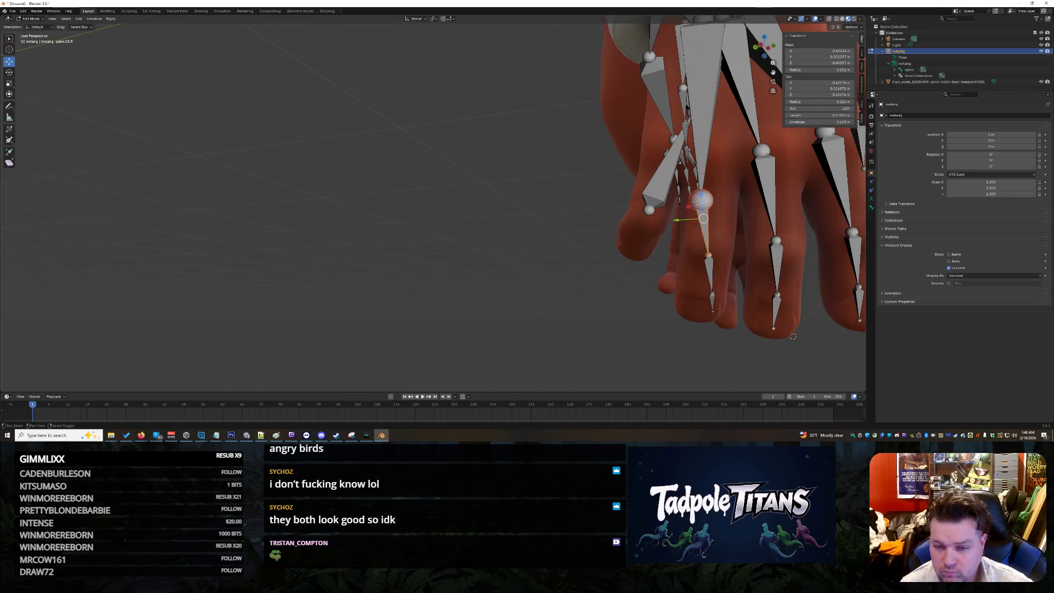
drag(704, 219, 713, 172)
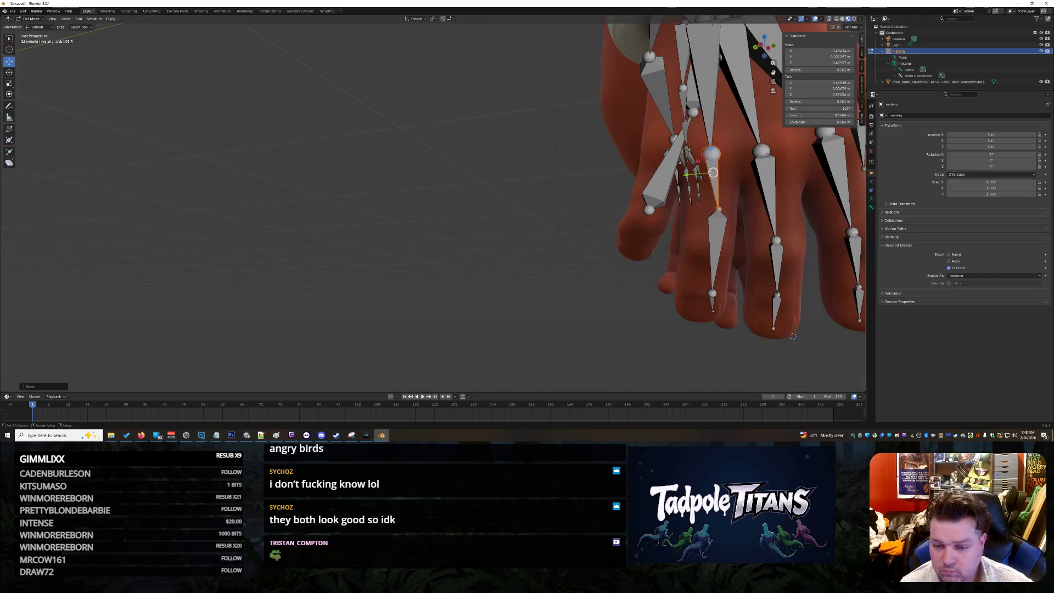
mouse_move(710, 268)
mouse_down()
mouse_move(710, 234)
mouse_move(686, 251)
mouse_up()
click(715, 225)
mouse_move(712, 310)
mouse_down()
mouse_move(703, 311)
mouse_move(713, 310)
mouse_up()
drag(709, 232, 682, 265)
middle_drag(738, 338, 731, 333)
- Move the ring-finger bone tip down toward the fingertip
click(653, 260)
drag(653, 261, 659, 267)
middle_drag(660, 267, 689, 277)
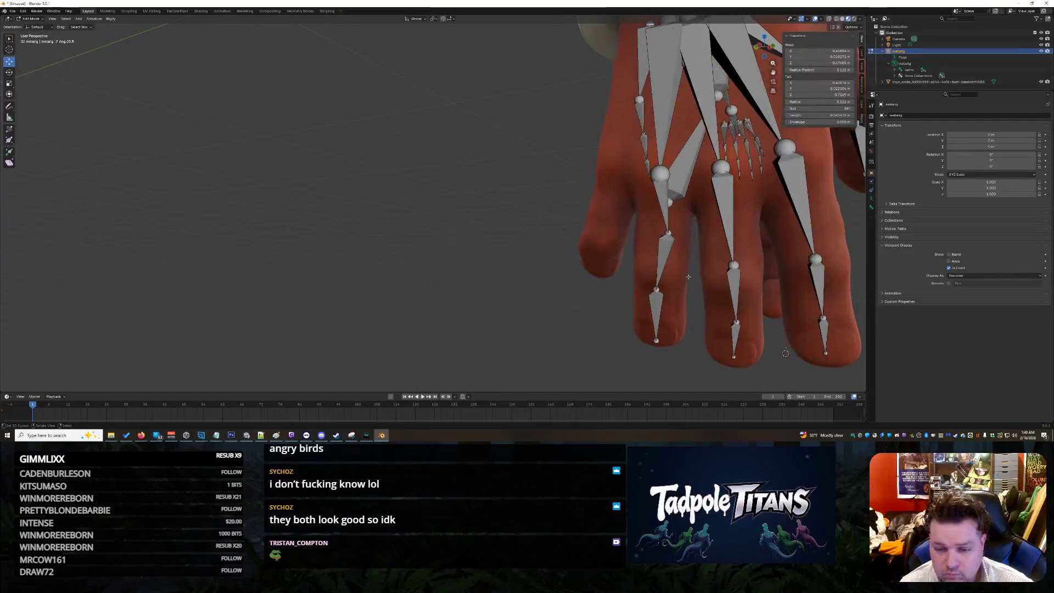
- Lower the upper ring-finger joints onto the knuckles
click(669, 233)
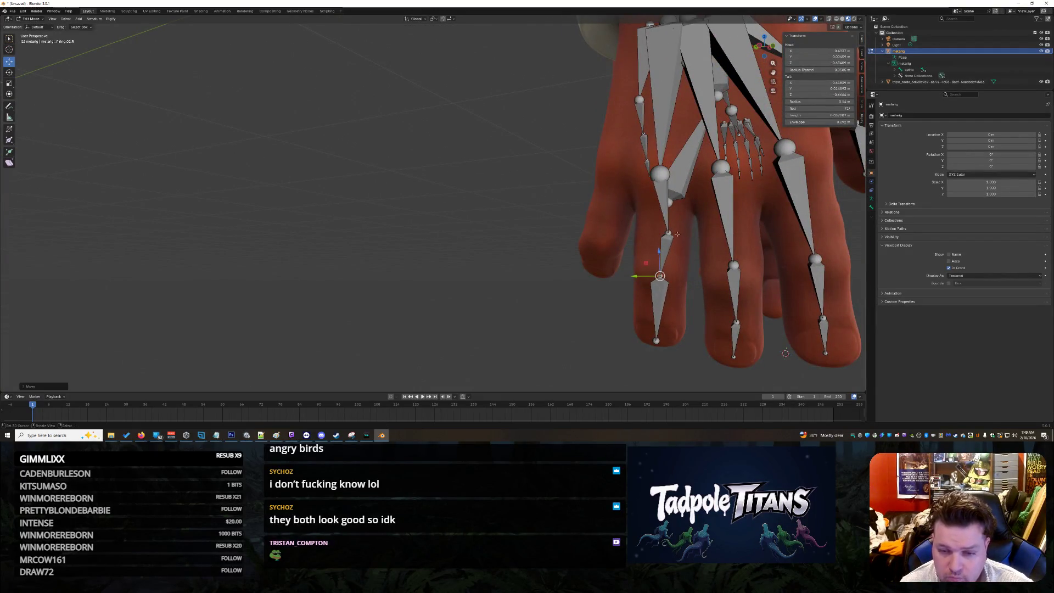
drag(669, 233, 662, 211)
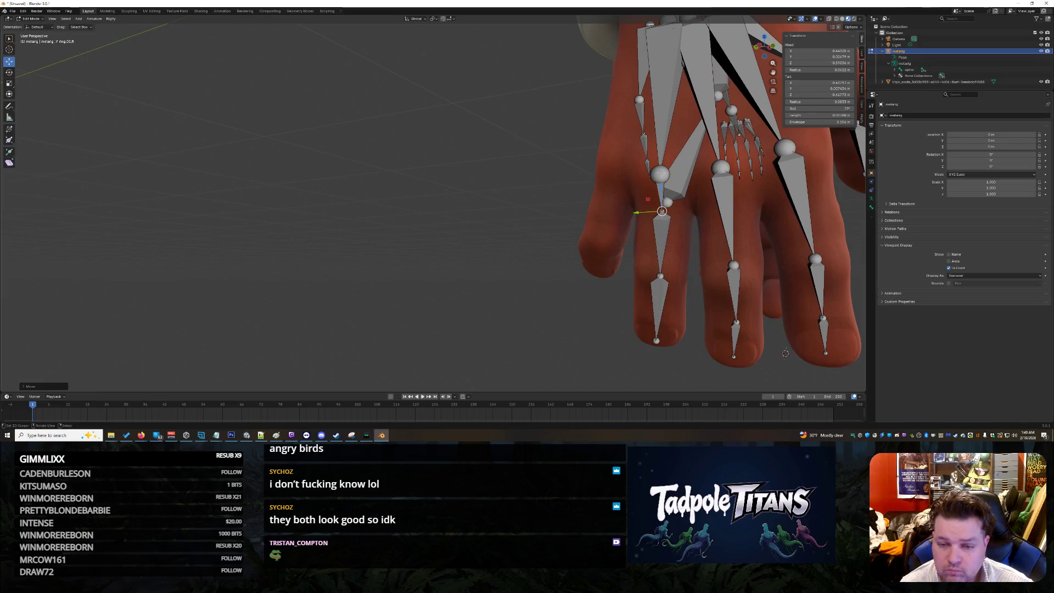
mouse_move(695, 233)
middle_down()
mouse_move(708, 273)
mouse_move(688, 290)
middle_up()
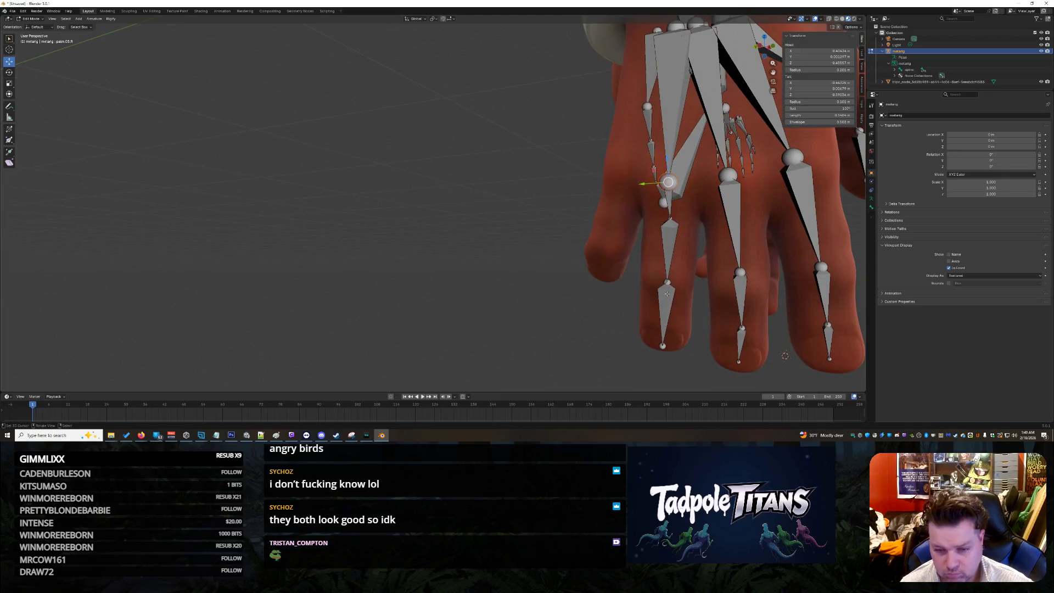
drag(667, 283, 664, 299)
drag(670, 218, 663, 303)
mouse_move(663, 304)
middle_down()
mouse_move(789, 352)
mouse_move(749, 343)
mouse_move(760, 341)
middle_up()
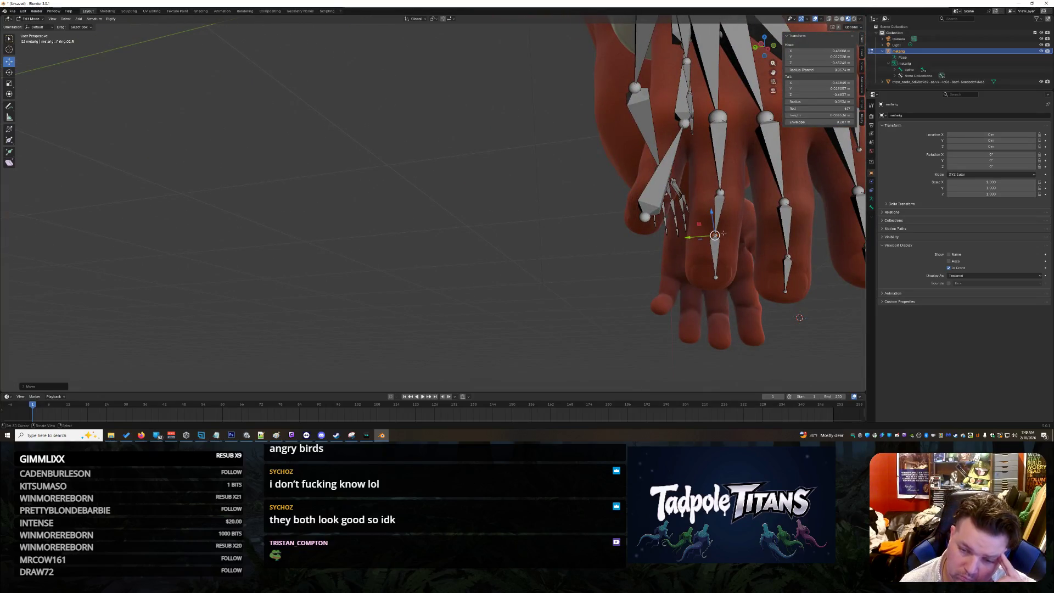
- Lower the ring-finger bone tail and nudge it left into the finger
mouse_move(713, 211)
mouse_down()
mouse_move(717, 270)
mouse_move(690, 282)
mouse_up()
mouse_move(689, 281)
middle_down()
mouse_move(799, 332)
mouse_move(717, 260)
middle_up()
drag(675, 224, 676, 249)
mouse_move(677, 250)
middle_down()
mouse_move(717, 216)
mouse_move(675, 206)
middle_up()
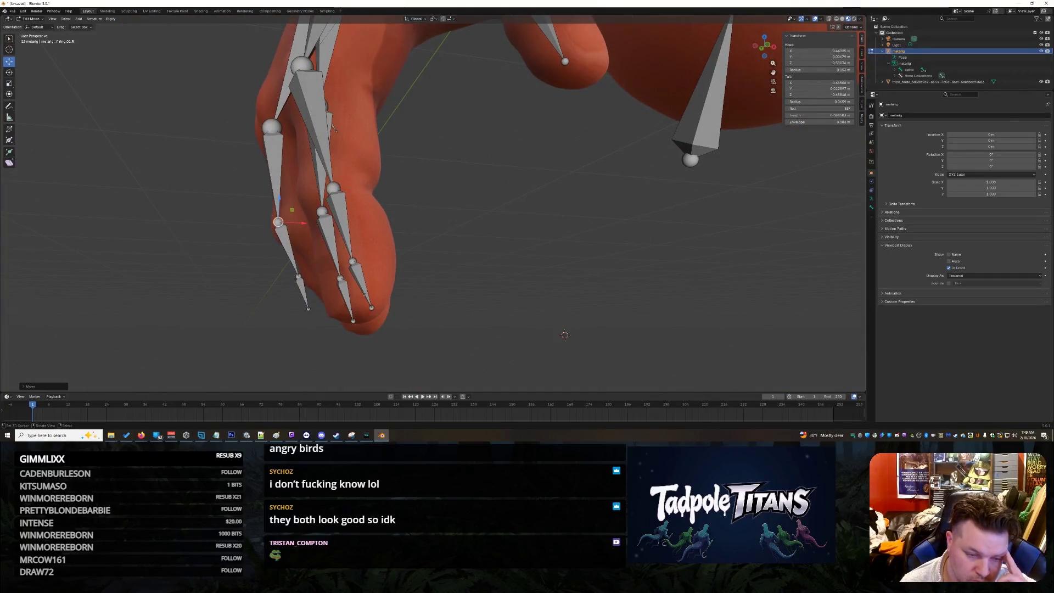
middle_drag(384, 283, 450, 266)
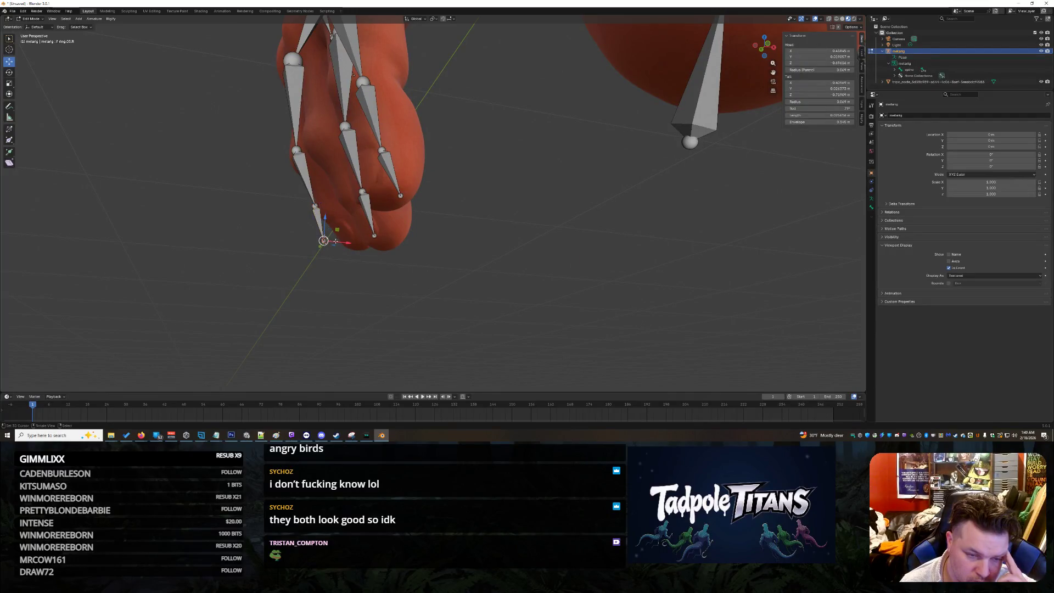
- Slide the ring.02.R bone tip sideways into the finger
mouse_move(350, 243)
mouse_down()
mouse_move(392, 247)
mouse_move(384, 245)
mouse_up()
click(313, 205)
drag(343, 208, 329, 209)
mouse_move(511, 253)
middle_down()
mouse_move(708, 300)
mouse_move(736, 286)
mouse_move(744, 316)
mouse_move(550, 318)
mouse_move(615, 358)
mouse_move(542, 329)
mouse_move(374, 152)
middle_up()
scroll(735, 296, up, 2)
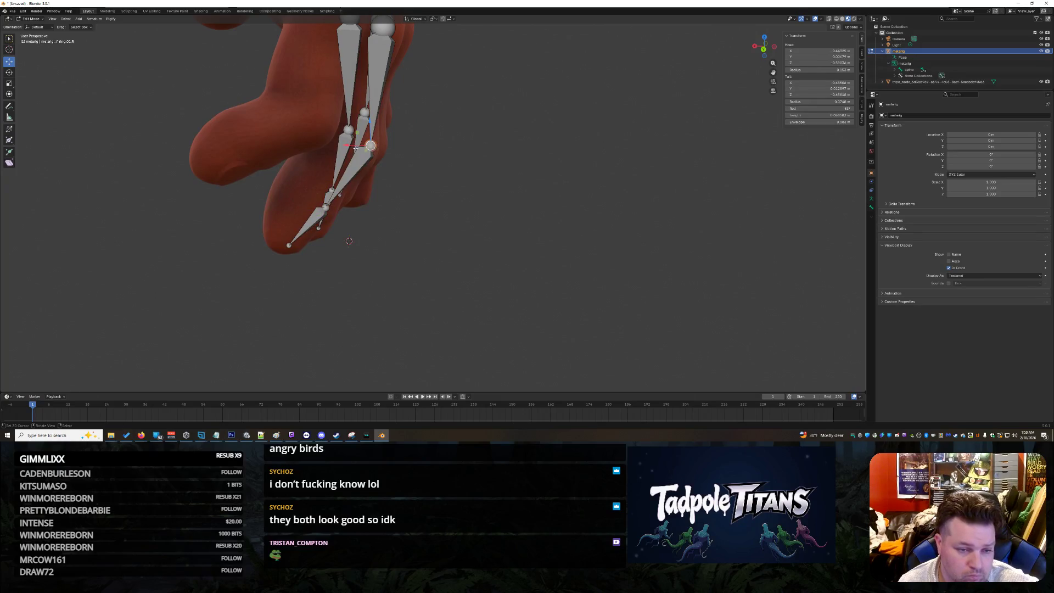
- Try shifting the finger bones sideways along X, undoing the trial moves
key(g)
key(shift+z)
key(Escape)
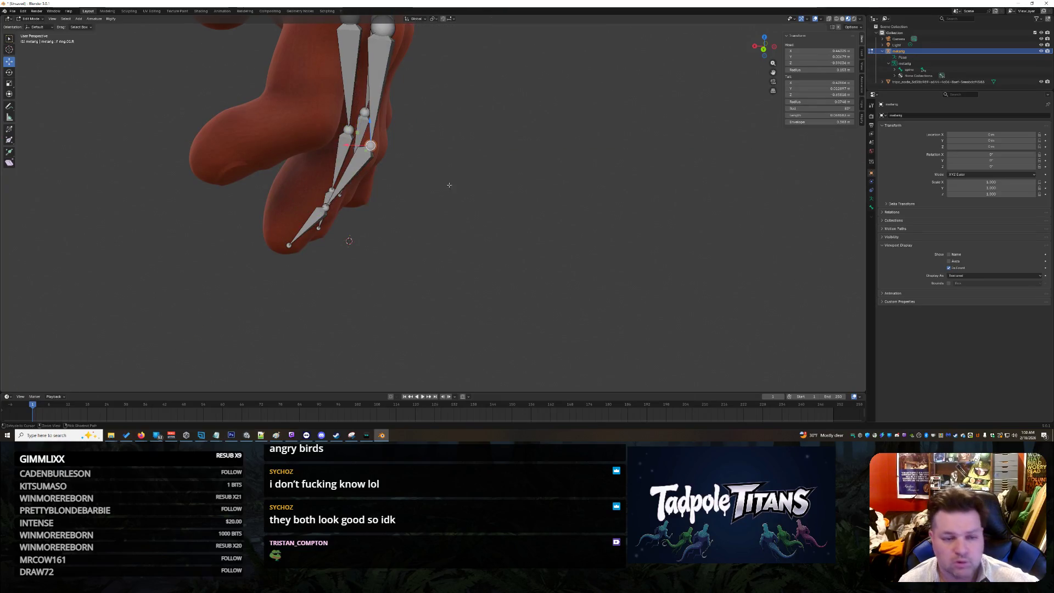
drag(346, 145, 344, 144)
middle_drag(345, 145, 578, 274)
mouse_move(700, 319)
middle_down()
mouse_move(622, 286)
mouse_move(697, 301)
mouse_move(619, 243)
mouse_move(514, 276)
mouse_move(395, 259)
mouse_move(455, 264)
mouse_move(560, 308)
mouse_move(343, 178)
middle_up()
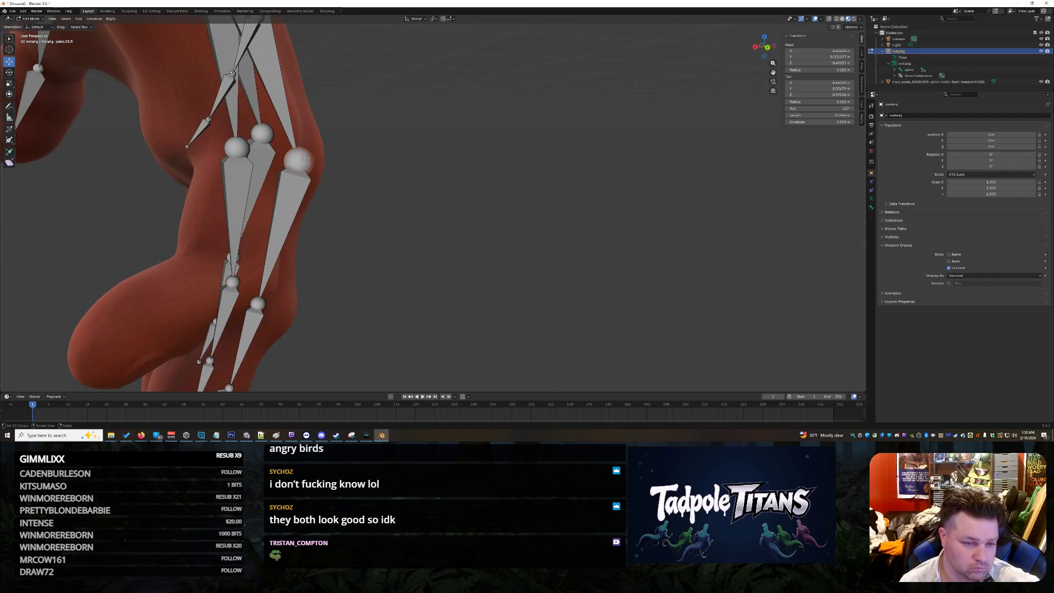
mouse_move(281, 159)
mouse_down()
mouse_move(272, 160)
mouse_move(287, 166)
mouse_up()
key(ctrl+z)
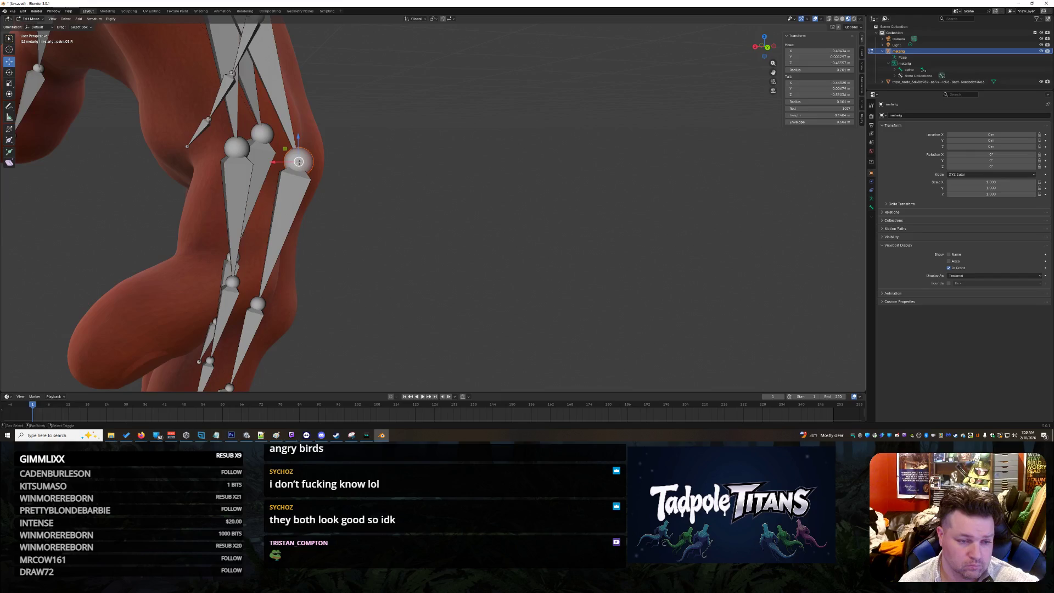
- Shift the palm and finger joints left onto the knuckles
mouse_move(274, 163)
mouse_down()
mouse_move(247, 163)
mouse_move(266, 174)
mouse_up()
mouse_move(482, 223)
middle_down()
mouse_move(375, 225)
mouse_move(491, 230)
middle_up()
click(170, 118)
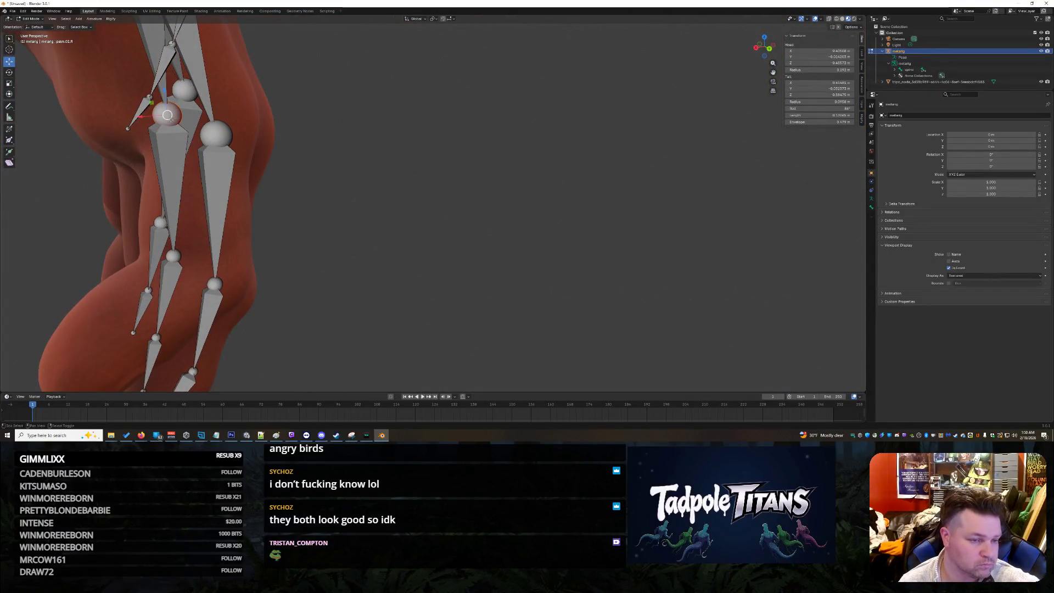
drag(142, 118, 140, 118)
mouse_move(140, 118)
middle_down()
mouse_move(460, 206)
mouse_move(430, 210)
mouse_move(440, 208)
middle_up()
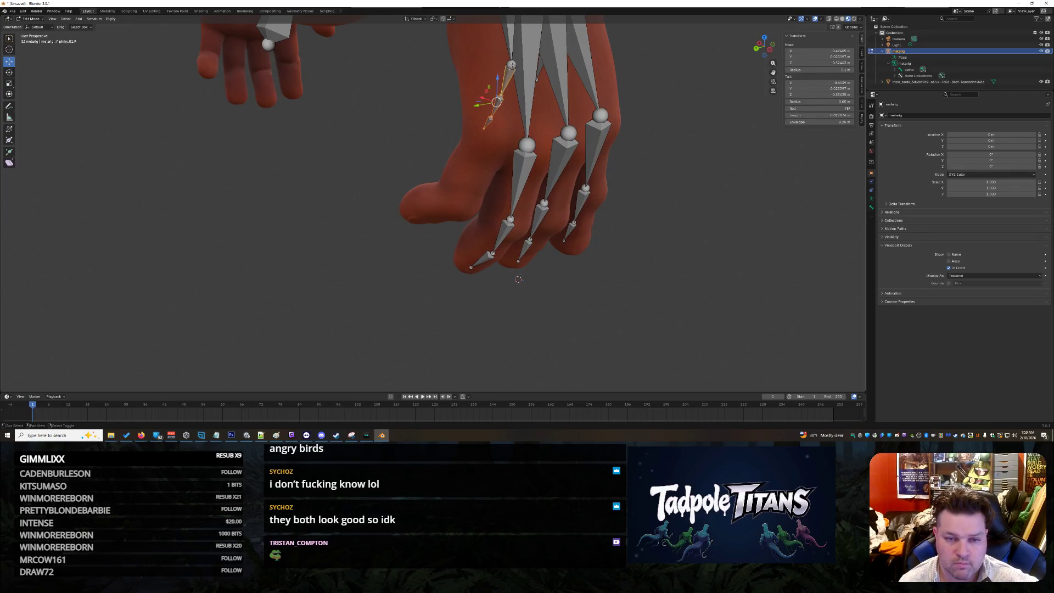
- Move the palm bone into the hand and stretch the pinky bones down the finger
drag(499, 106, 476, 180)
mouse_move(531, 224)
middle_down()
mouse_move(654, 219)
mouse_move(666, 252)
mouse_move(538, 282)
mouse_move(362, 267)
middle_up()
click(333, 253)
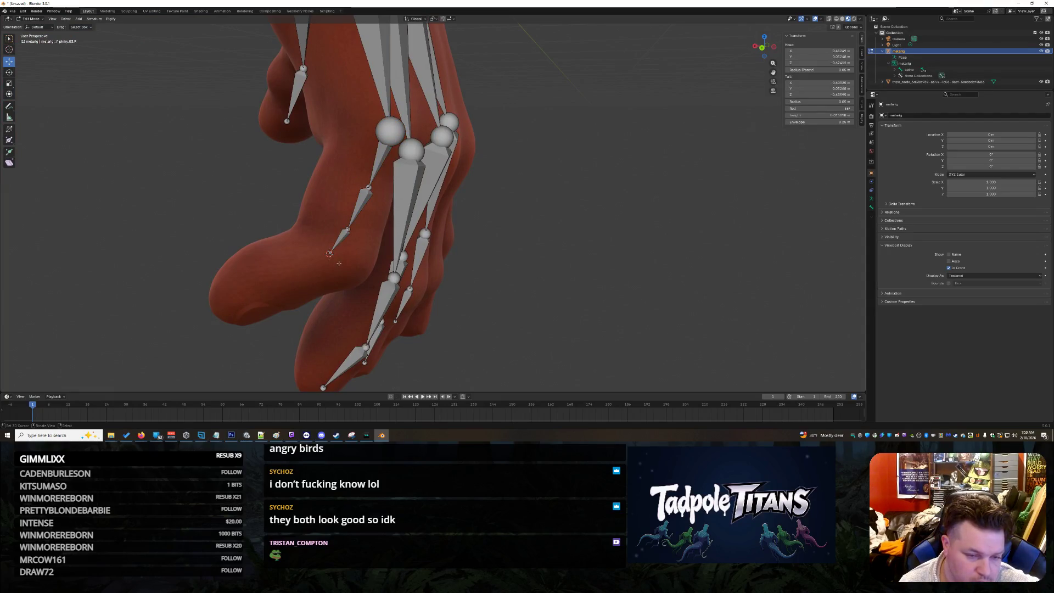
drag(330, 253, 227, 308)
drag(348, 229, 272, 285)
drag(369, 187, 341, 250)
- Align the pinky joint along the X and Y axes within the finger
scroll(563, 219, up, 5)
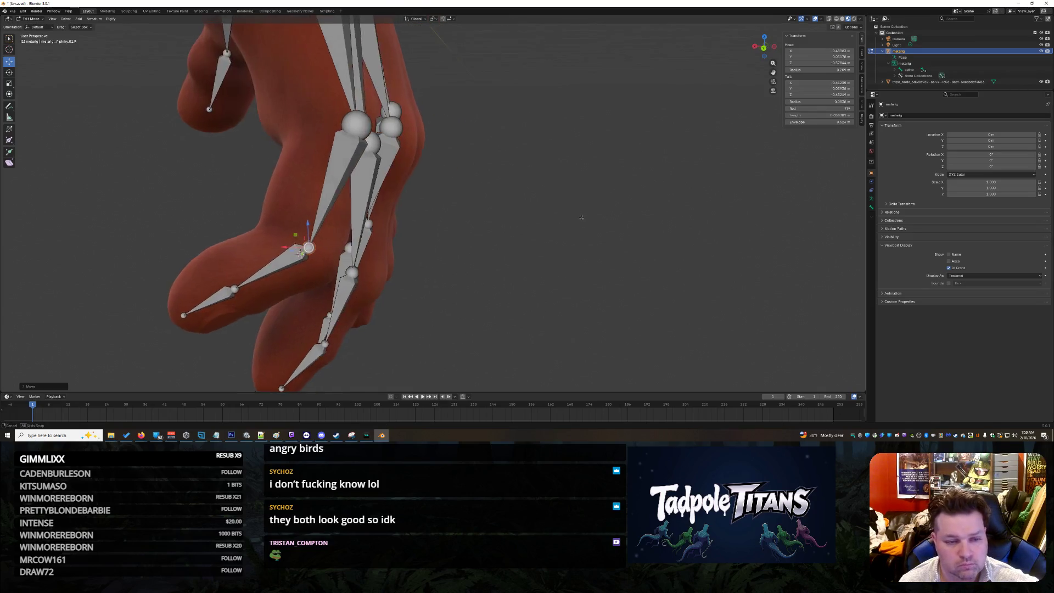
mouse_move(628, 219)
middle_down()
mouse_move(592, 214)
mouse_move(586, 227)
middle_up()
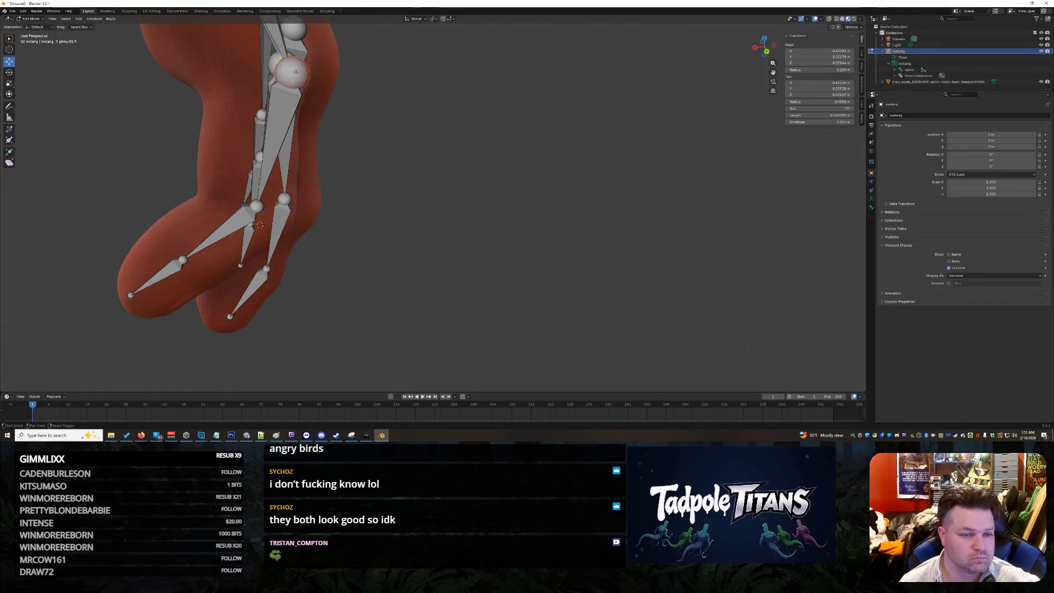
key(g)
key(x)
click(466, 228)
mouse_move(467, 228)
middle_down()
mouse_move(442, 233)
mouse_move(484, 254)
middle_up()
scroll(461, 241, up, 5)
scroll(506, 259, down, 2)
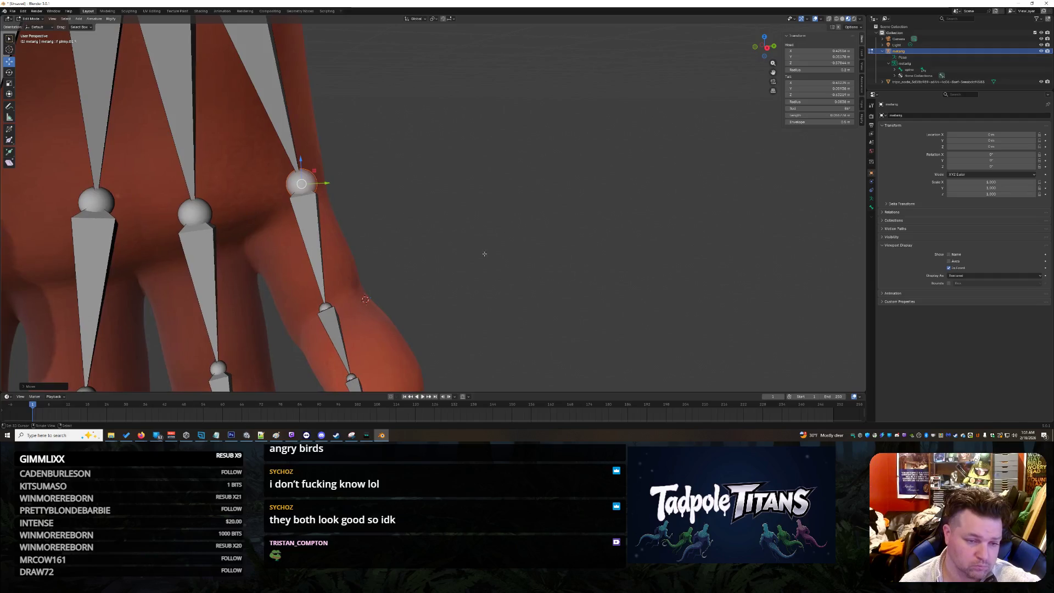
drag(326, 183, 301, 183)
middle_drag(456, 258, 458, 250)
- Move the pinky tip out to the fingertip and adjust the middle pinky joint
click(374, 345)
drag(374, 352, 389, 342)
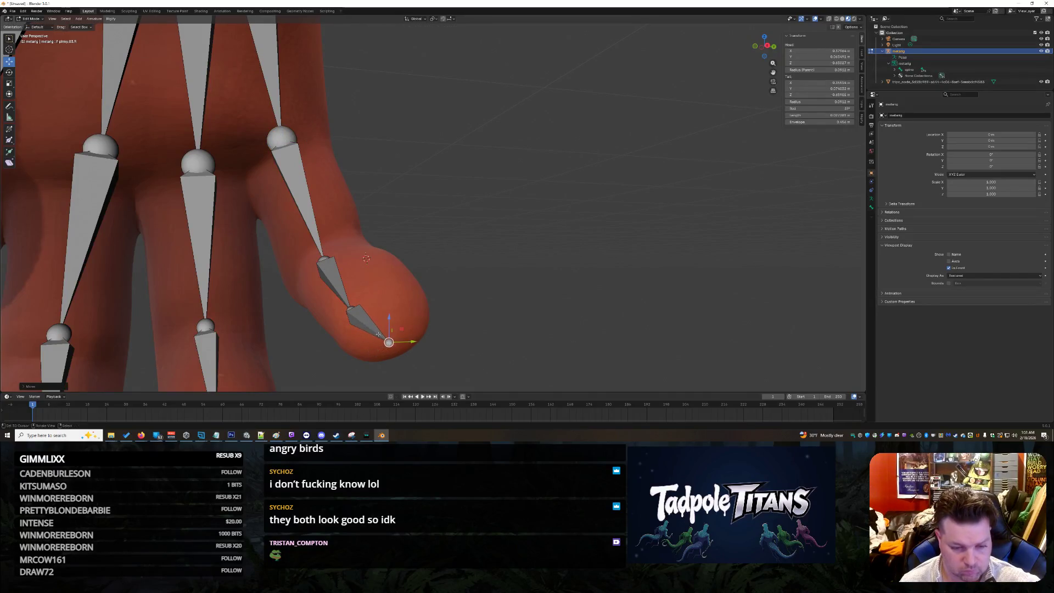
drag(348, 306, 359, 301)
click(325, 263)
mouse_move(527, 289)
middle_down()
mouse_move(547, 266)
mouse_move(464, 236)
mouse_move(528, 284)
mouse_move(394, 244)
mouse_move(536, 243)
mouse_move(658, 164)
mouse_move(500, 299)
middle_up()
scroll(501, 299, down, 5)
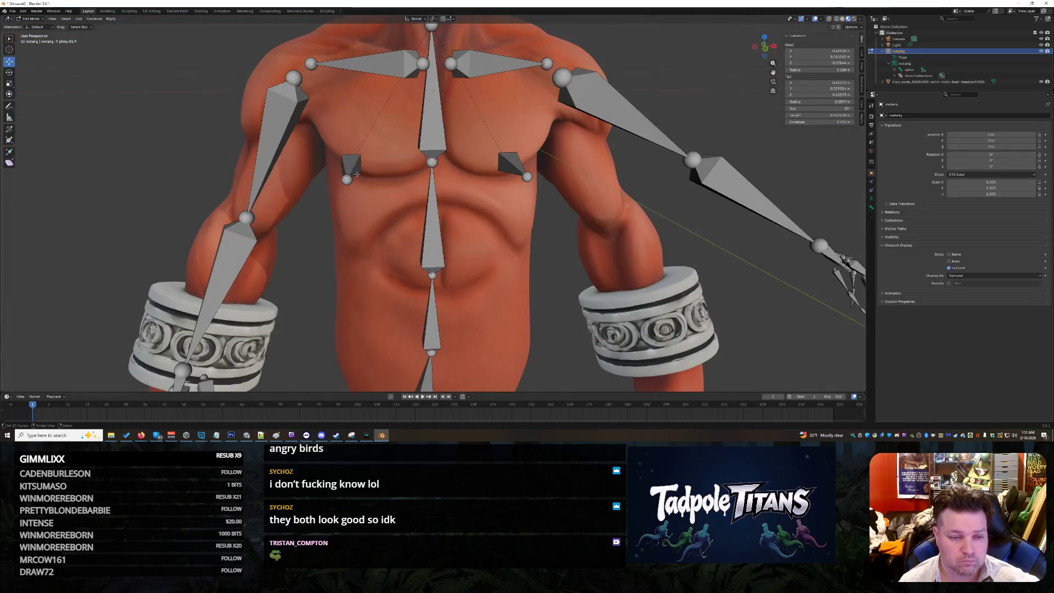
- Move breast.R up onto the right pectoral and place the other breast bone
drag(349, 171, 366, 154)
click(515, 166)
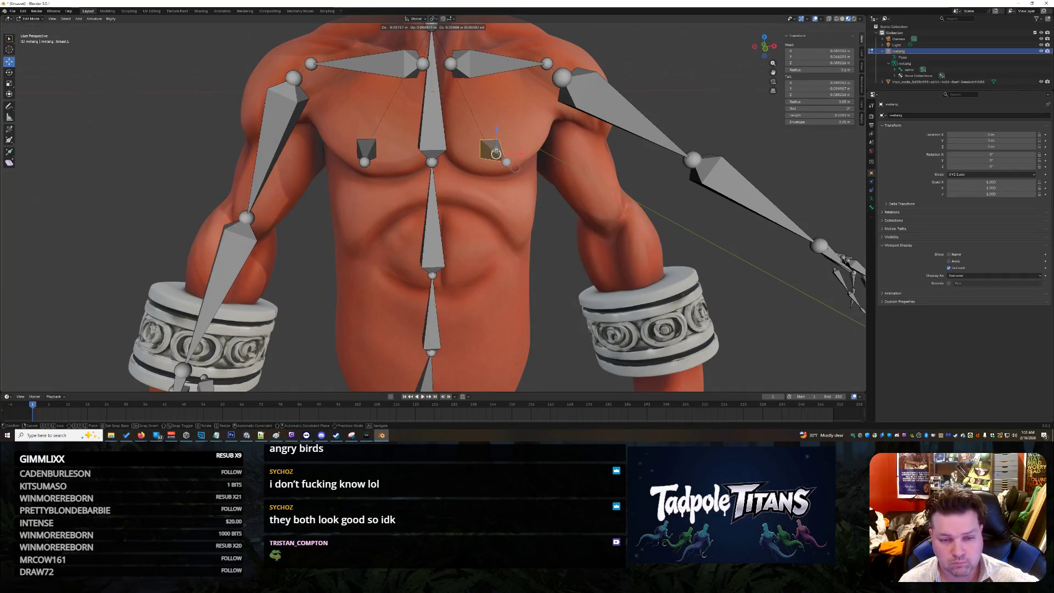
drag(498, 154, 495, 155)
click(489, 228)
mouse_move(487, 233)
middle_down()
mouse_move(582, 225)
mouse_move(610, 242)
mouse_move(619, 231)
mouse_move(522, 165)
middle_up()
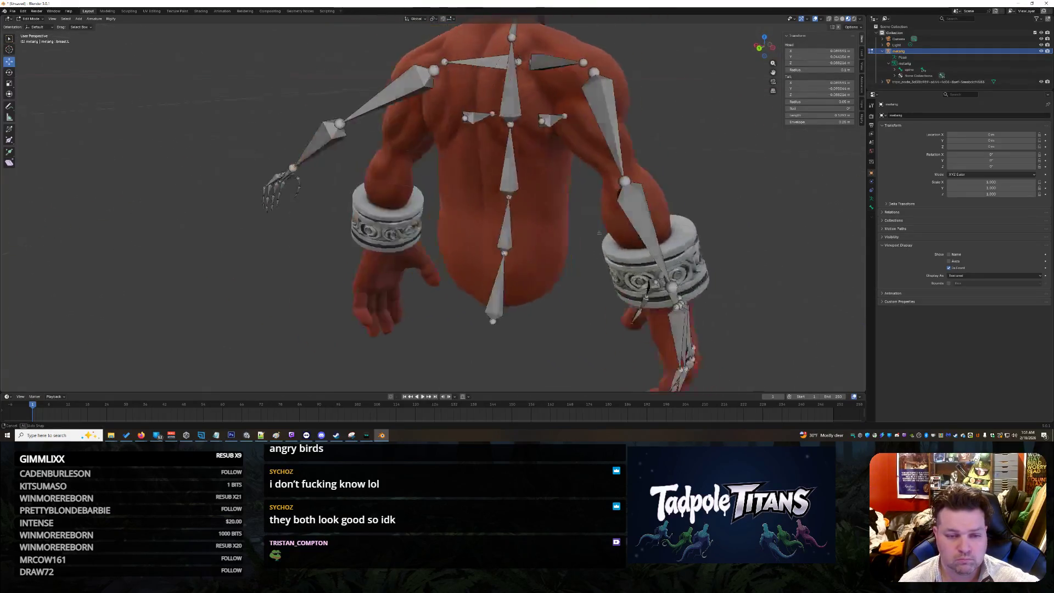
scroll(495, 149, up, 5)
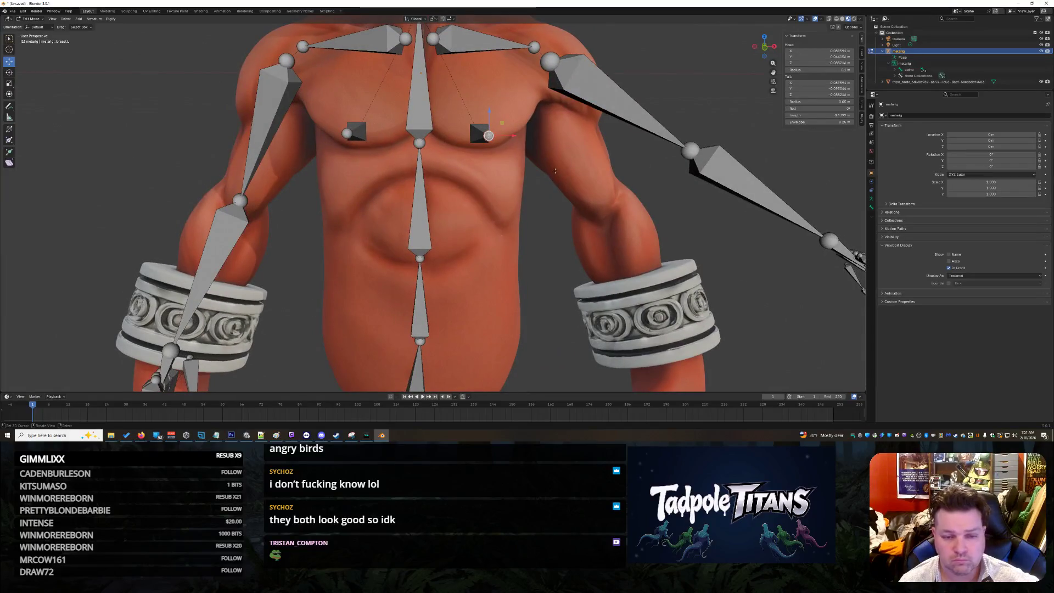
- Select breast.L and check its chest placement from the side and front
click(473, 139)
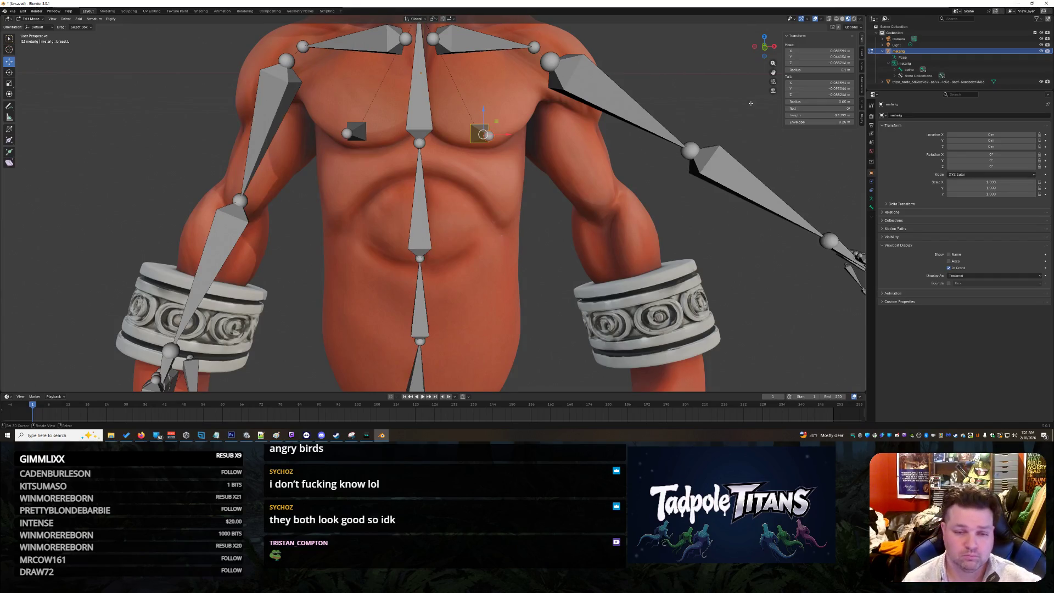
scroll(753, 109, down, 5)
scroll(627, 153, up, 4)
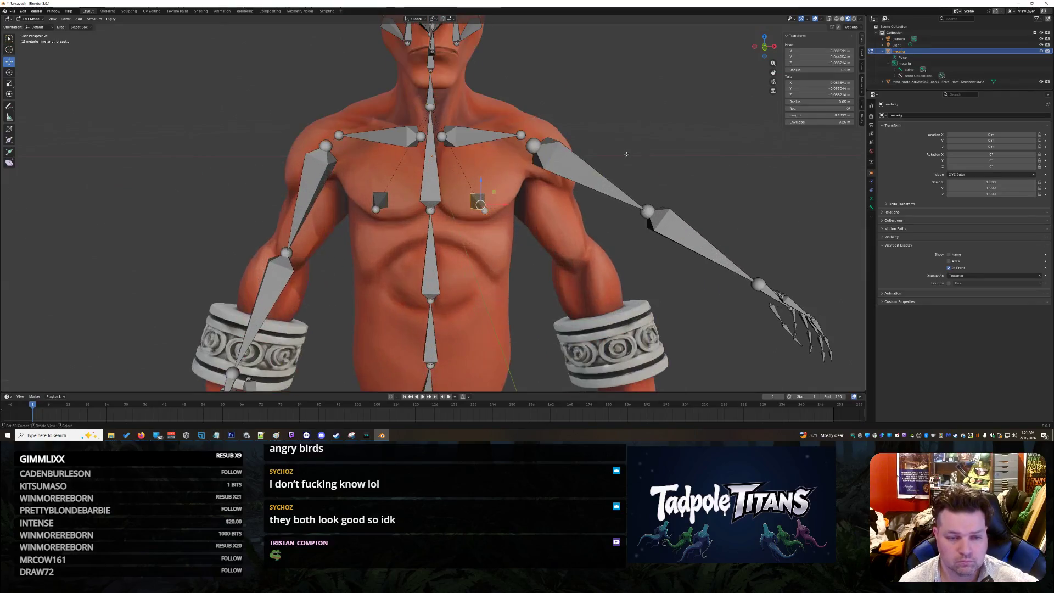
scroll(627, 153, up, 3)
mouse_move(627, 154)
middle_down()
mouse_move(654, 228)
mouse_move(712, 222)
middle_up()
middle_drag(727, 224, 652, 232)
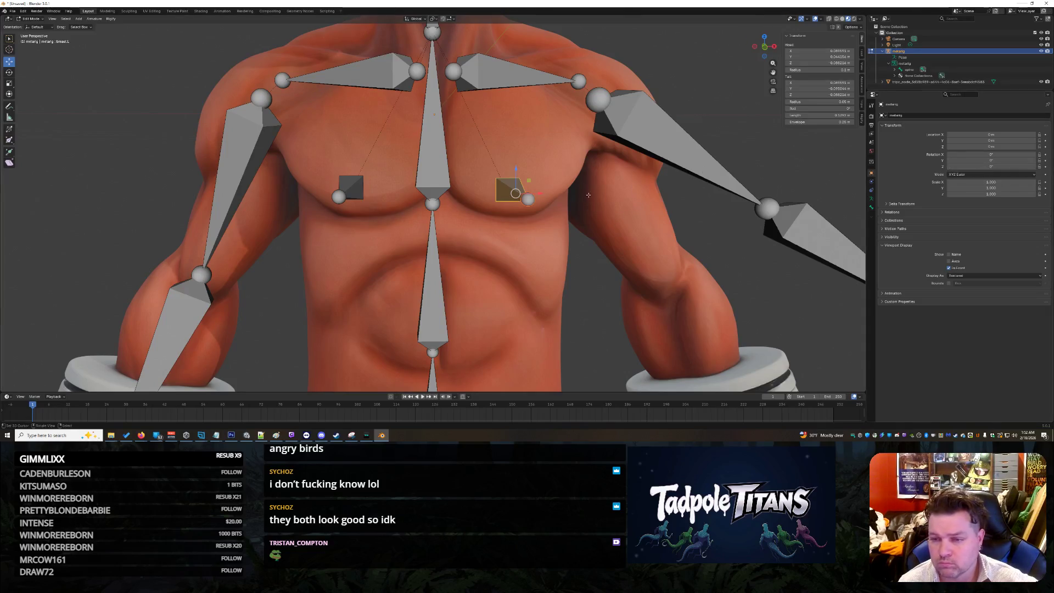
shift+click(509, 198)
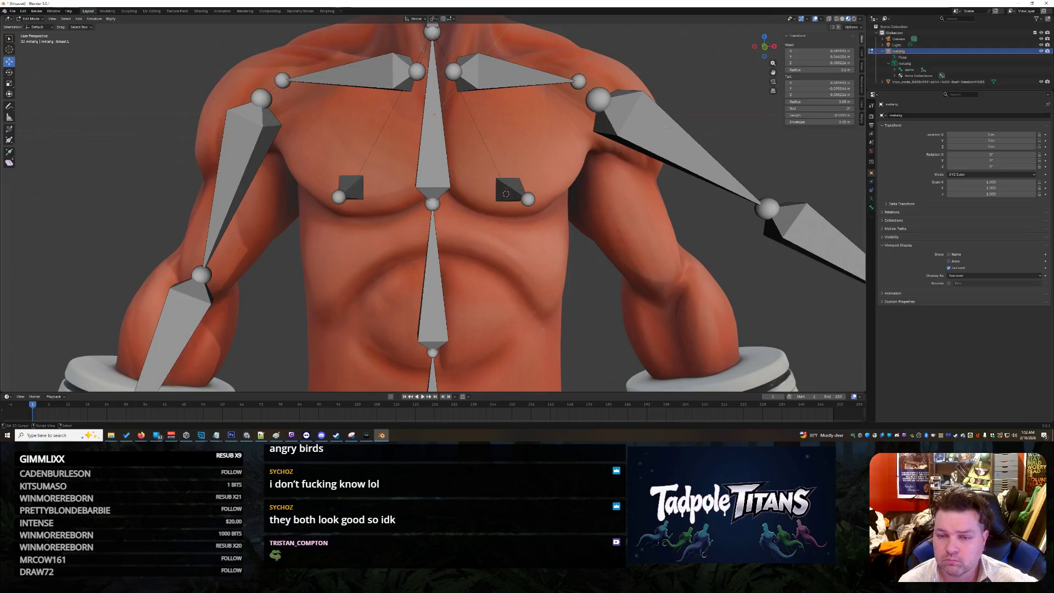
click(632, 134)
click(514, 195)
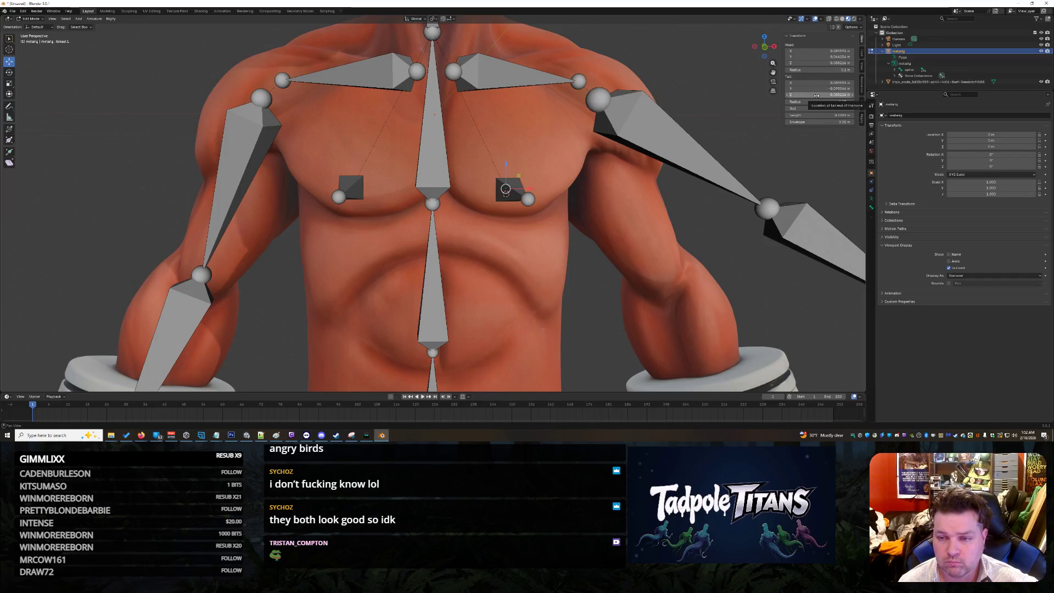
- Copy breast.R's tail Z value (-0.084884) into breast.L's tail Z and head Z fields
click(817, 96)
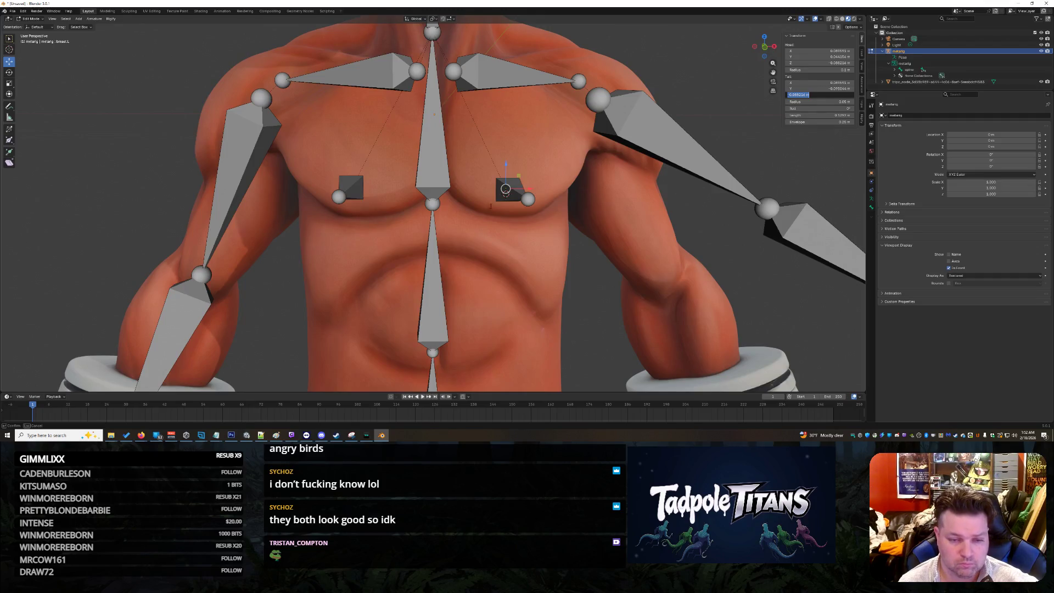
key(Return)
click(352, 187)
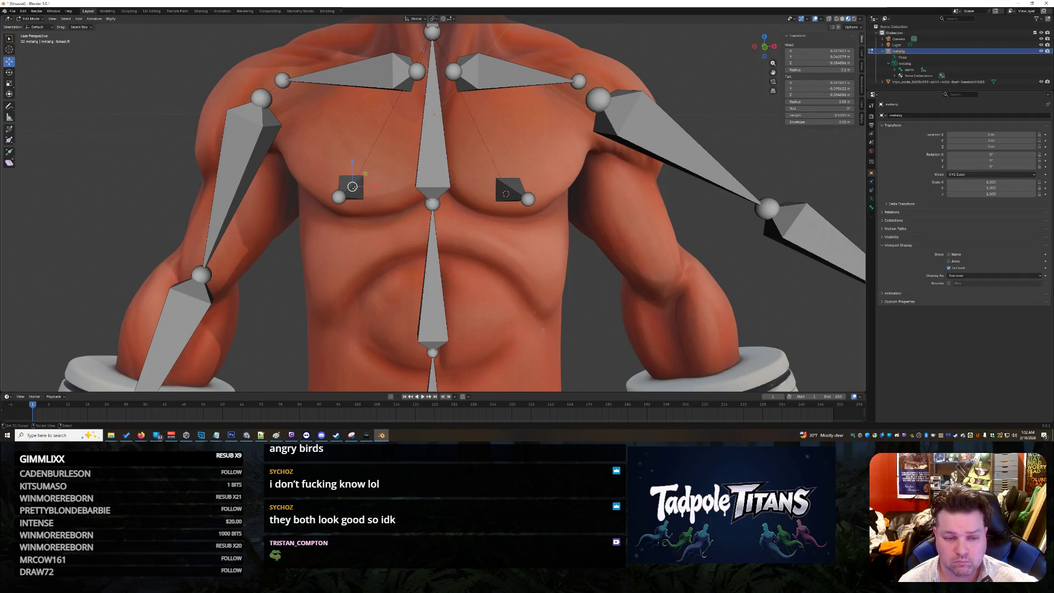
click(354, 192)
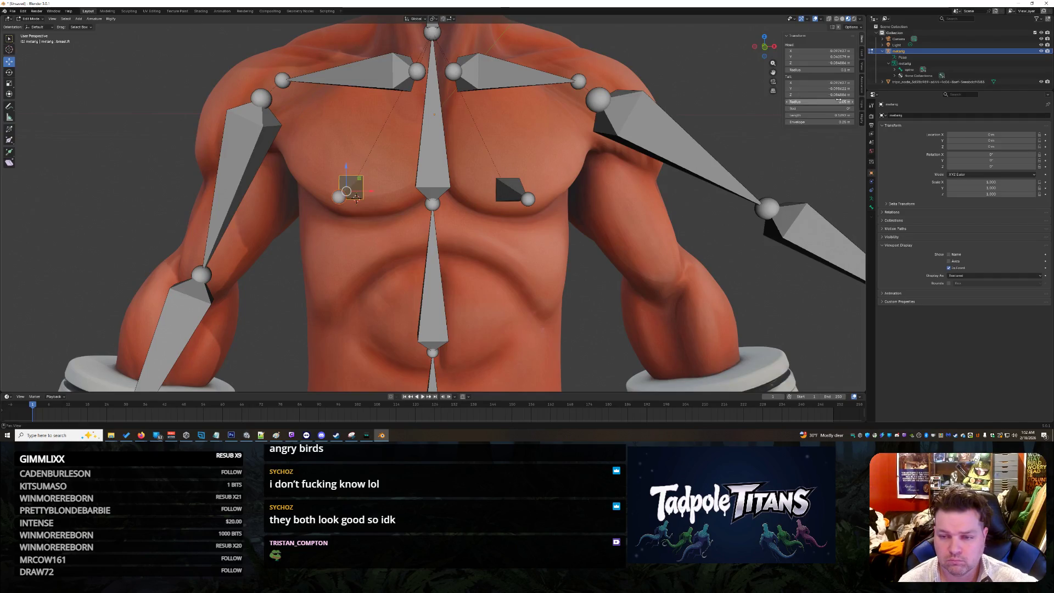
click(821, 94)
key(Return)
key(ctrl+shift+m)
click(821, 95)
key(ctrl+v)
key(Return)
click(831, 62)
text(-0.084886 m)
key(Return)
key(ctrl+shift+m)
click(343, 183)
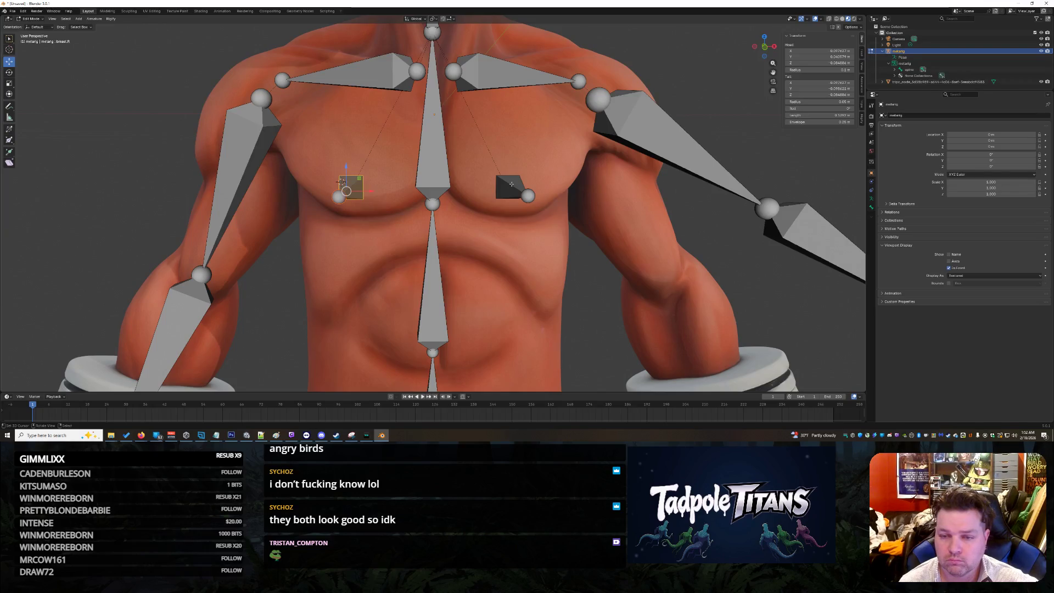
- Match breast.L's head Y and tail Y (-0.096621) to breast.R's values
click(807, 56)
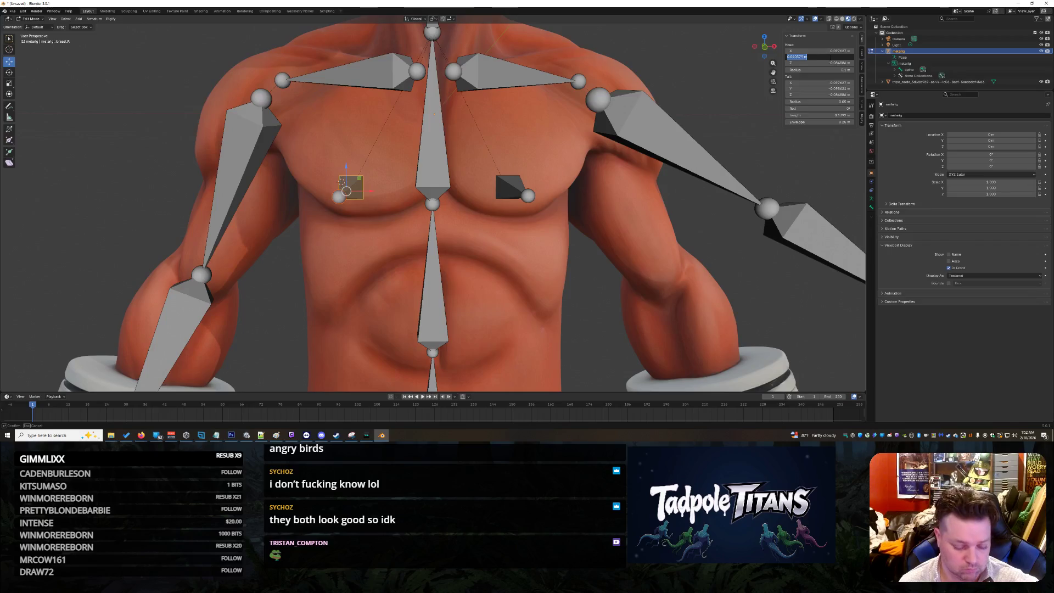
key(Escape)
click(508, 187)
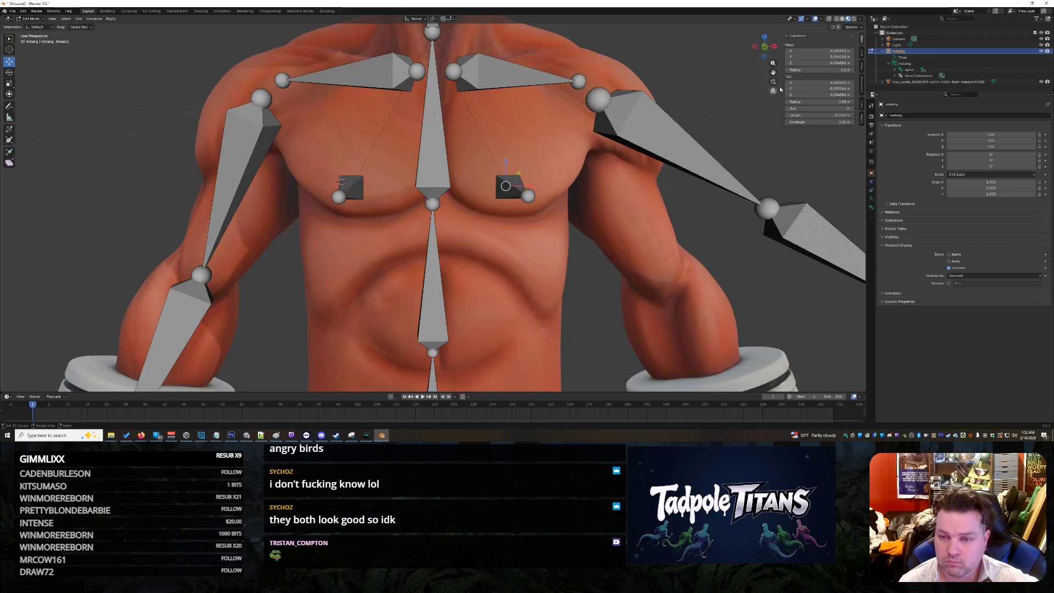
drag(811, 57, 799, 57)
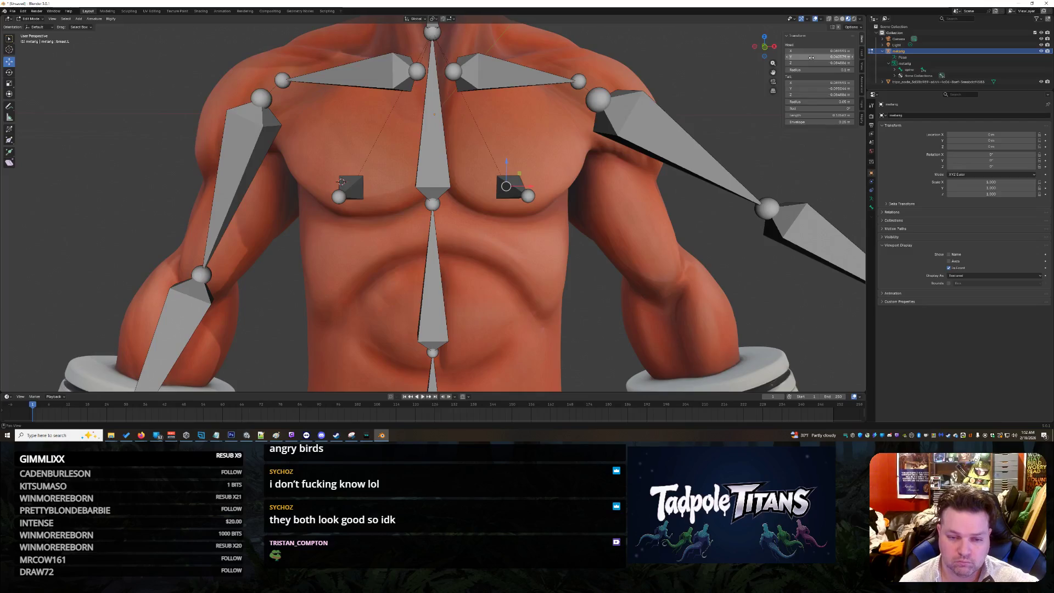
click(351, 187)
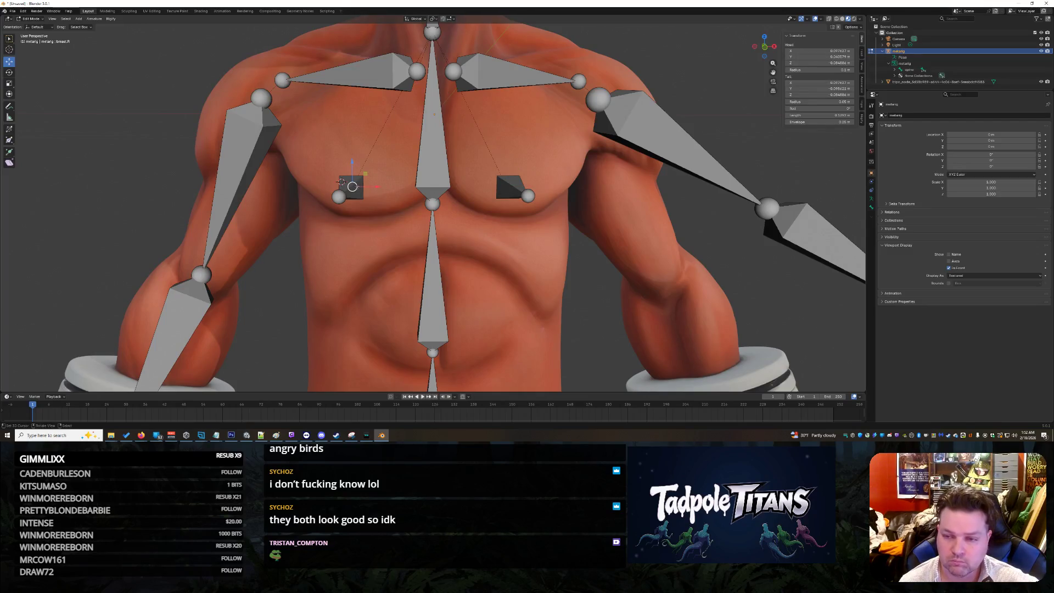
click(354, 189)
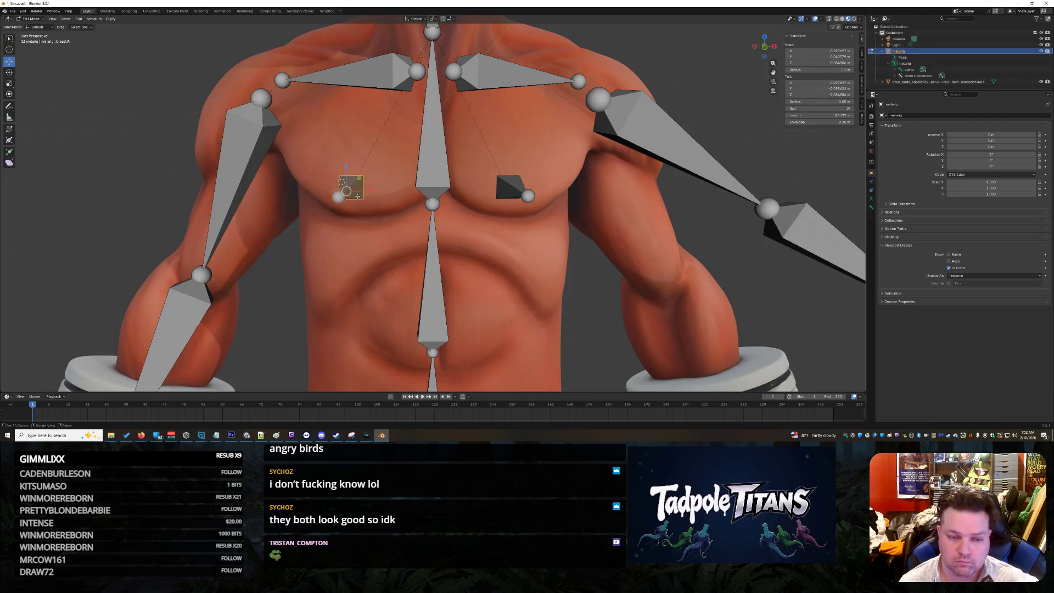
click(823, 89)
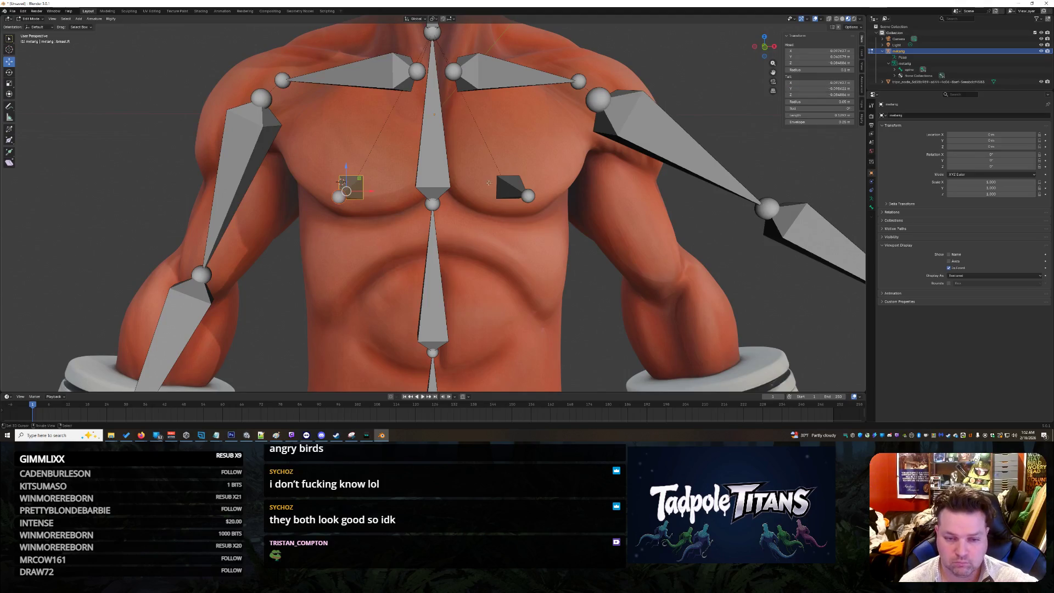
click(513, 186)
click(821, 89)
key(ctrl+v)
key(Return)
- Paste breast.R's tail X value (0.097627 m) into breast.L's tail X and head X
click(643, 231)
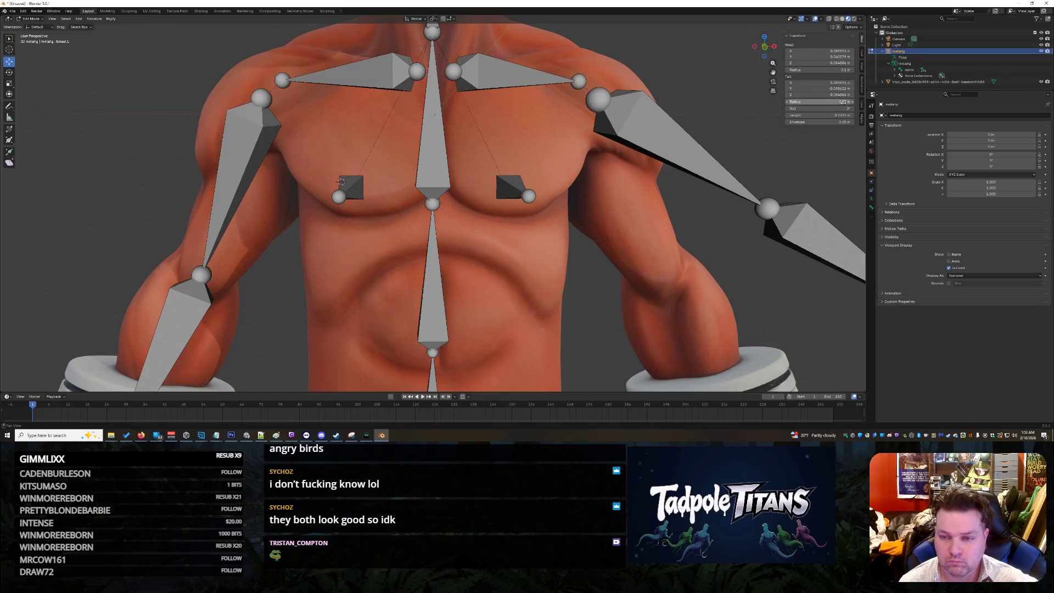
click(357, 184)
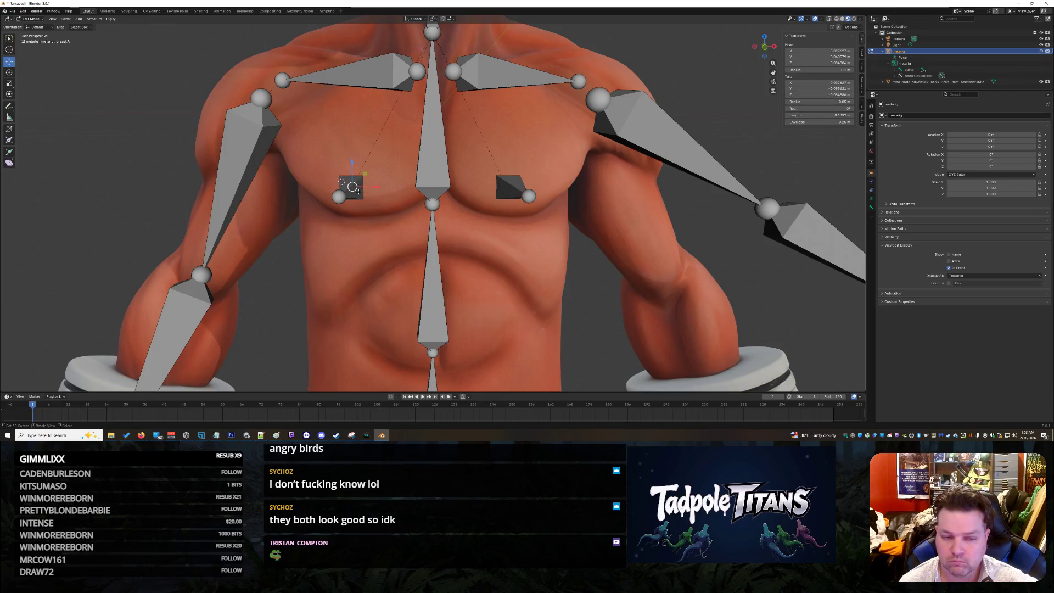
drag(353, 187, 346, 190)
click(823, 83)
key(Escape)
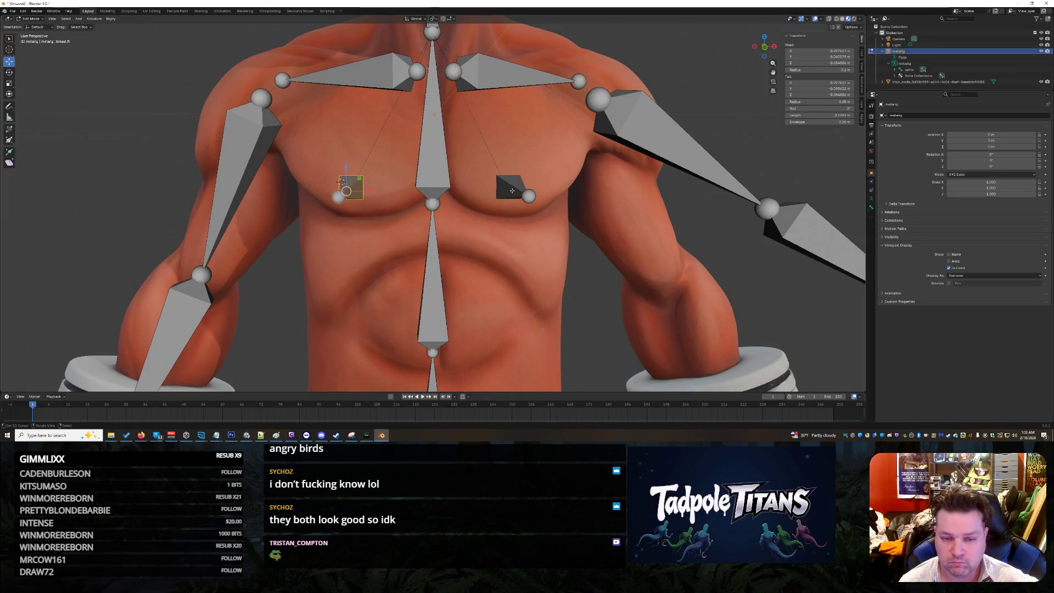
click(508, 189)
click(818, 82)
key(ctrl+v)
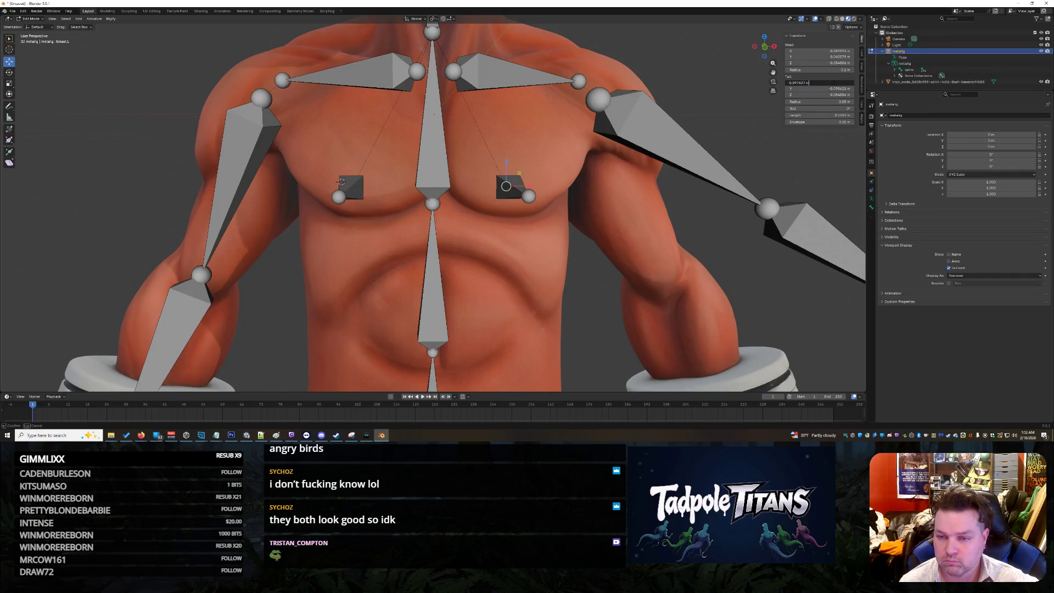
key(Return)
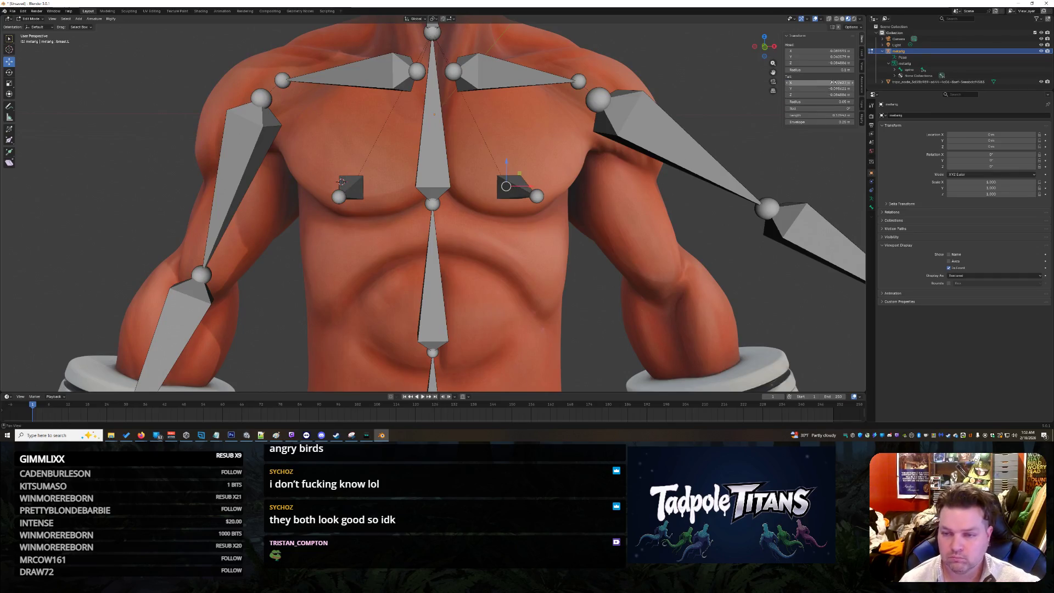
click(839, 50)
text(0.097627 m)
key(Return)
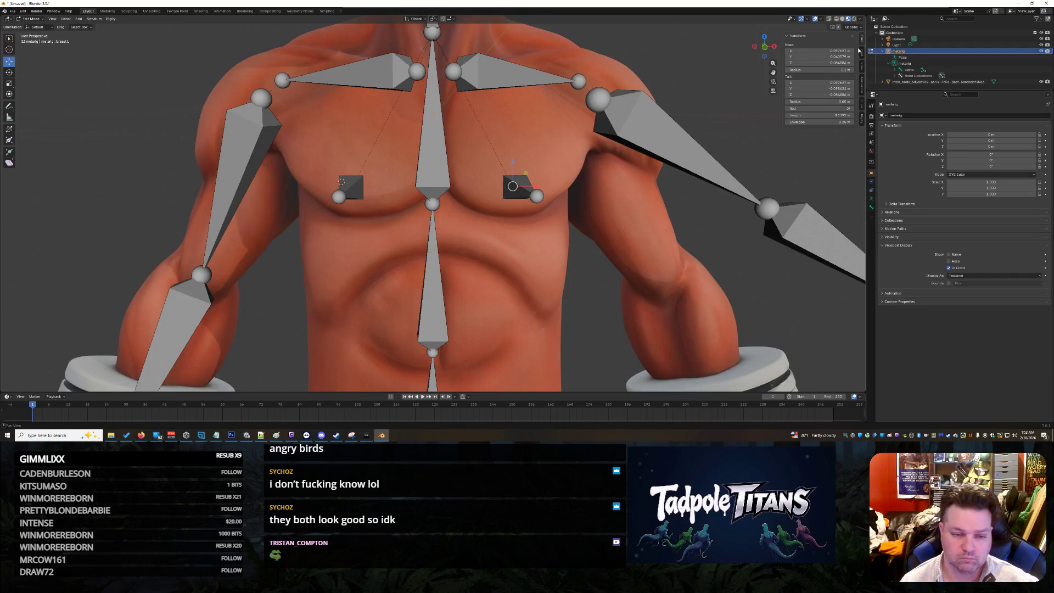
scroll(590, 290, down, 3)
scroll(591, 289, down, 4)
- Raise the bottom spine joint straight up along Z and reposition the next spine joint
middle_drag(598, 288, 785, 286)
scroll(630, 125, up, 5)
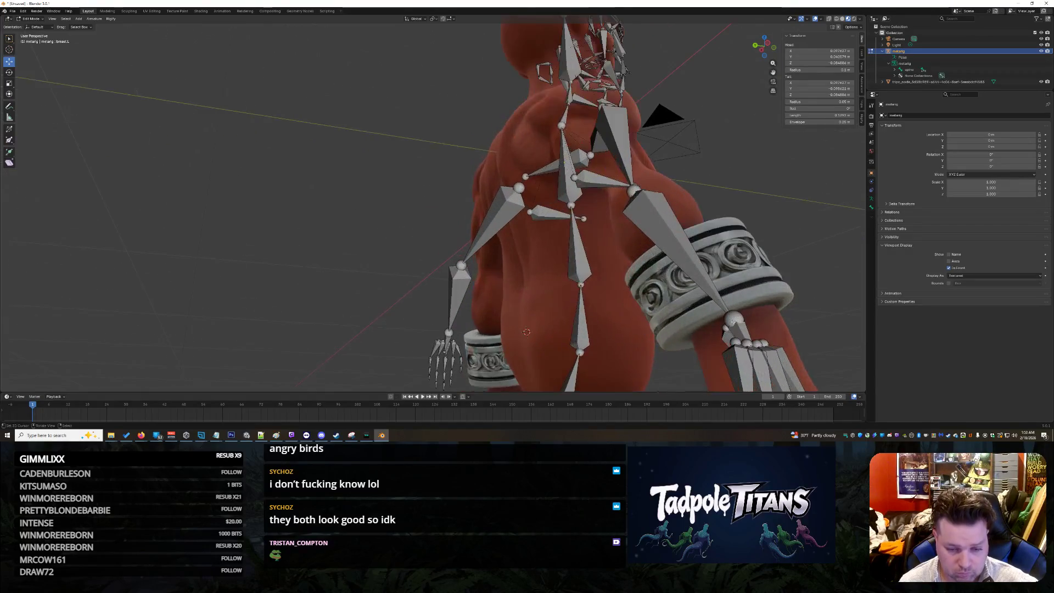
middle_drag(666, 113, 758, 140)
mouse_move(686, 320)
middle_down()
mouse_move(626, 335)
mouse_move(489, 295)
middle_up()
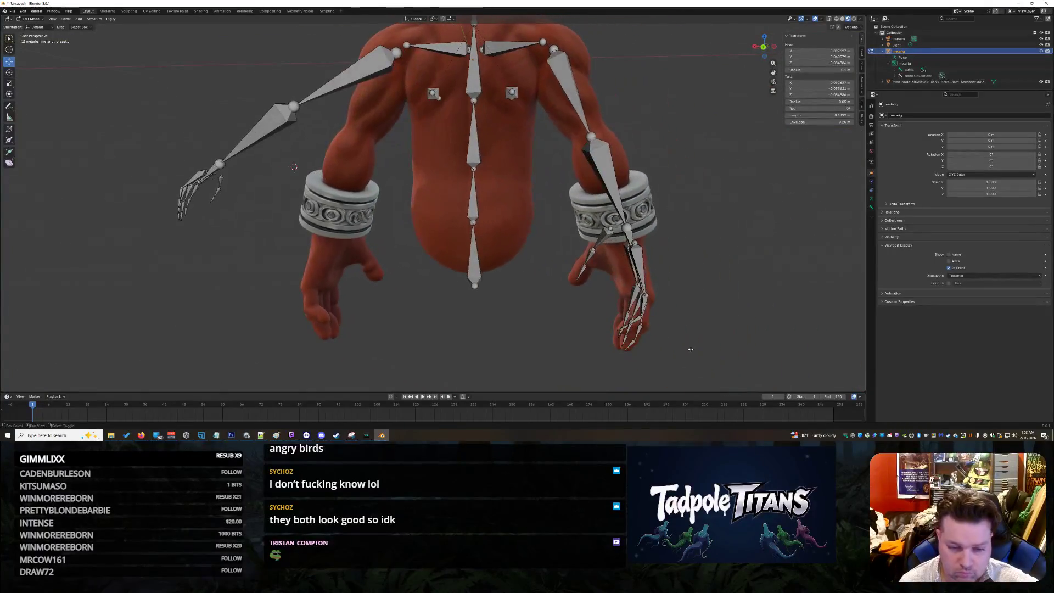
click(475, 285)
key(g)
key(z)
click(475, 247)
mouse_move(475, 247)
middle_down()
mouse_move(469, 287)
mouse_move(479, 263)
mouse_move(527, 285)
middle_up()
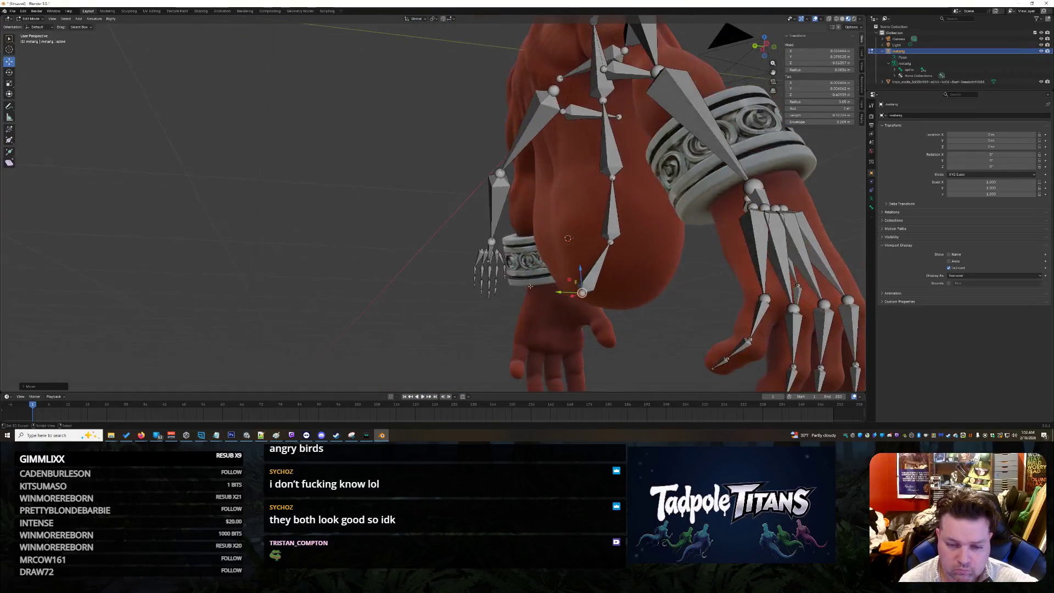
key(g)
click(620, 231)
- Nudge the lower spine, spine.001 tail and spine.002 joints slightly higher
drag(608, 243, 609, 228)
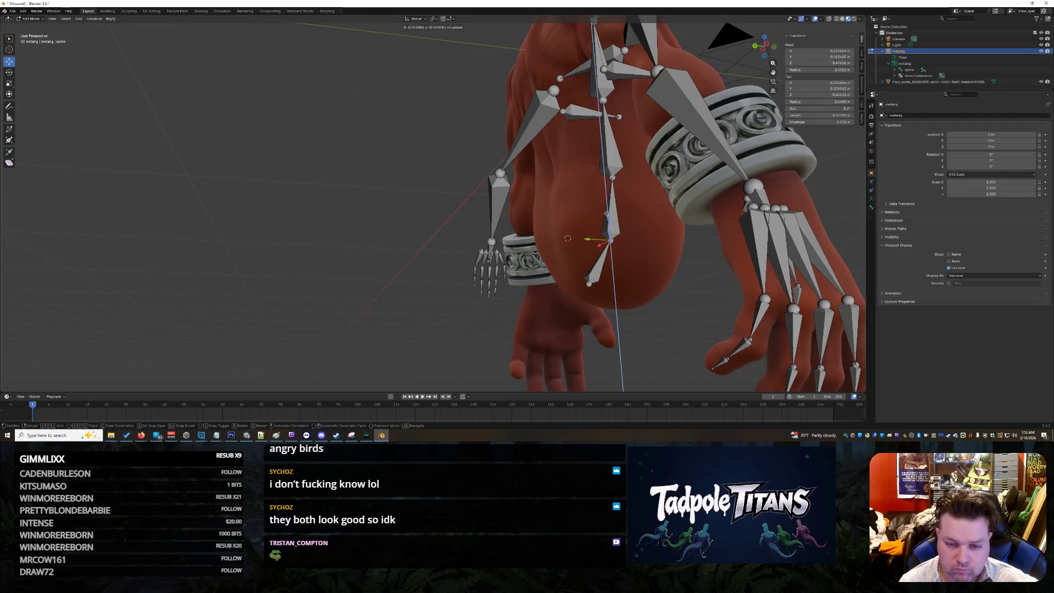
drag(614, 177, 610, 163)
drag(602, 99, 603, 90)
middle_drag(371, 171, 396, 187)
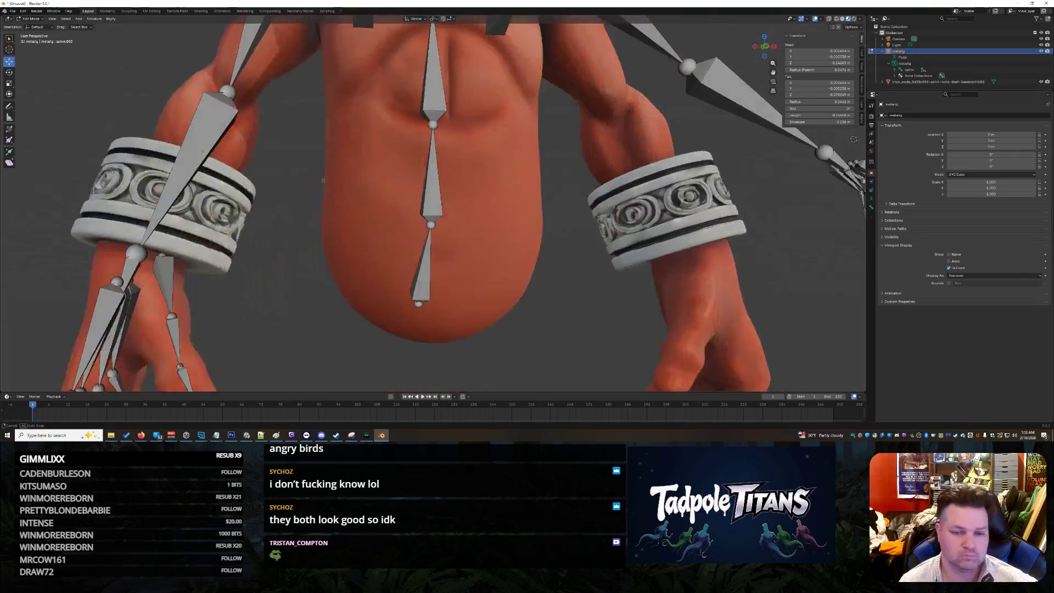
scroll(395, 186, down, 5)
scroll(497, 208, up, 5)
mouse_move(497, 208)
middle_down()
mouse_move(529, 203)
mouse_move(273, 177)
middle_up()
click(322, 182)
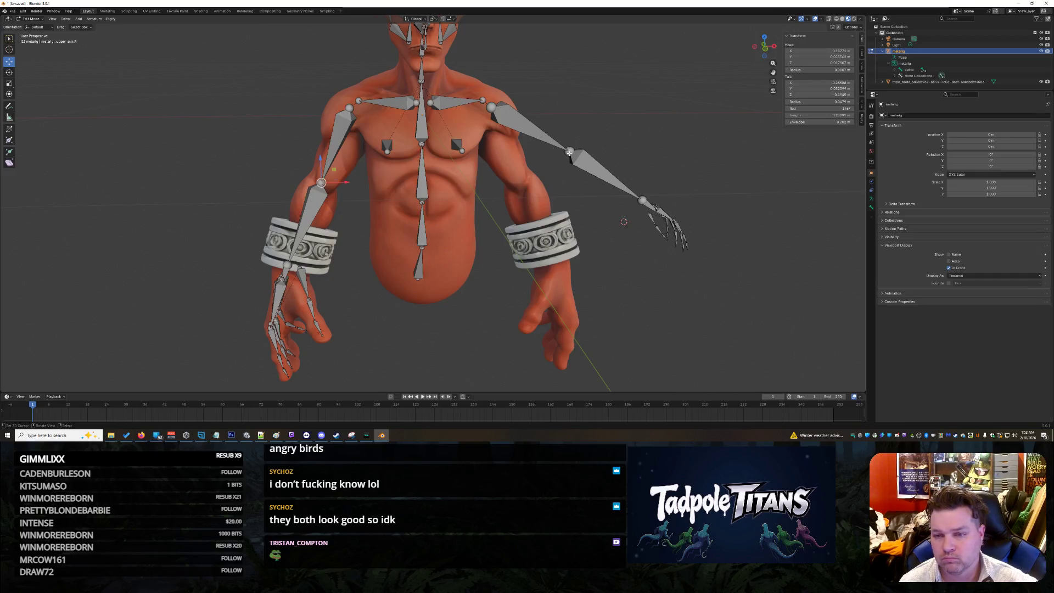
click(569, 152)
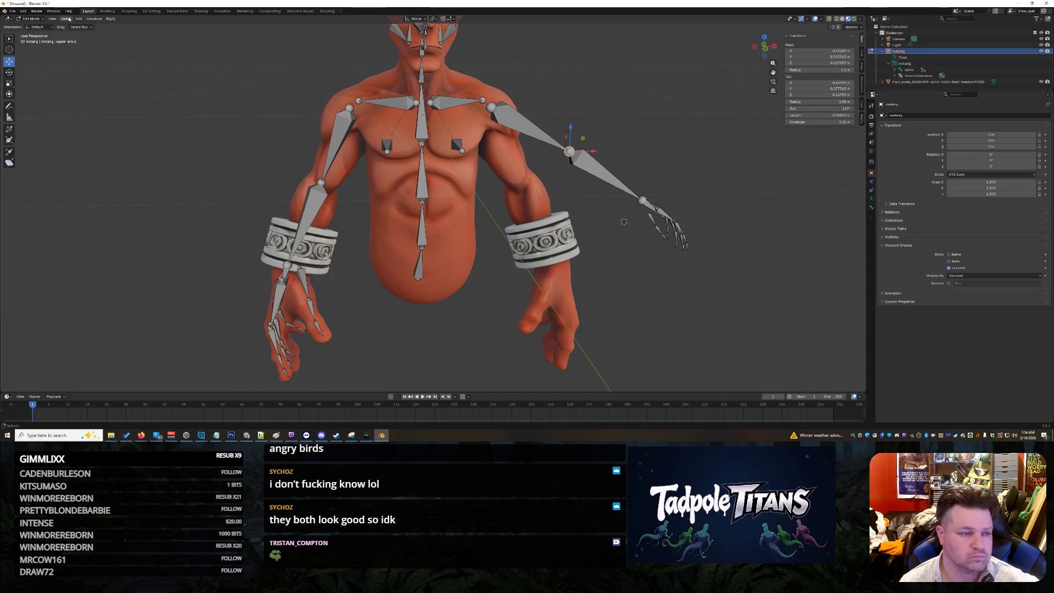
click(569, 152)
click(569, 153)
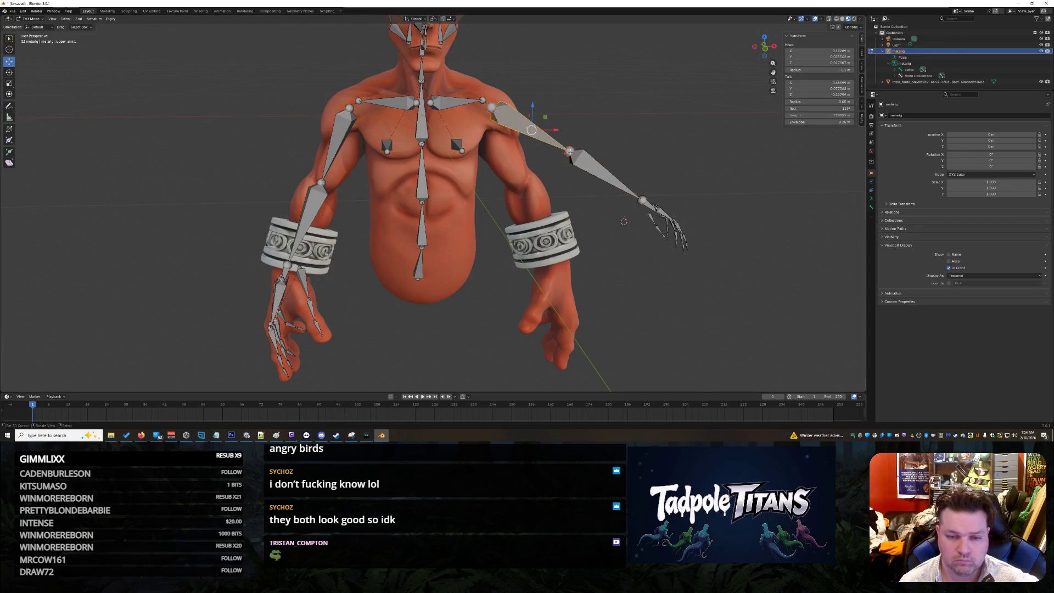
click(569, 153)
scroll(615, 198, up, 1)
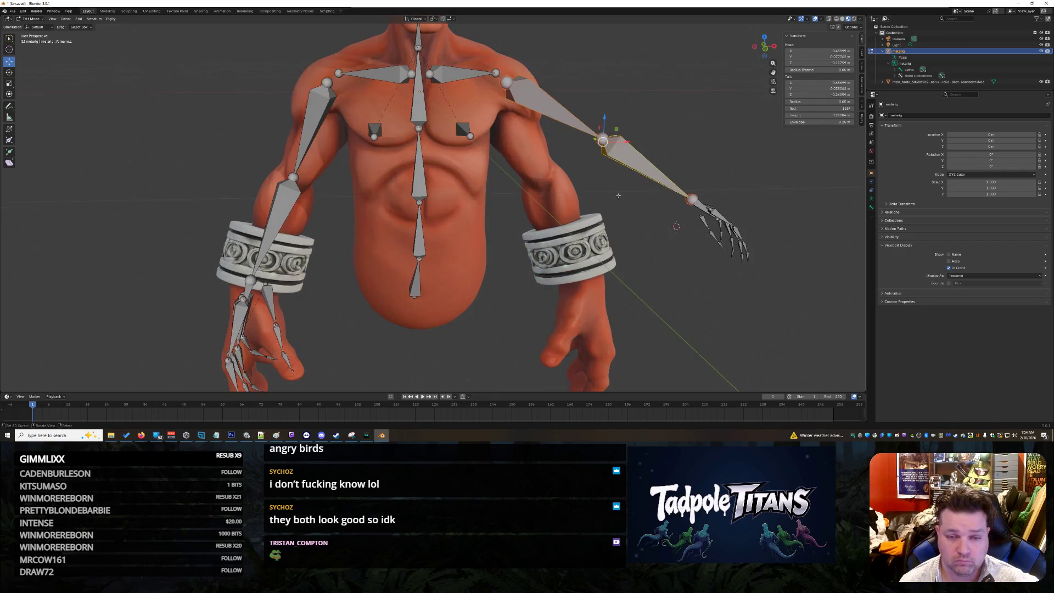
scroll(669, 167, down, 1)
click(323, 182)
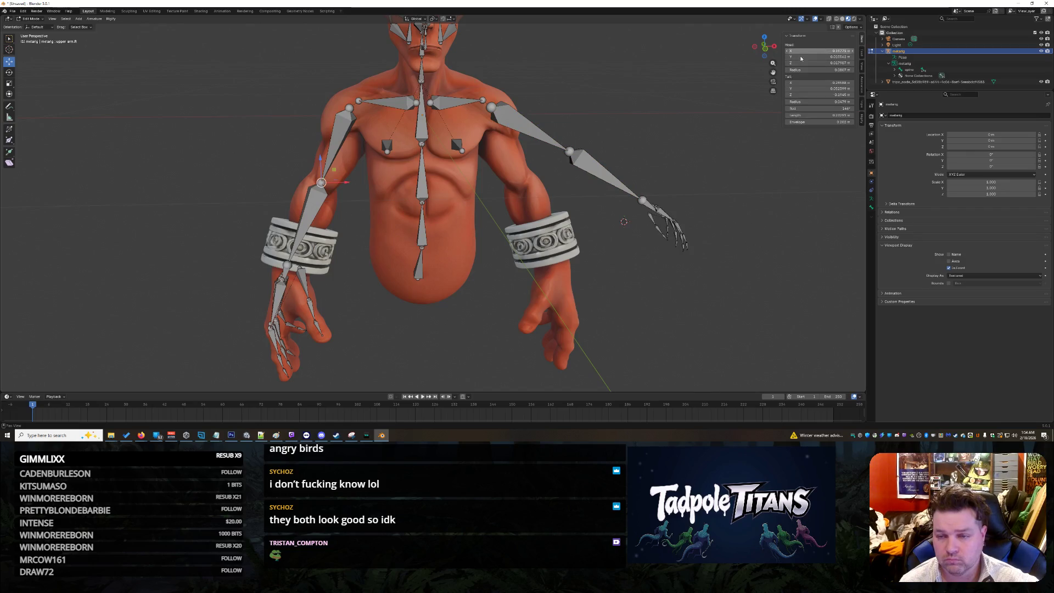
right_click(842, 51)
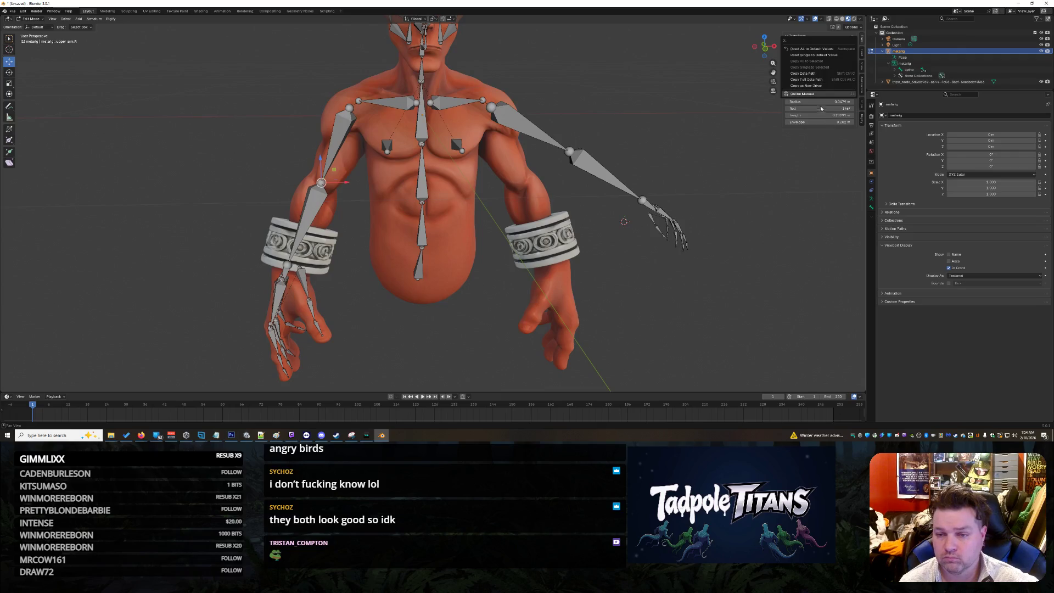
right_click(828, 50)
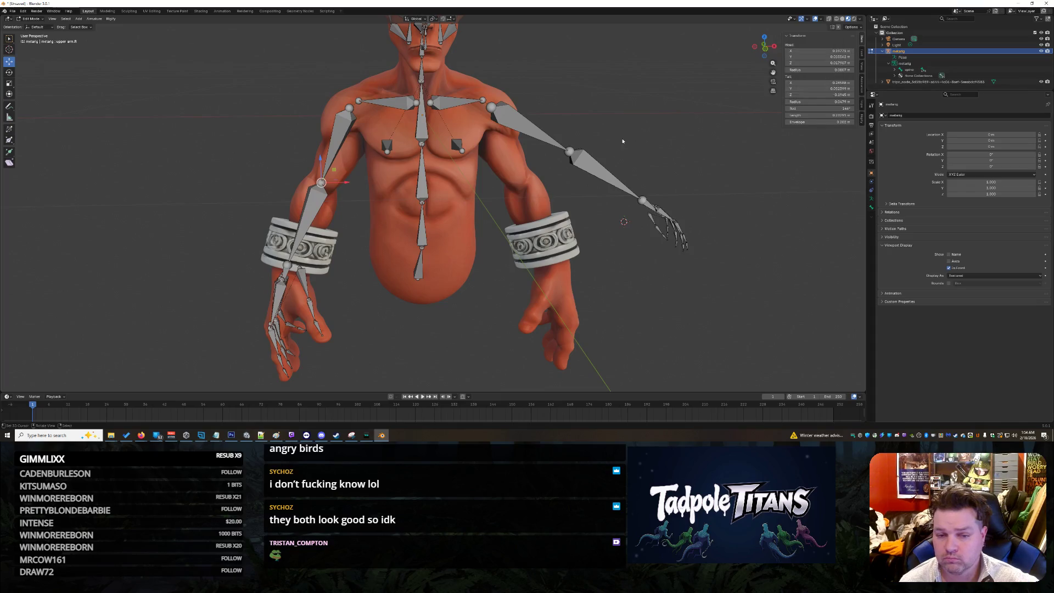
click(571, 151)
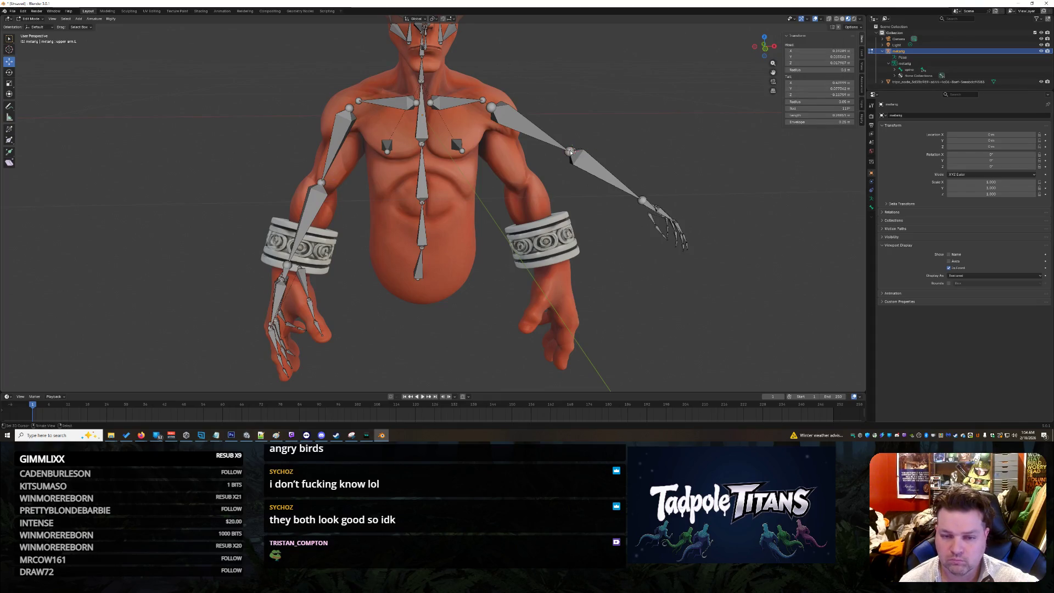
scroll(603, 151, up, 5)
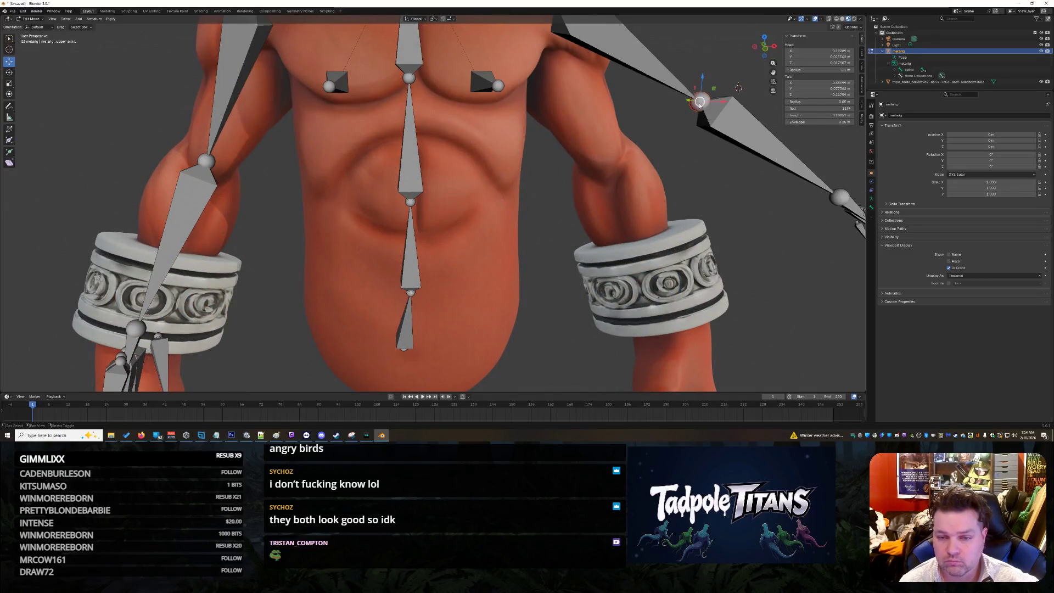
shift+click(703, 101)
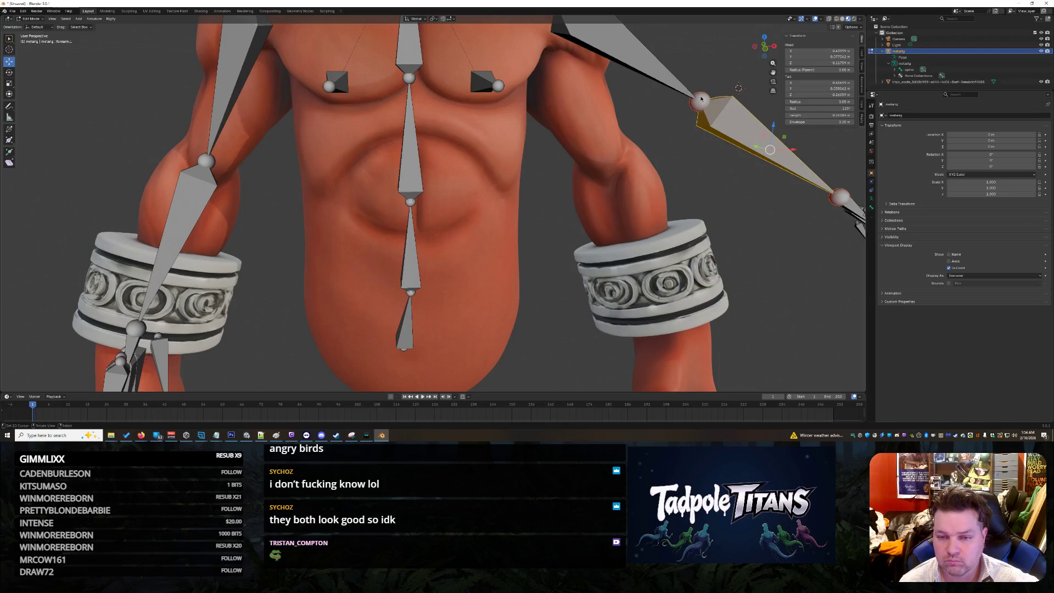
click(703, 102)
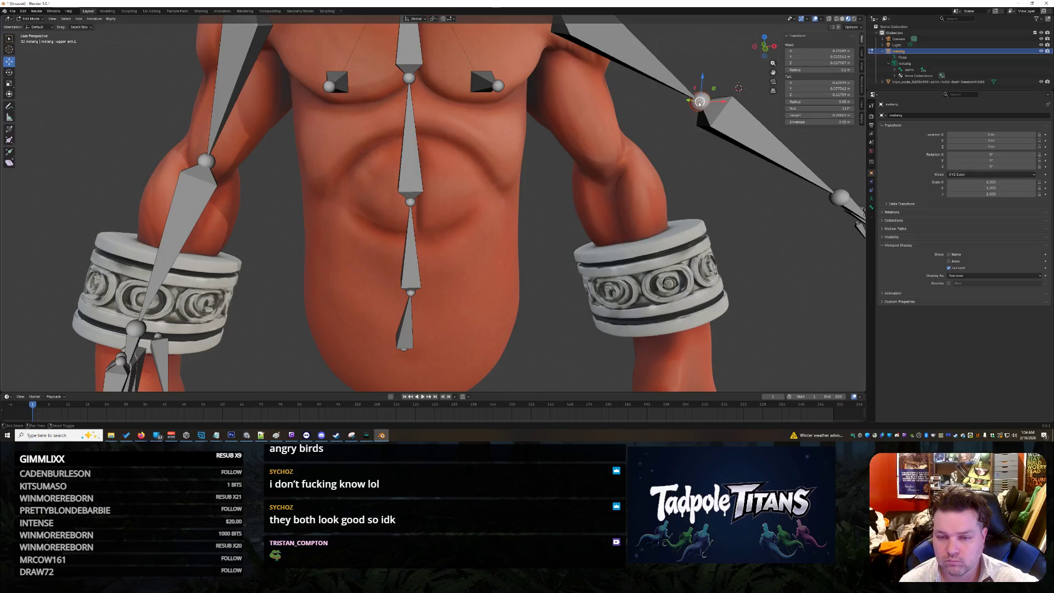
scroll(686, 108, down, 3)
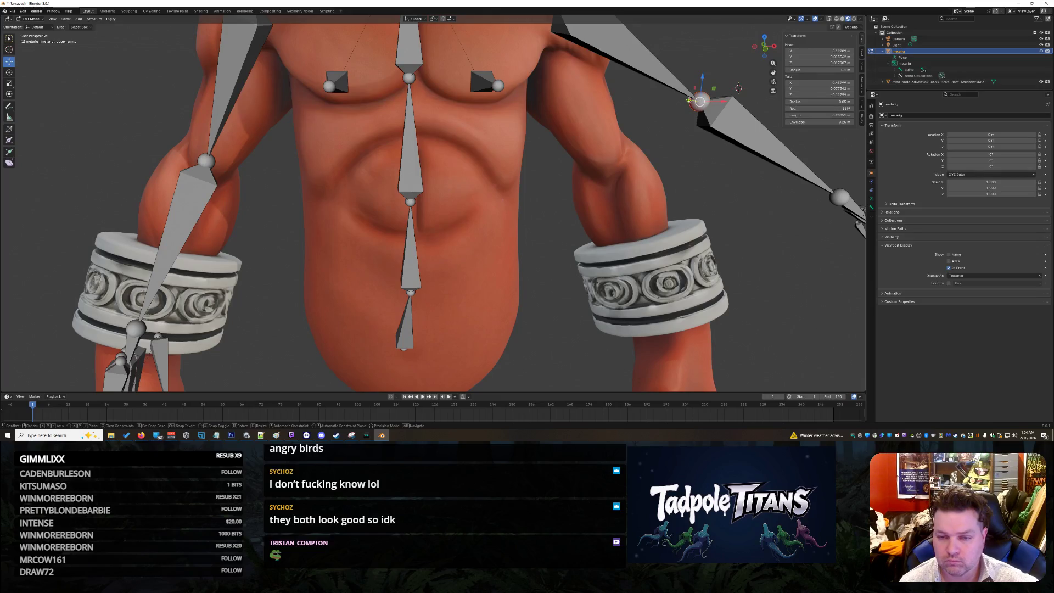
right_click(809, 50)
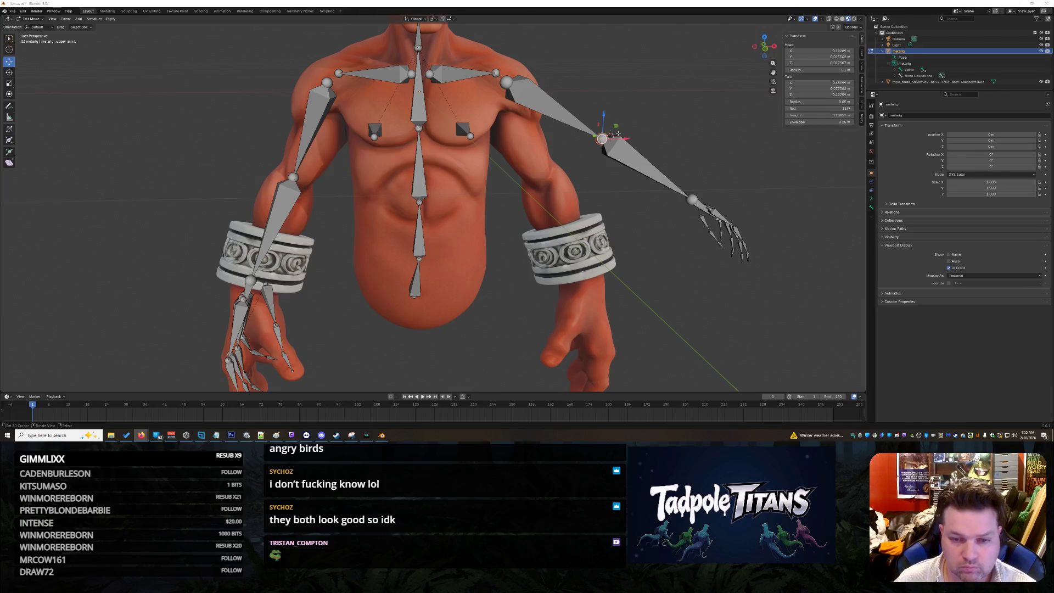
scroll(618, 134, up, 2)
scroll(704, 114, down, 3)
middle_drag(704, 114, 700, 122)
scroll(704, 119, up, 2)
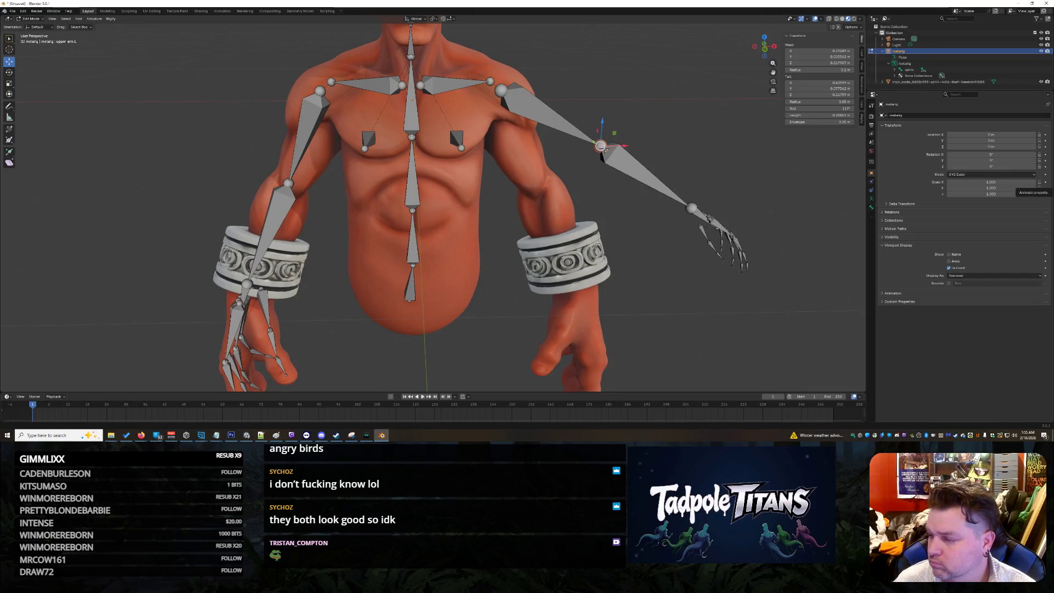
key(ctrl+m)
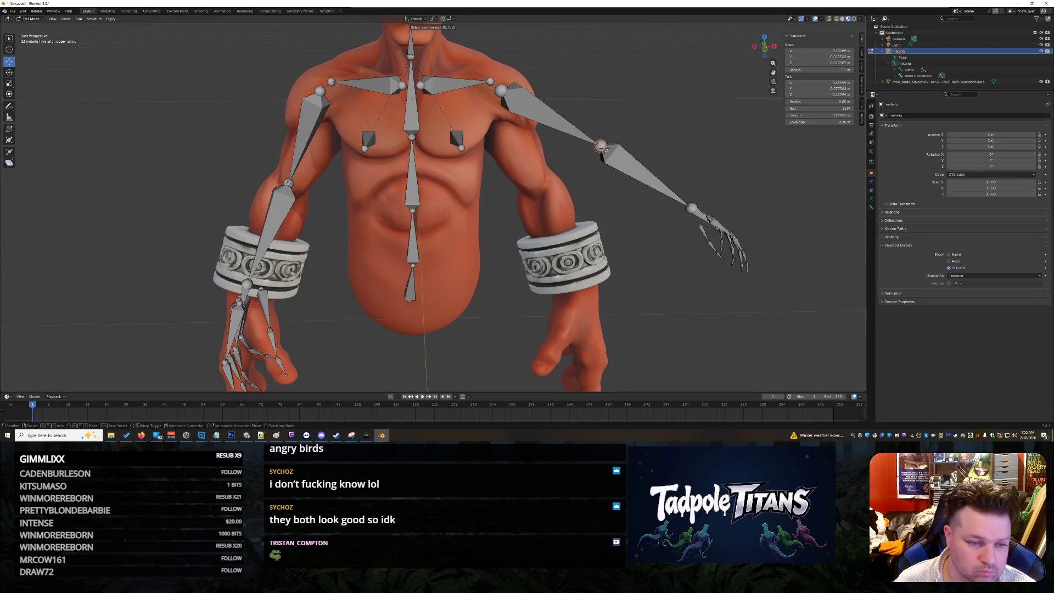
key(x)
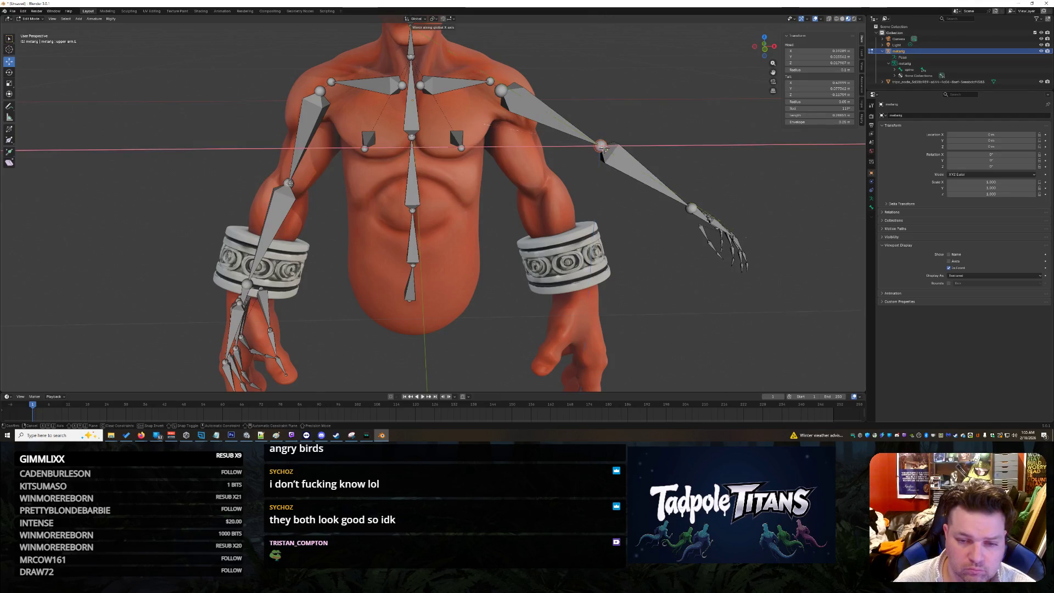
key(z)
key(x)
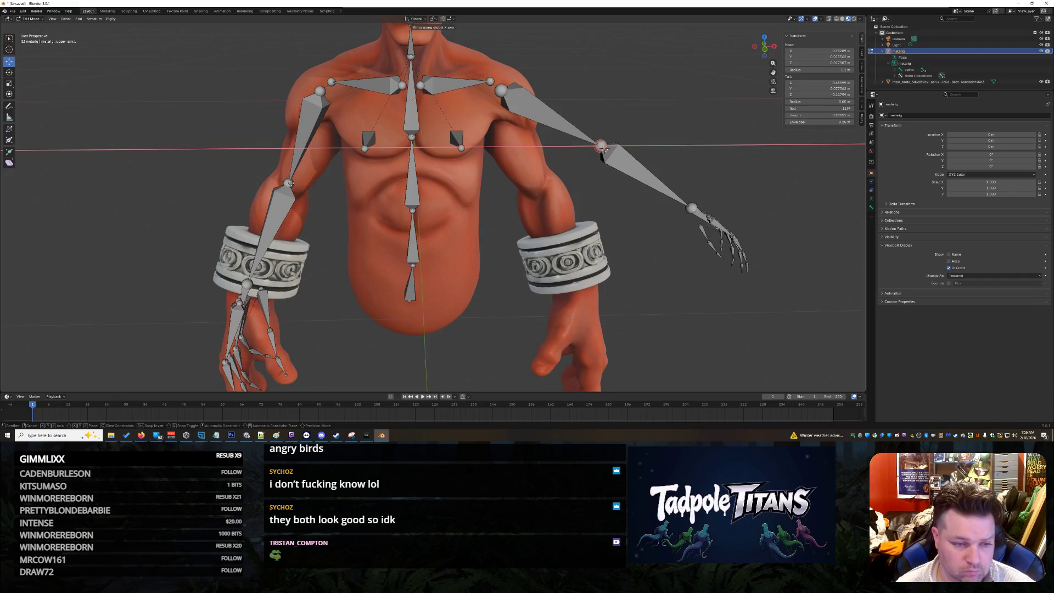
key(x)
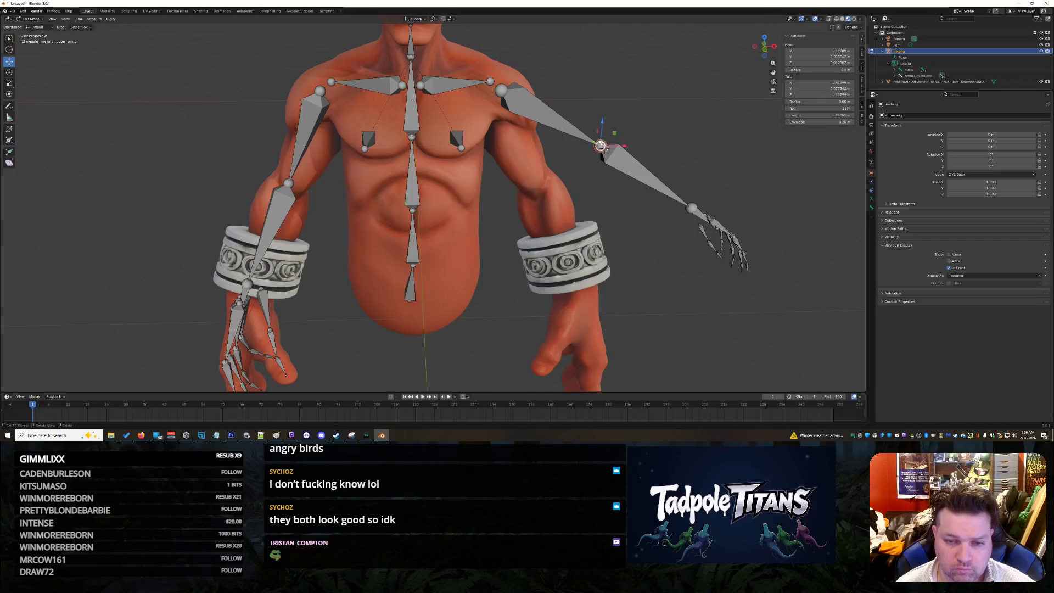
click(293, 183)
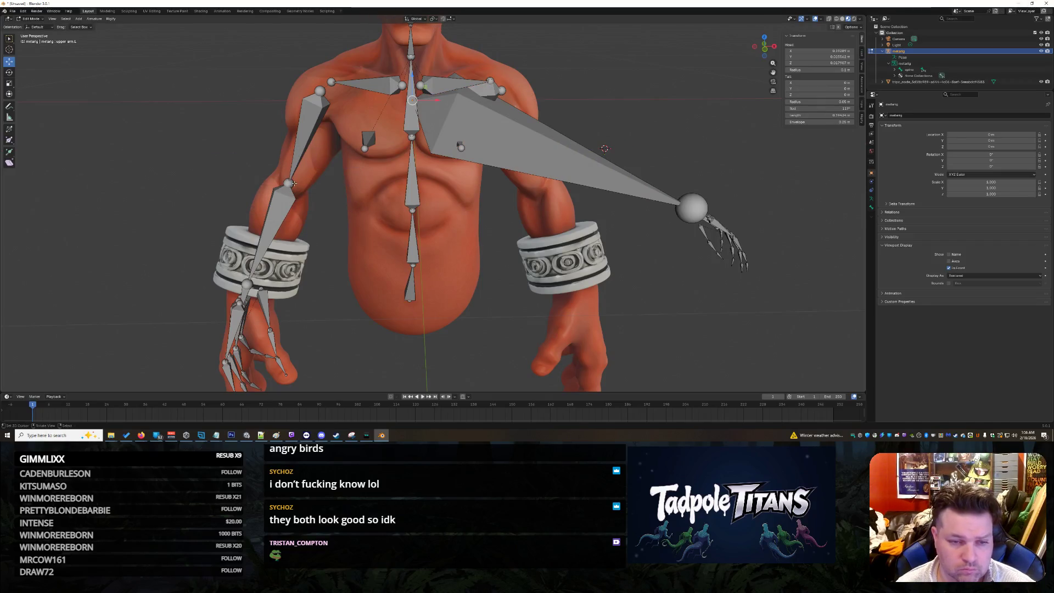
key(ctrl+z)
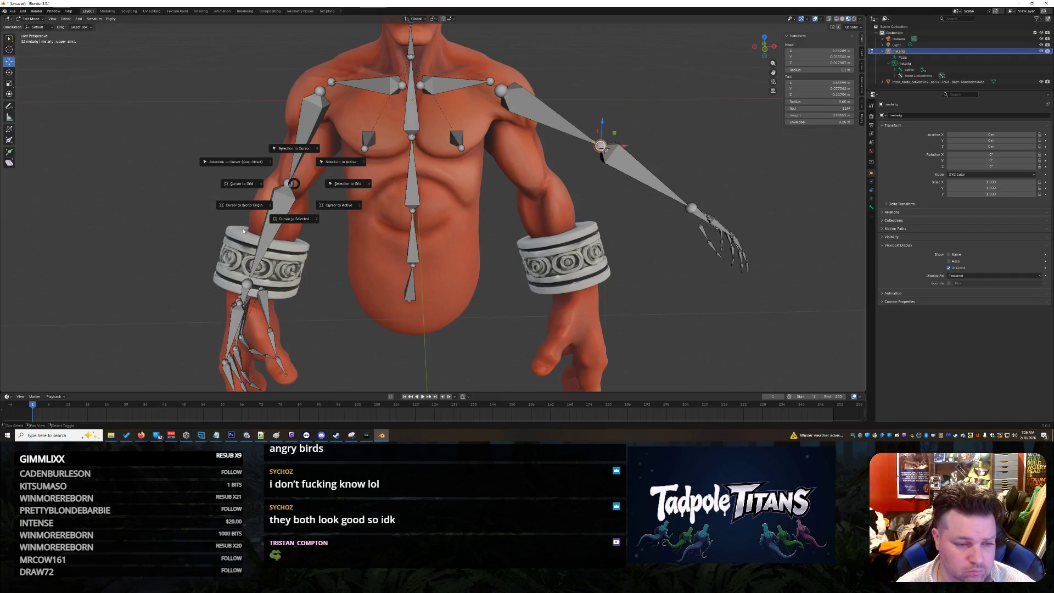
click(349, 240)
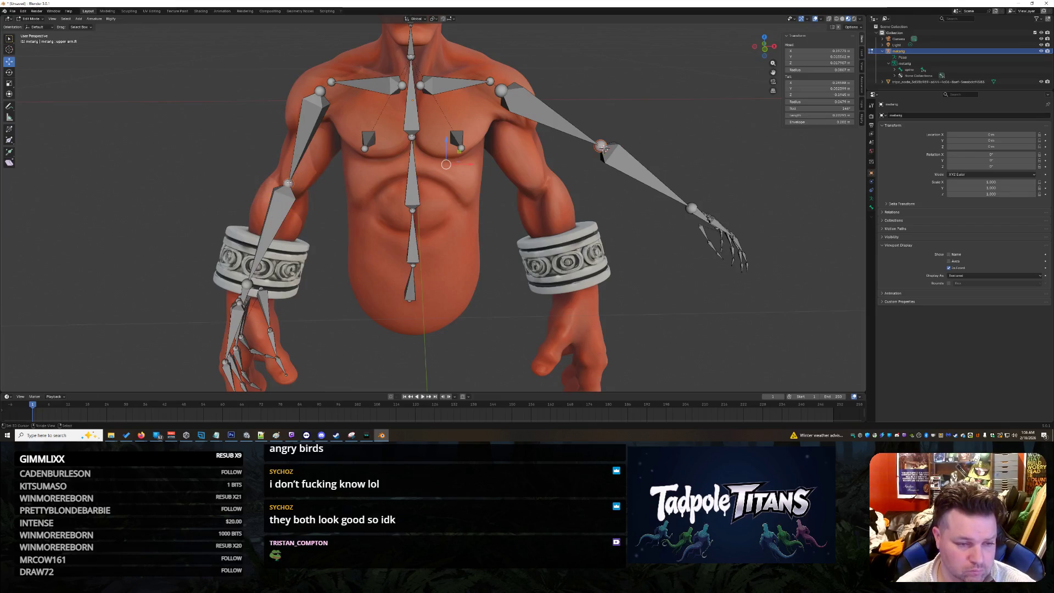
key(shift+s)
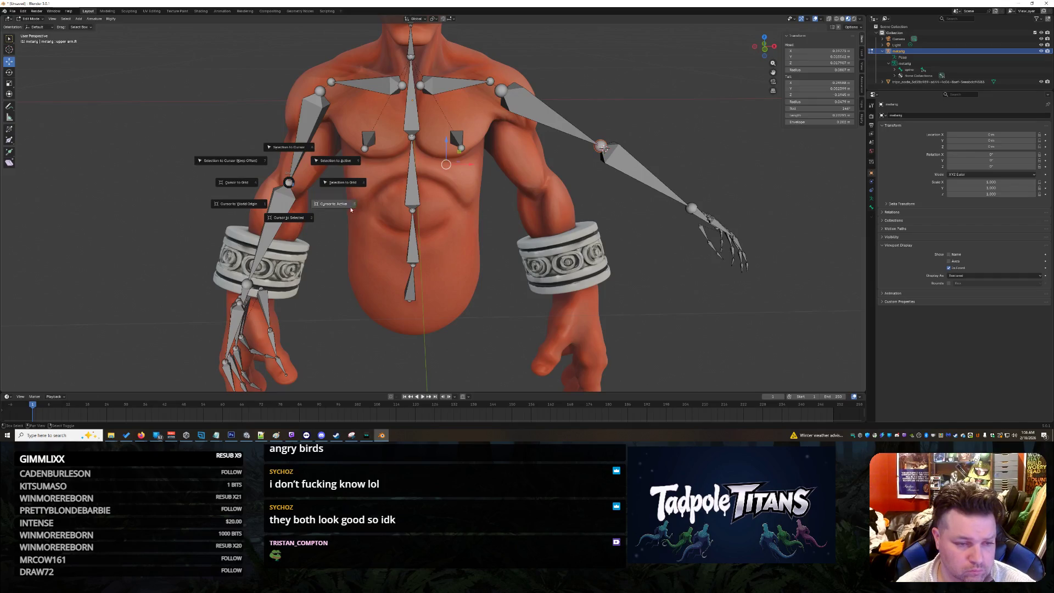
click(300, 222)
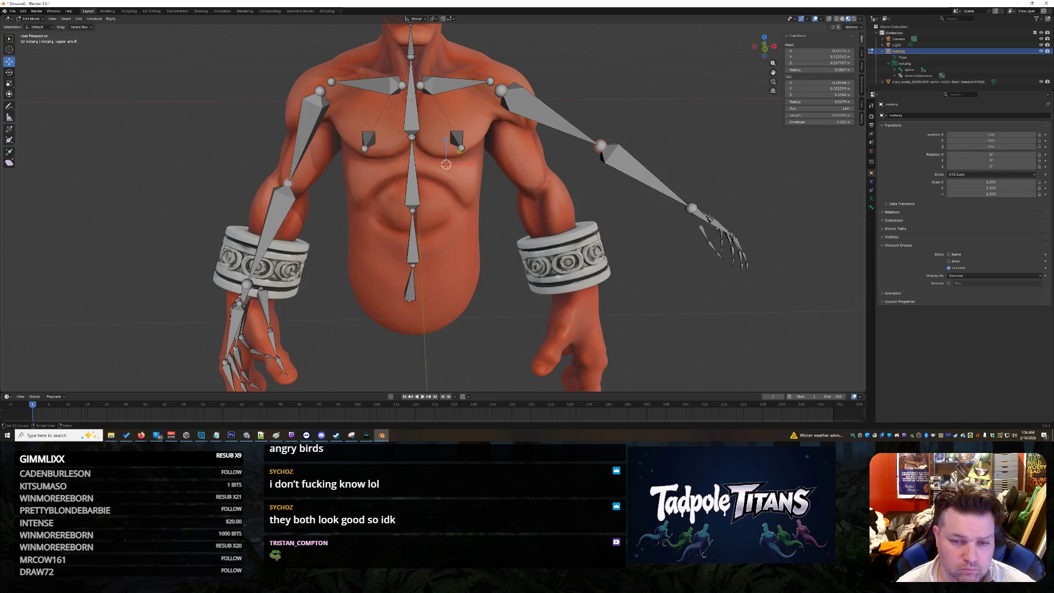
key(shift+s)
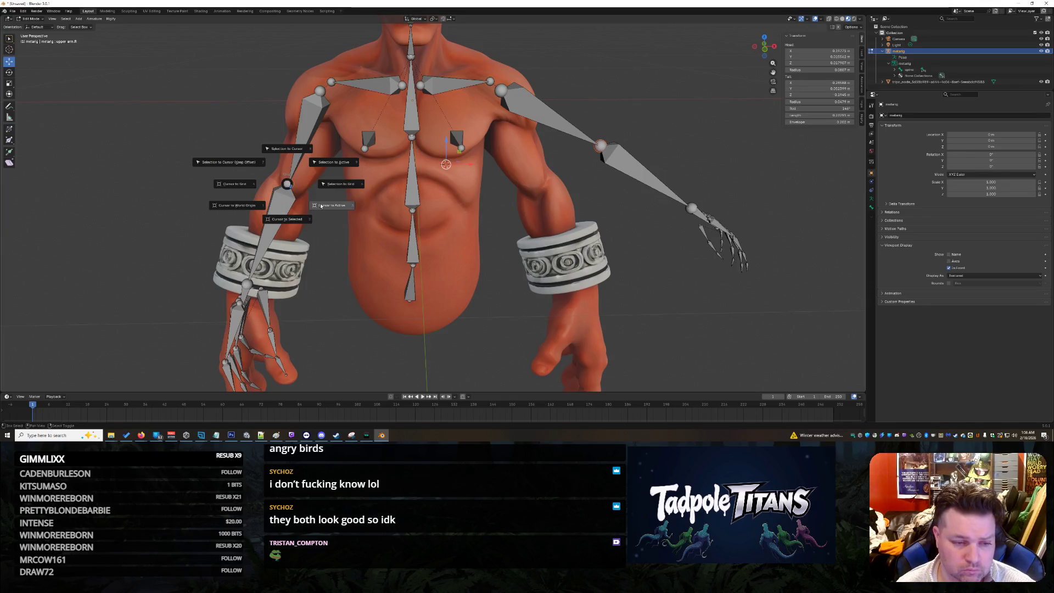
click(310, 213)
click(636, 218)
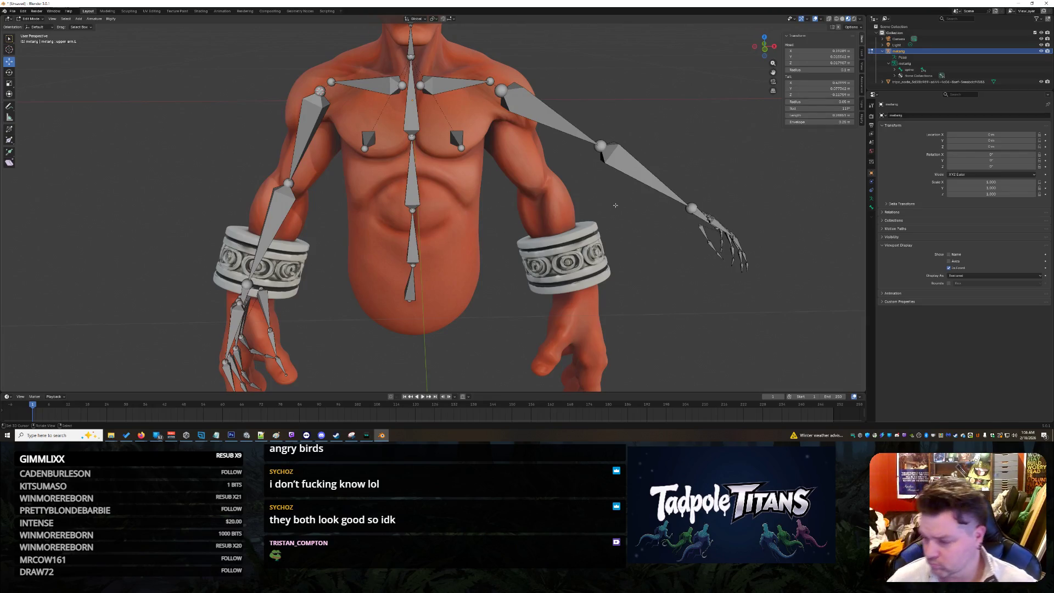
key(alt+Tab)
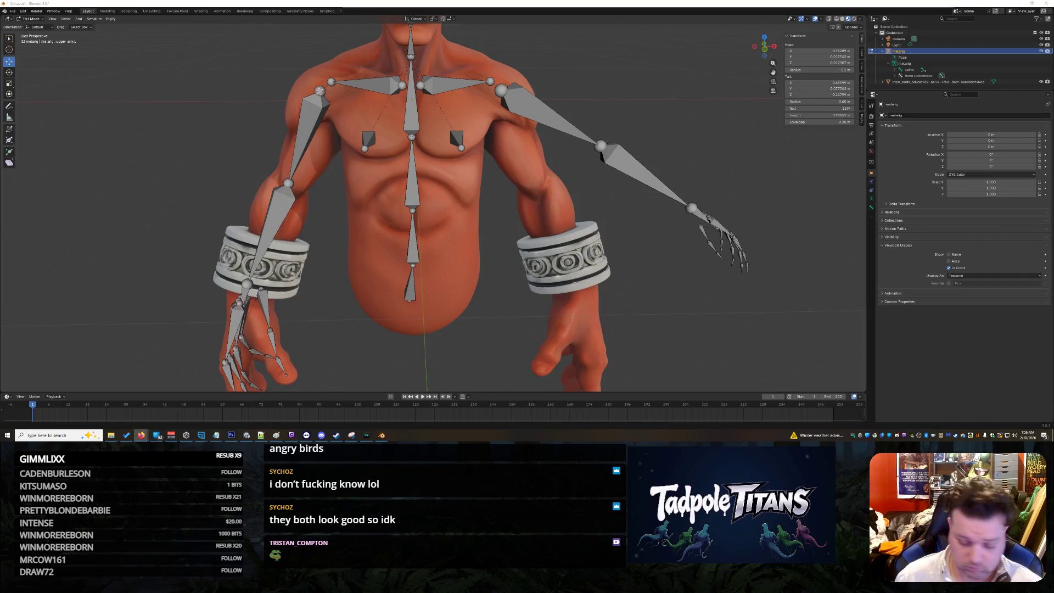
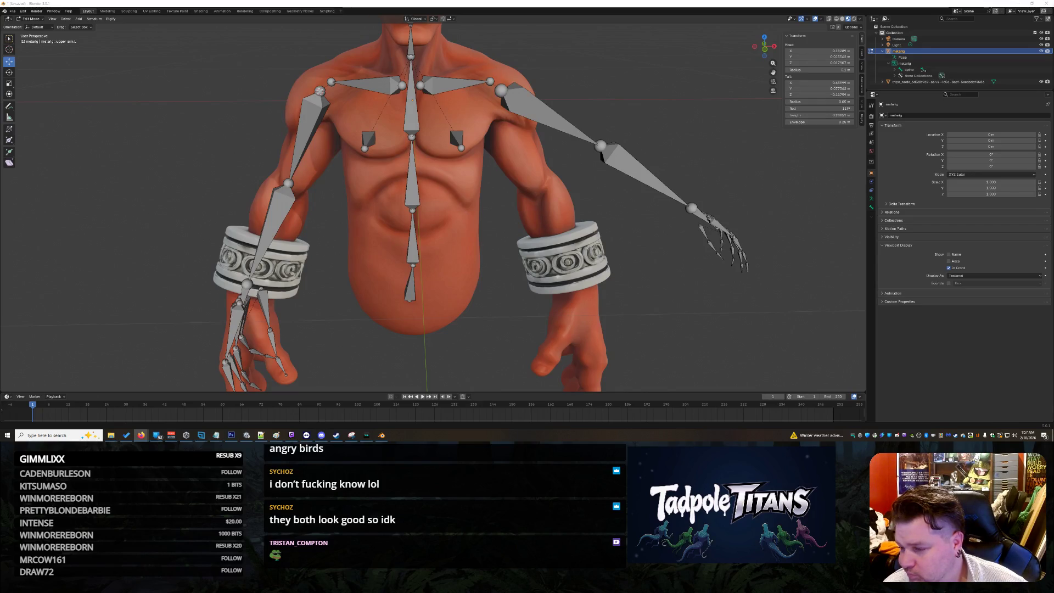
- Inspect the screen-left elbow joint's values and browse the Rigify and selection menu options
scroll(538, 109, up, 3)
scroll(538, 109, down, 1)
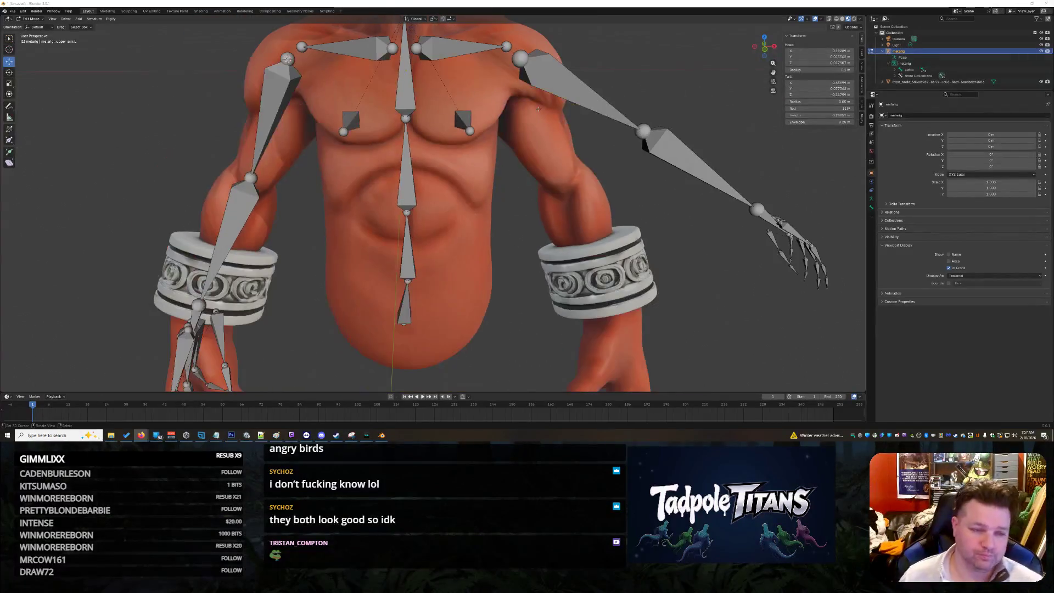
click(250, 177)
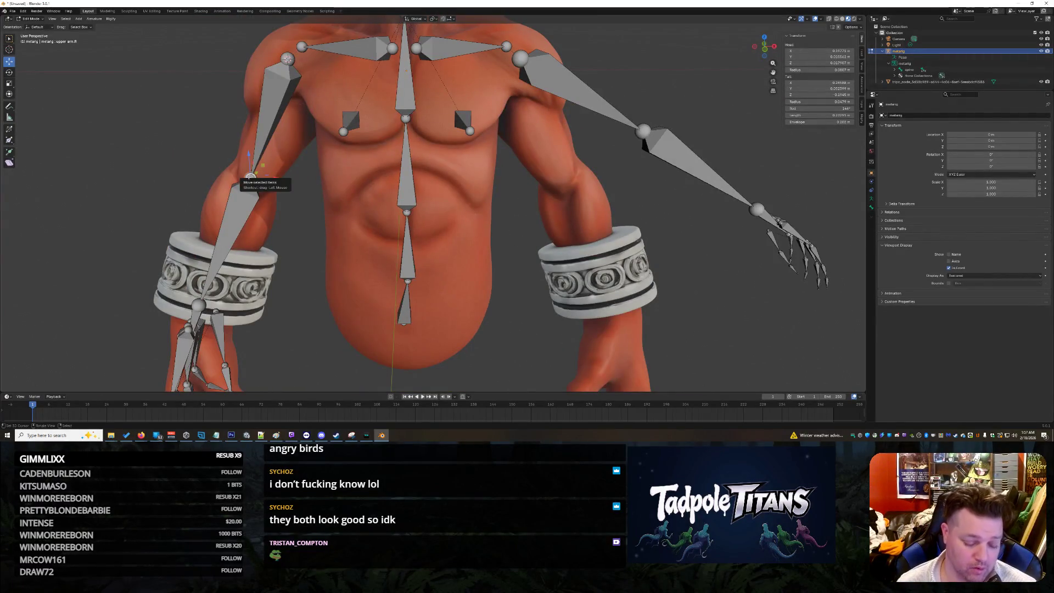
key(ctrl+c)
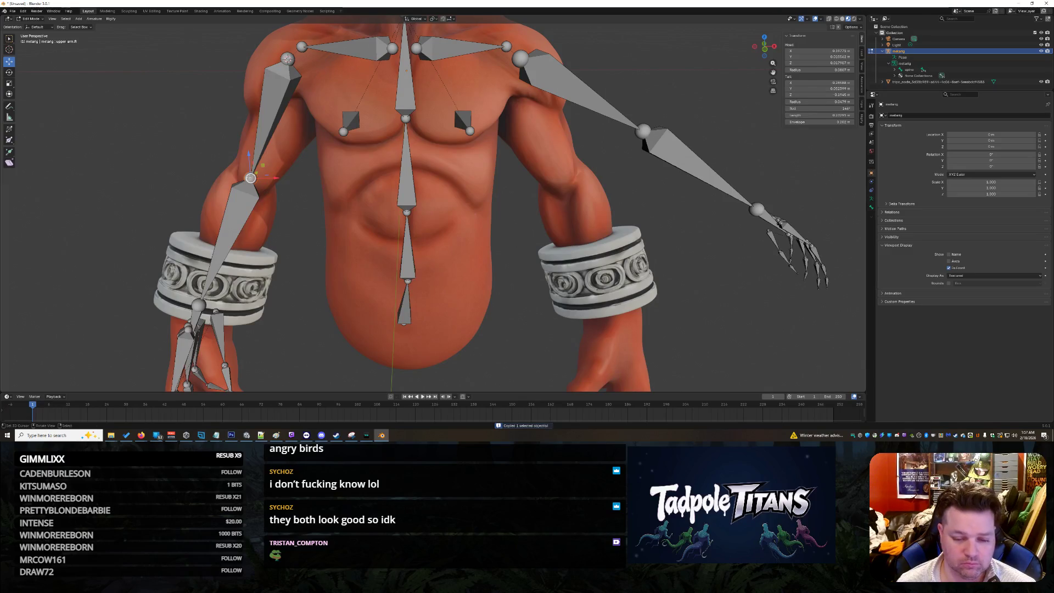
click(236, 220)
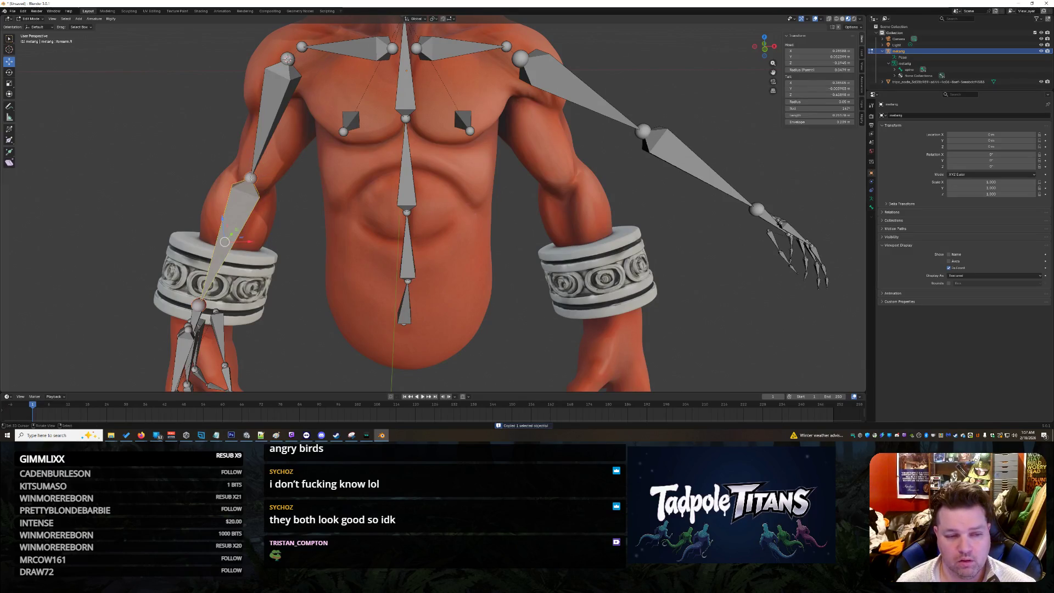
click(275, 115)
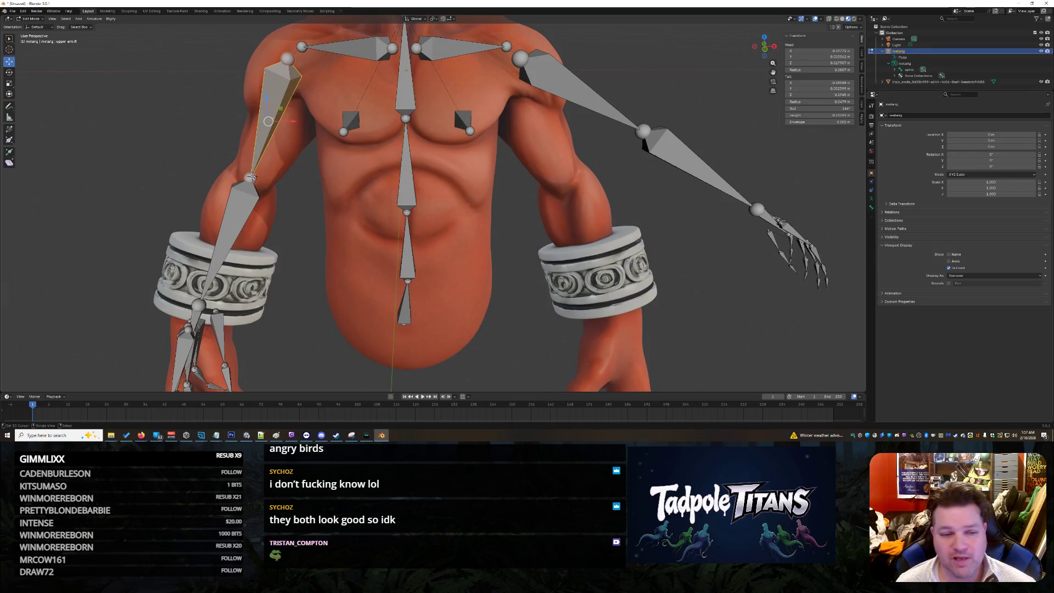
click(250, 177)
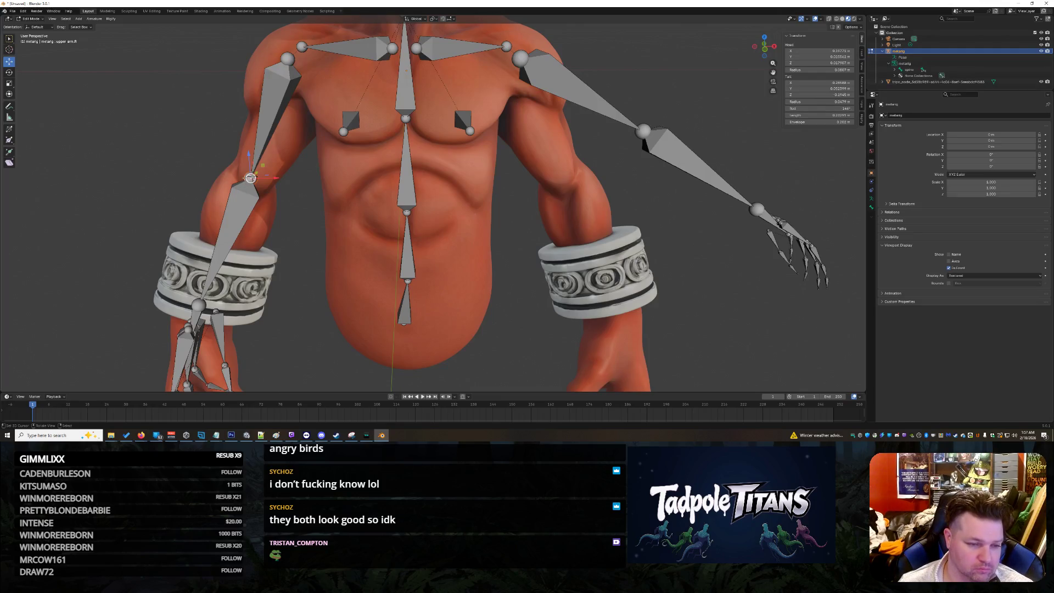
click(250, 178)
click(250, 179)
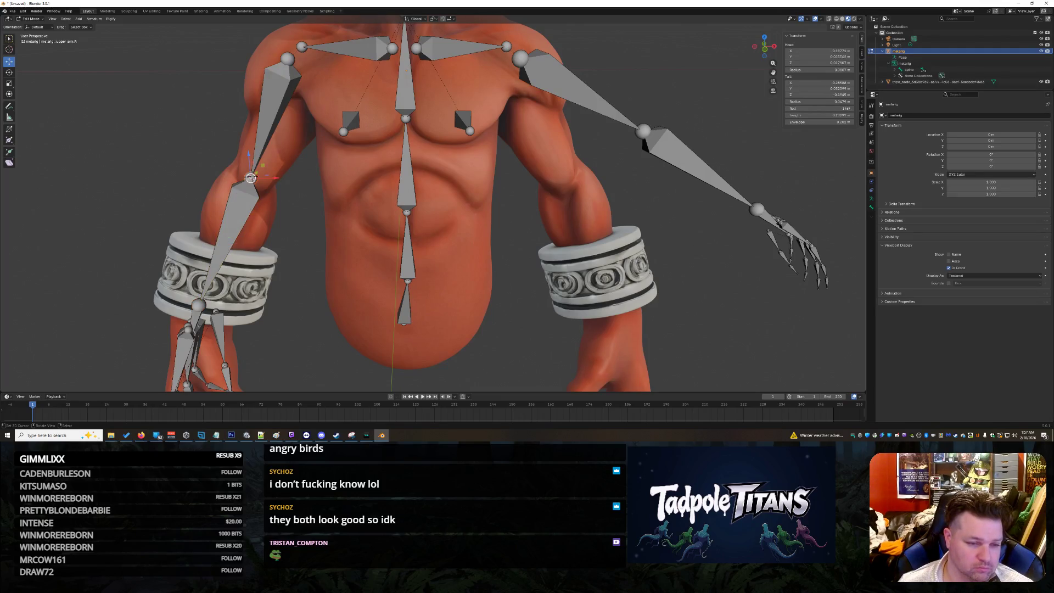
click(110, 19)
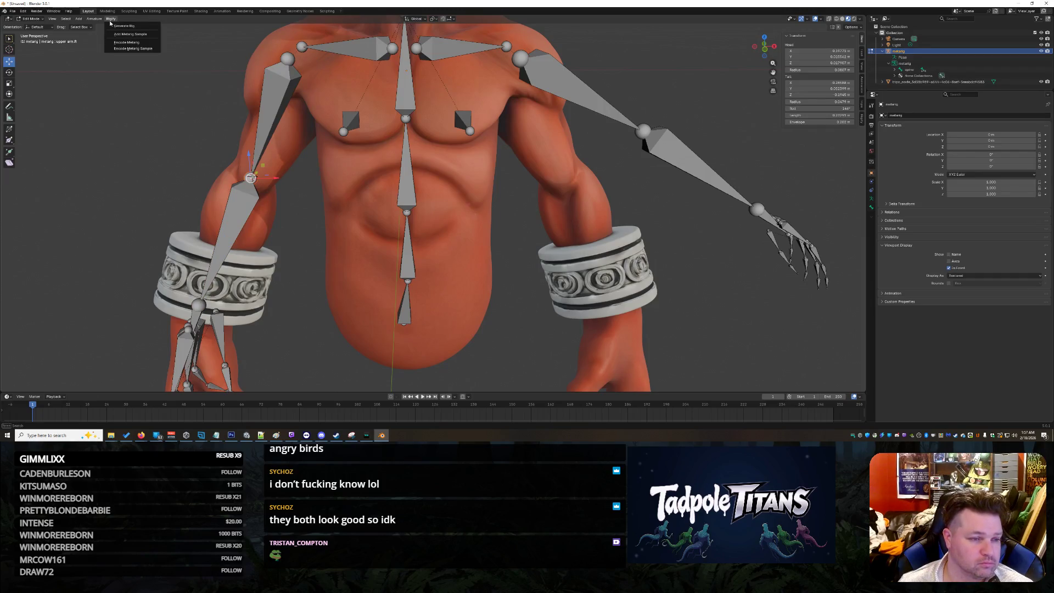
mouse_move(100, 21)
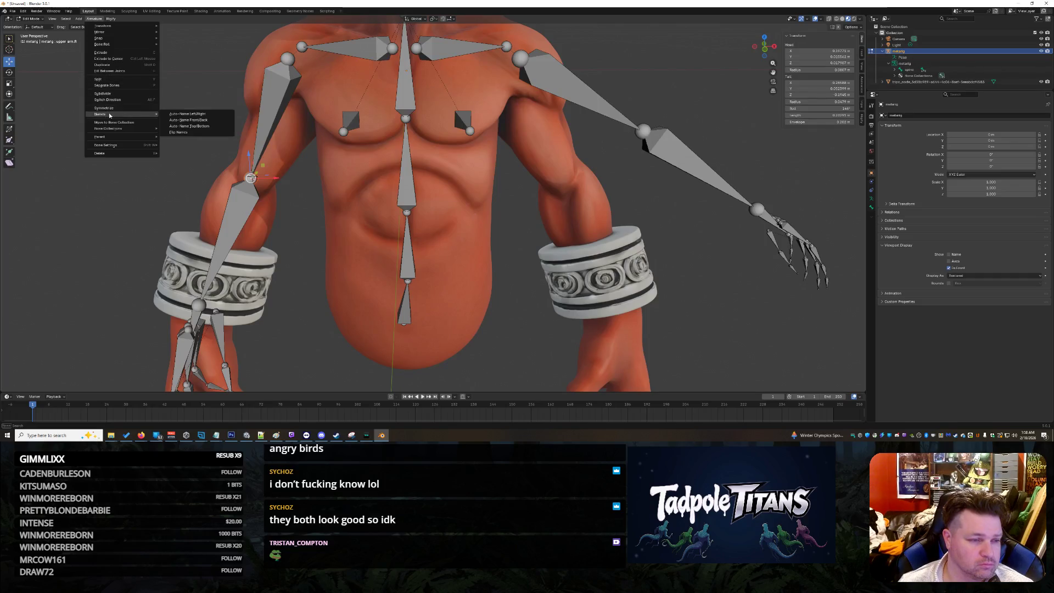
click(66, 18)
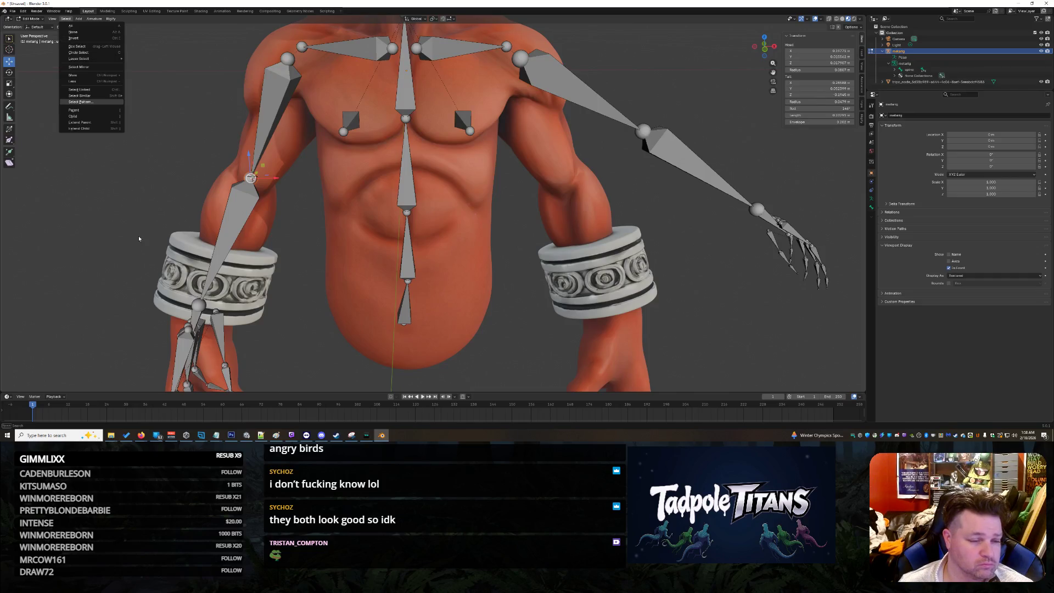
- Select the screen-right upper-arm bone and its mirrored bone to compare elbow positions
click(650, 134)
click(665, 130)
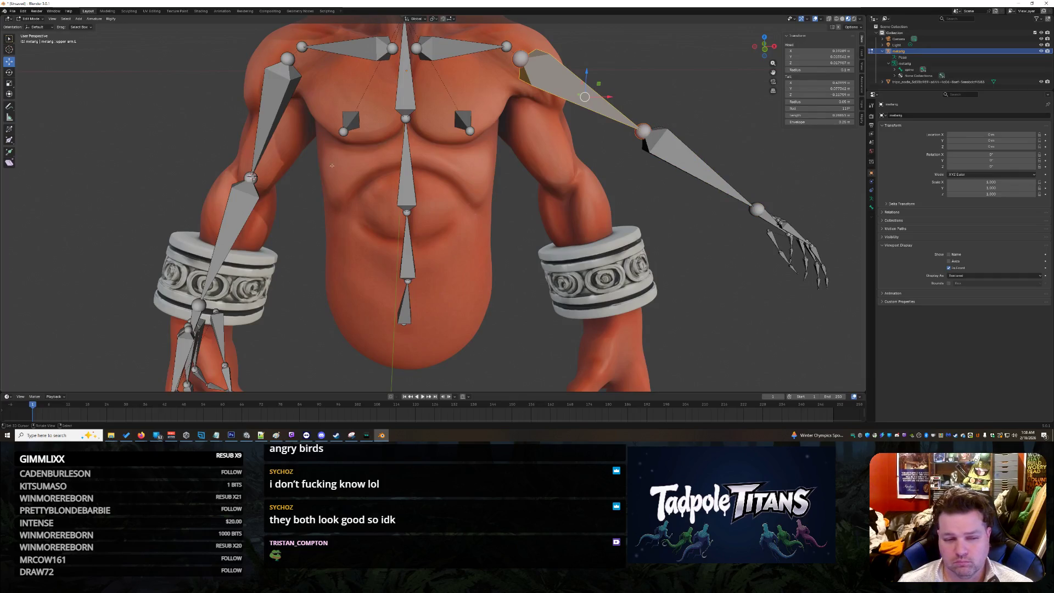
key(ctrl+shift+m)
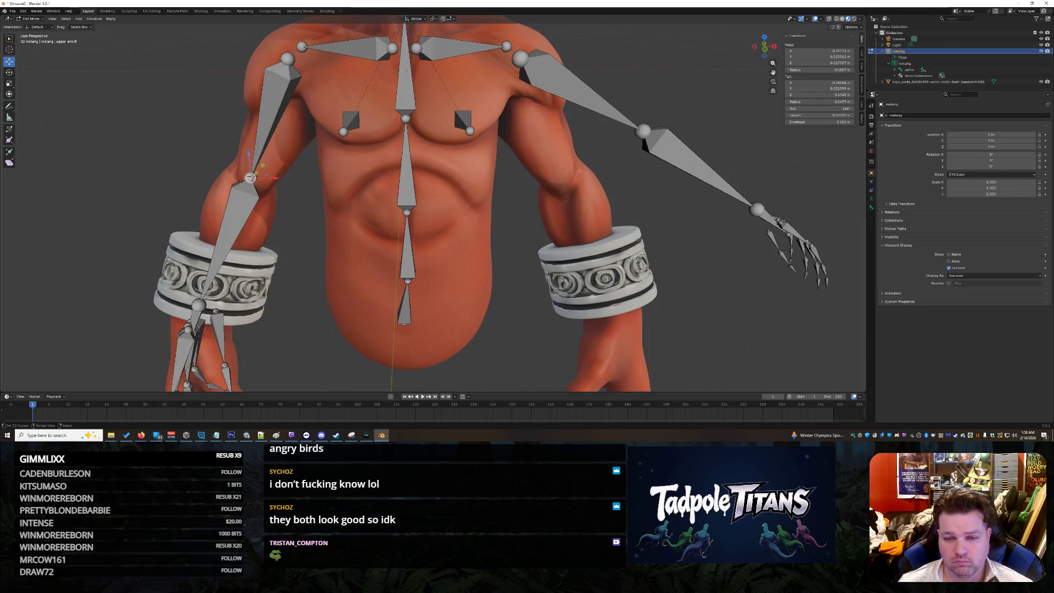
click(251, 177)
click(250, 178)
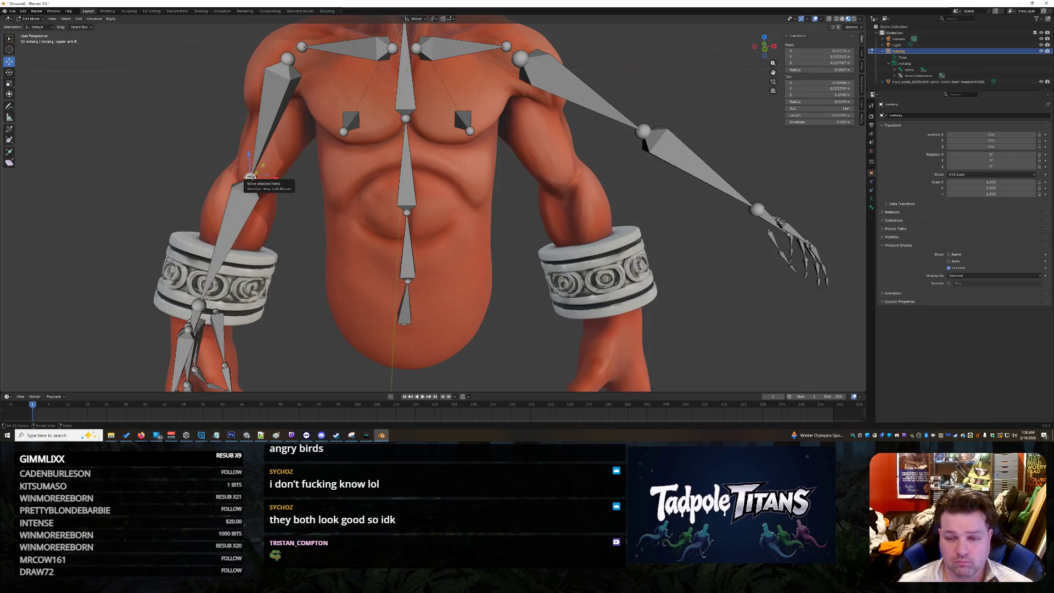
click(251, 178)
click(251, 178)
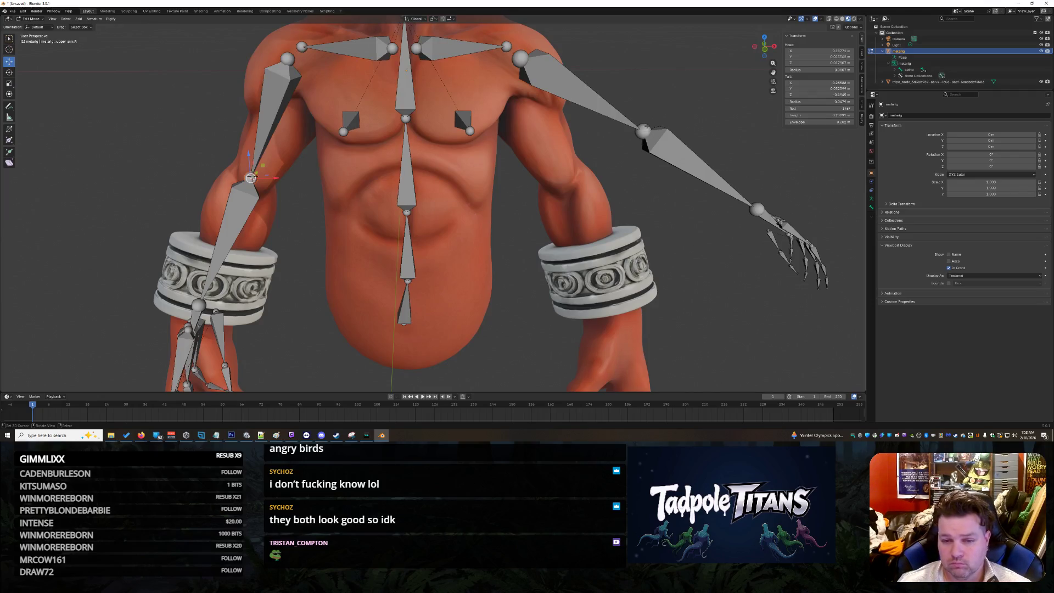
- Set upper_arm.L Tail X to 0.285878 m by removing its minus sign
click(824, 83)
key(Escape)
click(643, 130)
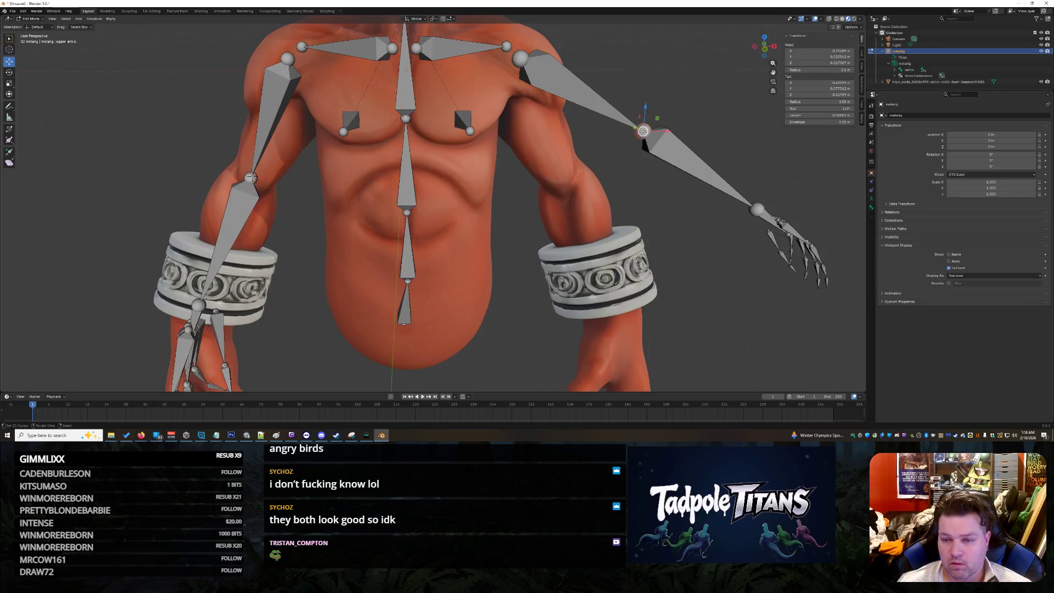
key(Home)
key(Delete)
key(Return)
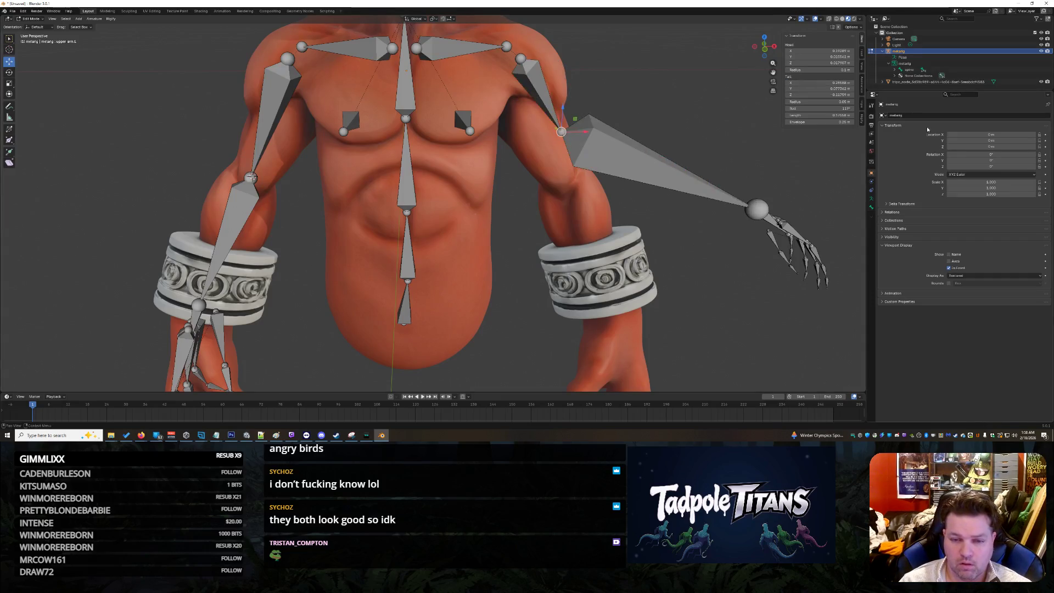
- Match the screen-right elbow's Tail Y to the opposite elbow's value
click(251, 178)
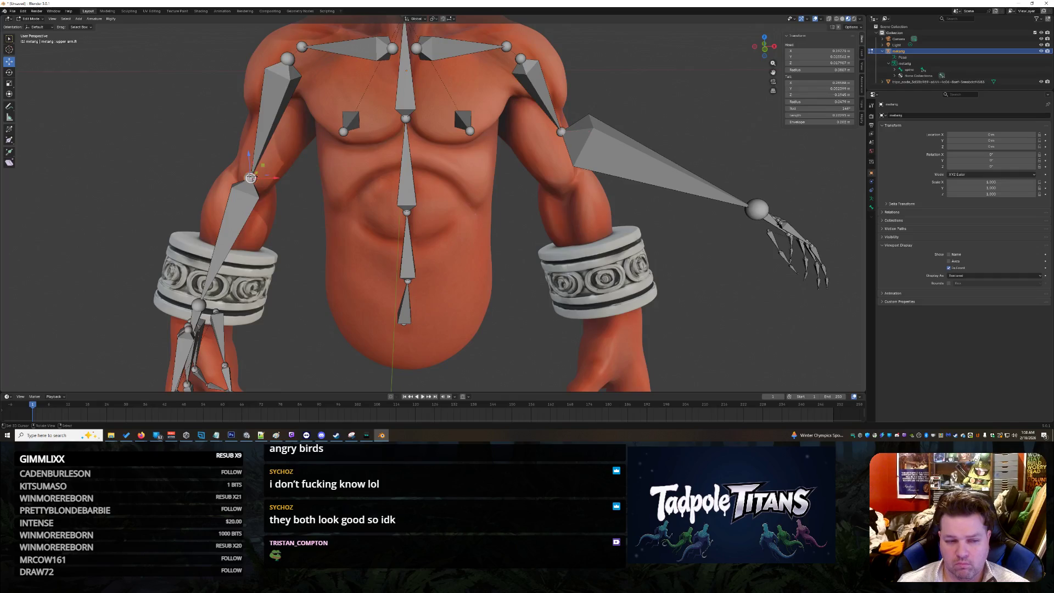
click(818, 89)
key(Escape)
key(ctrl+z)
click(818, 88)
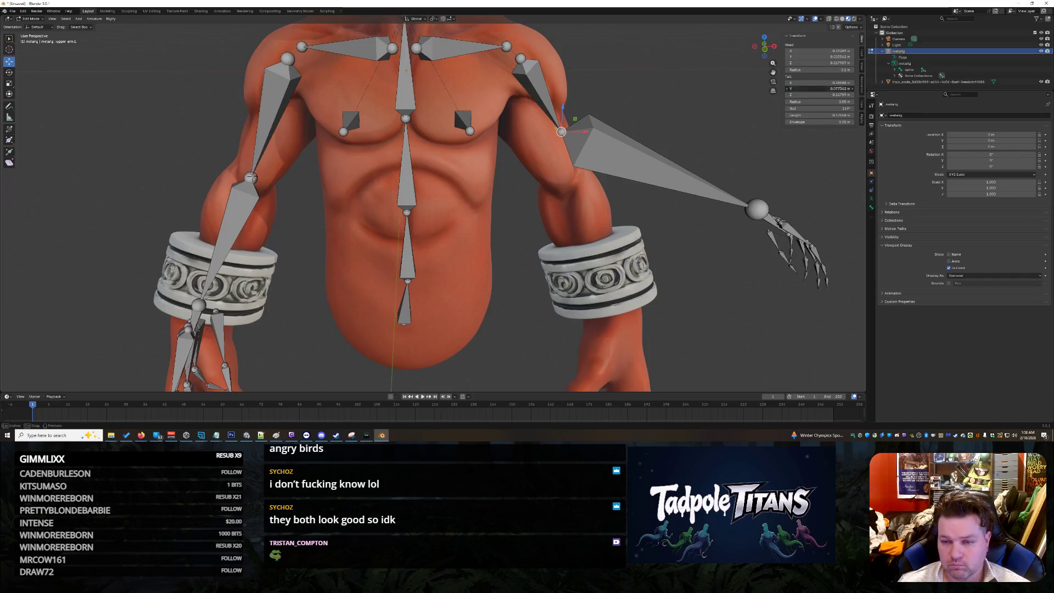
key(Return)
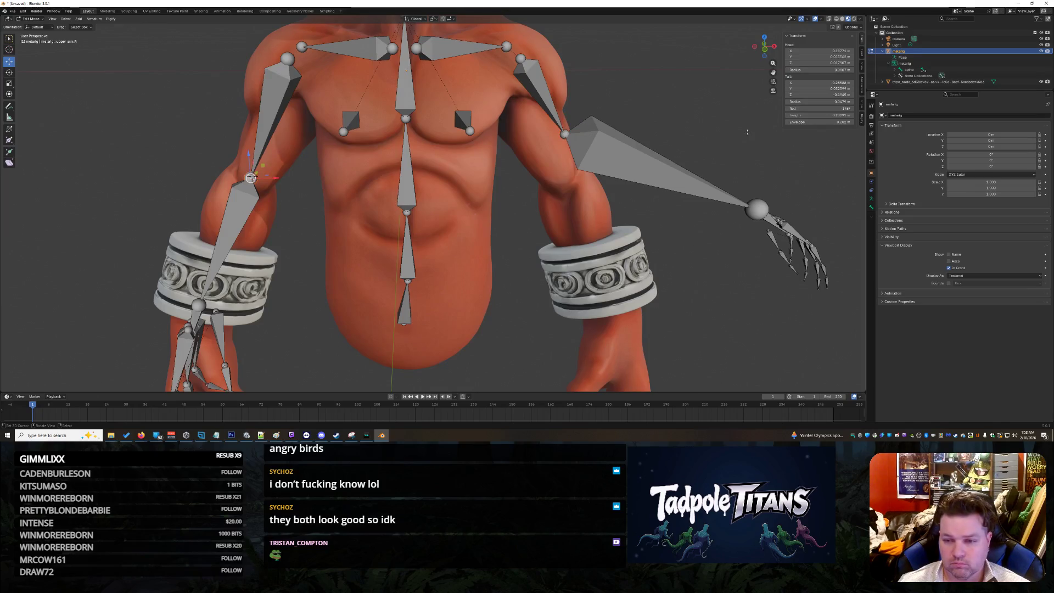
- Set the elbow's Tail Z to 0.1945 m, lowering it level with the other elbow
click(818, 94)
key(Return)
click(818, 95)
text(0.1945)
key(Return)
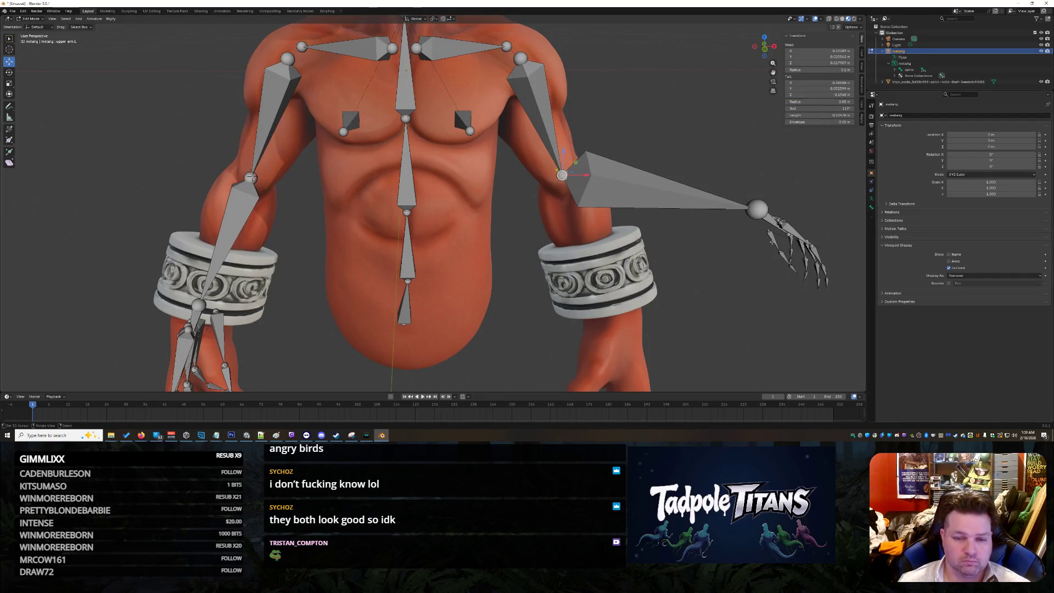
mouse_move(651, 103)
middle_down()
mouse_move(652, 82)
mouse_move(642, 90)
middle_up()
click(186, 236)
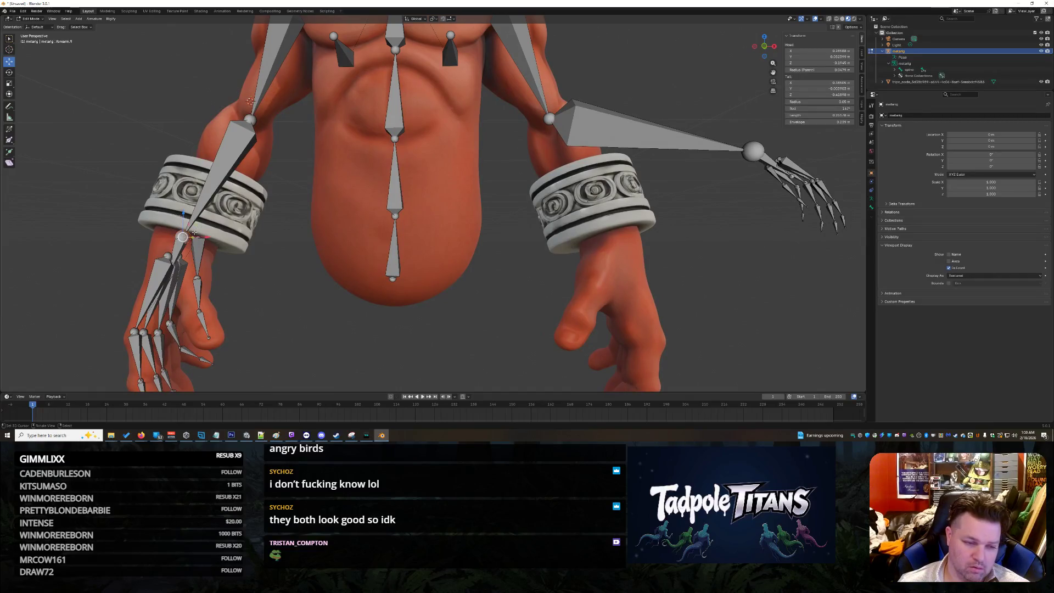
- Try dragging the screen-right wrist joint toward the bracelet, then undo and compare wrist joints
scroll(439, 209, down, 2)
scroll(717, 221, up, 4)
scroll(716, 221, down, 3)
mouse_move(689, 162)
mouse_down()
mouse_move(631, 235)
mouse_move(639, 229)
mouse_up()
key(ctrl+z)
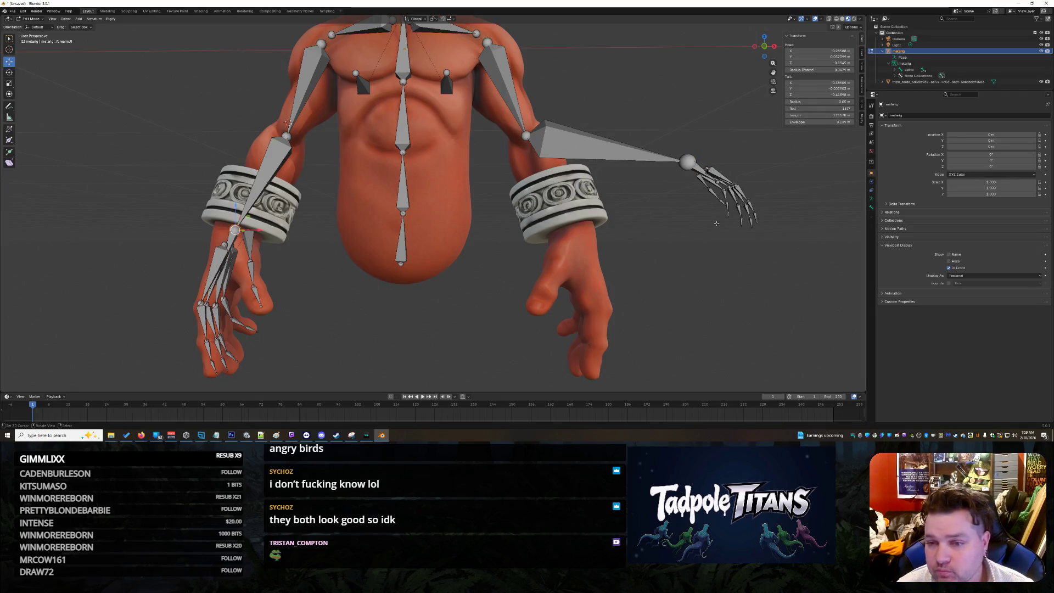
click(689, 160)
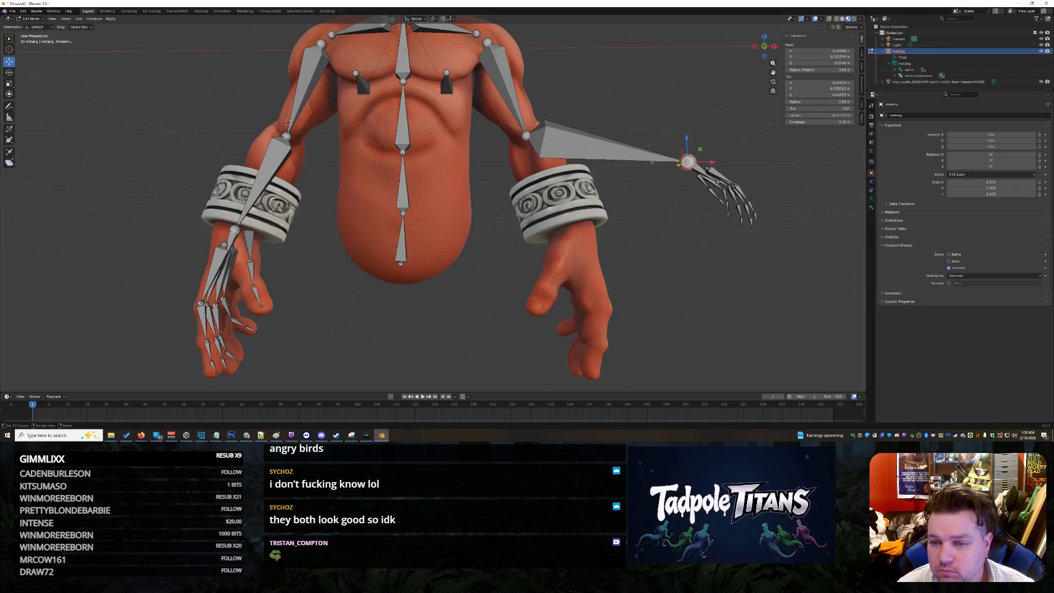
click(234, 229)
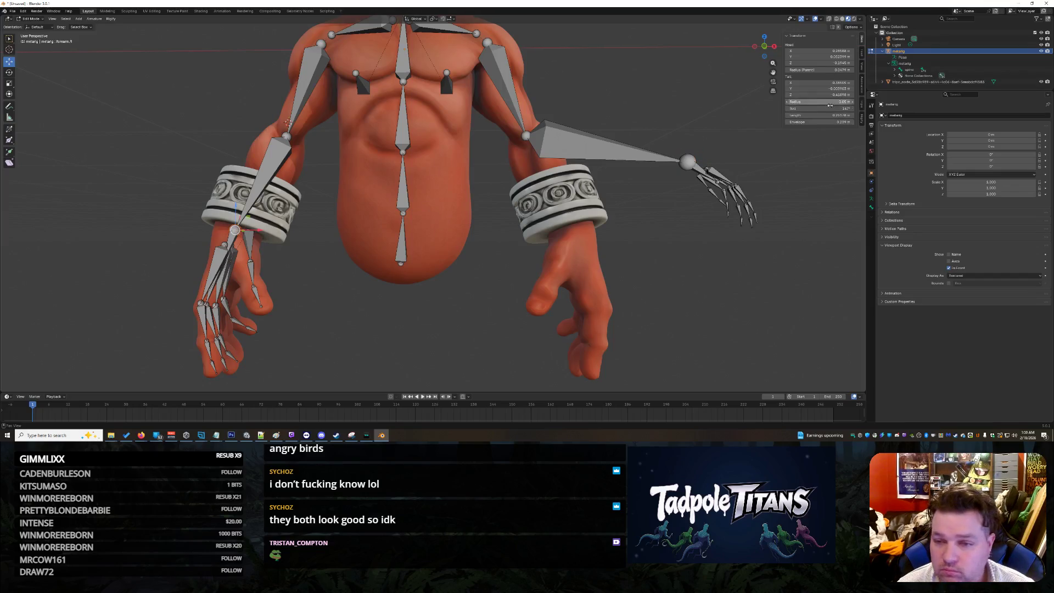
- Set the screen-right forearm bone's Tail X to 0.26505 m
click(812, 83)
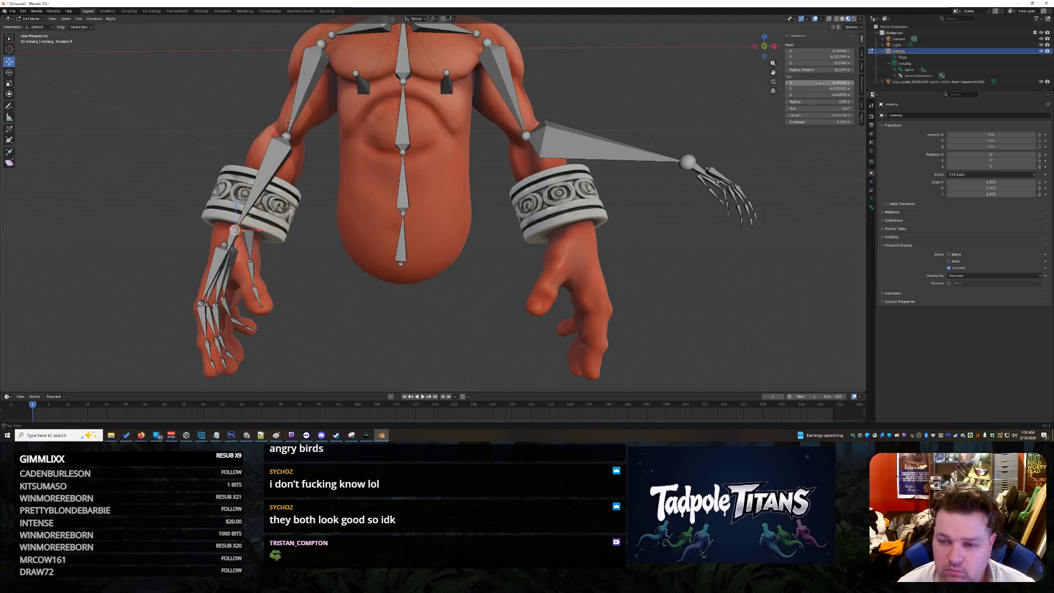
key(Escape)
click(687, 162)
drag(852, 87, 854, 86)
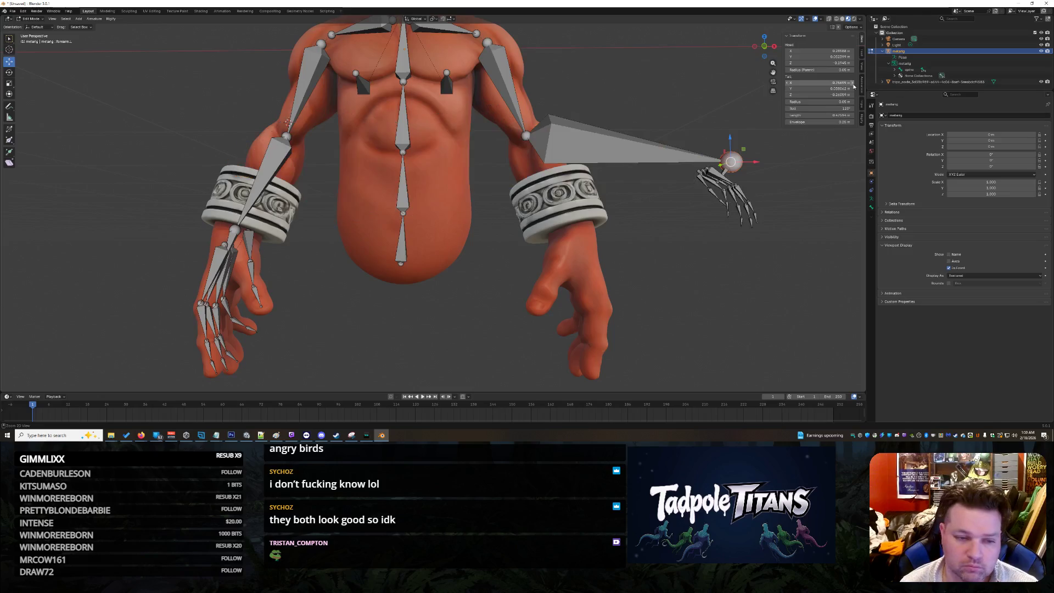
click(847, 84)
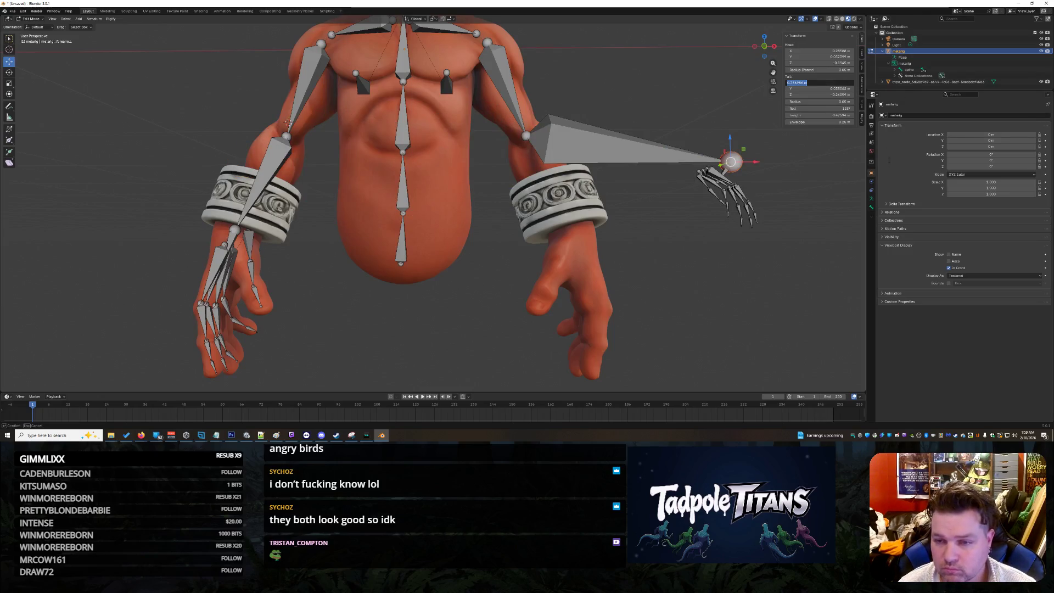
key(Return)
click(236, 231)
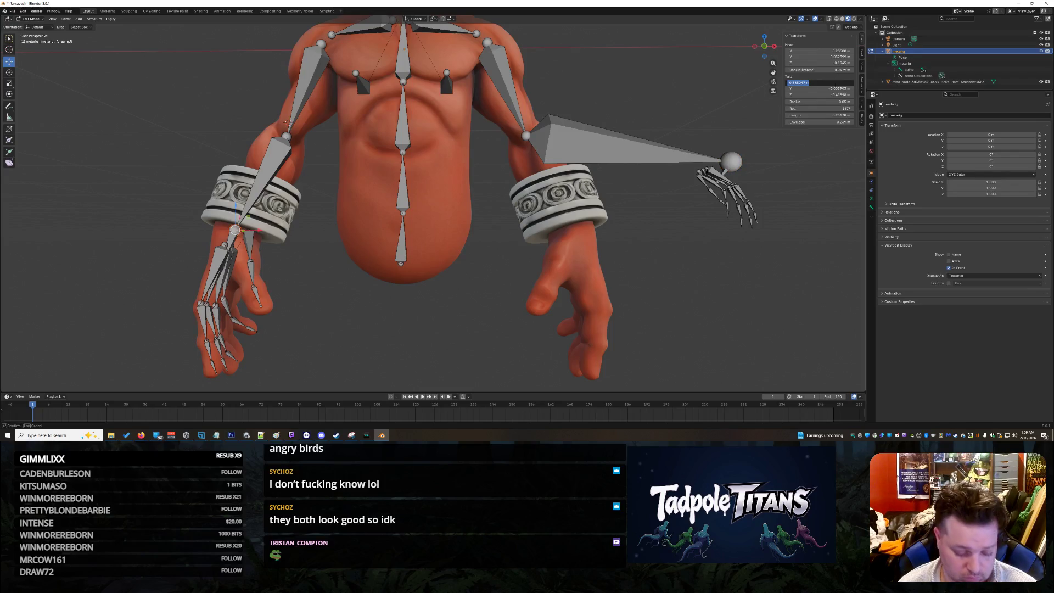
click(731, 162)
click(818, 83)
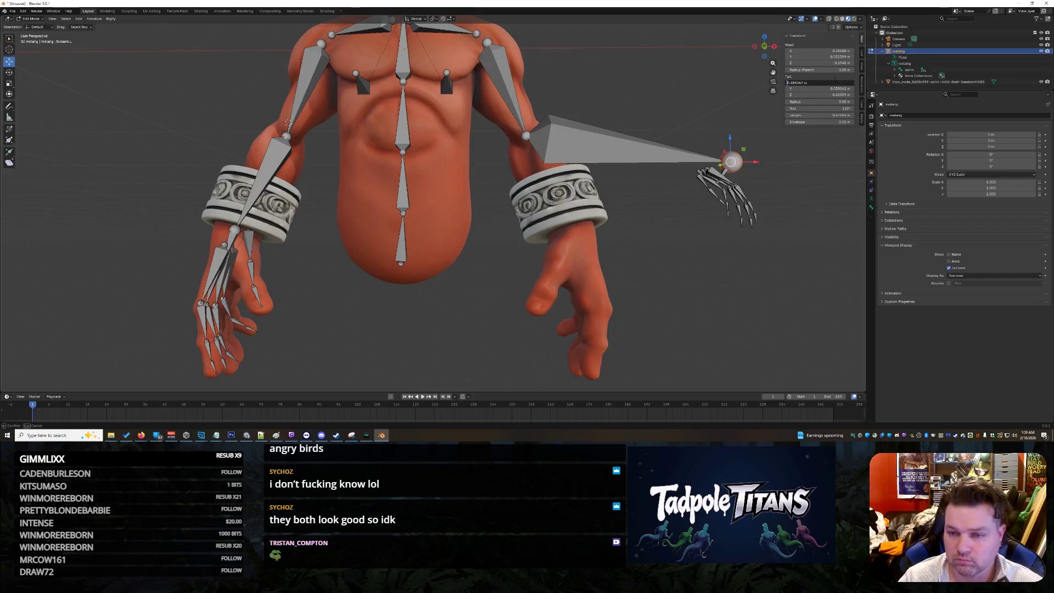
text(0.26505)
key(Return)
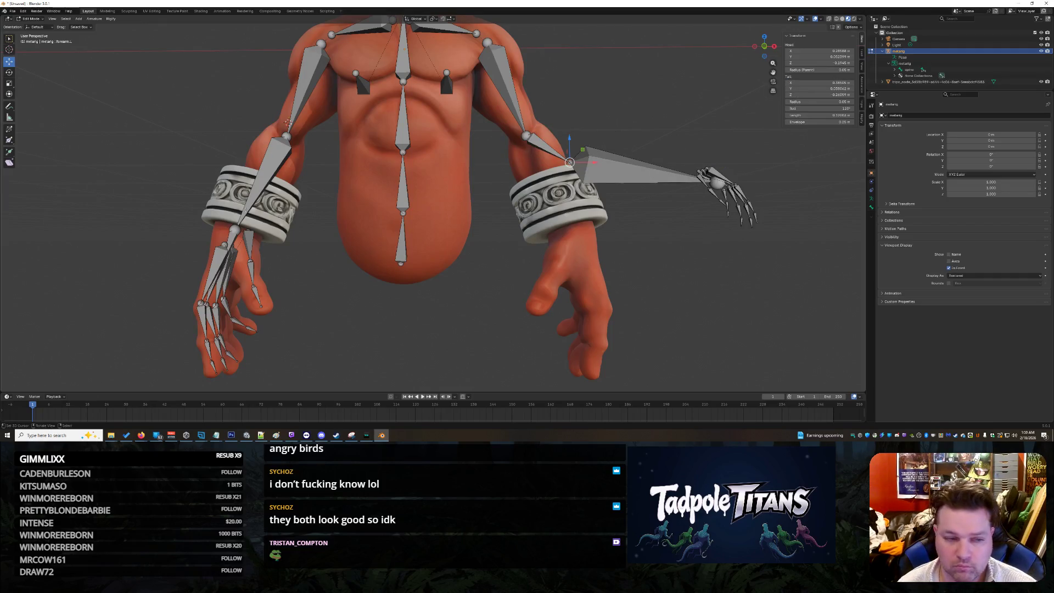
- Set the forearm Tail Y to -0.003903 m and Tail Z to -0.41898 m at the wrist
click(822, 89)
key(Return)
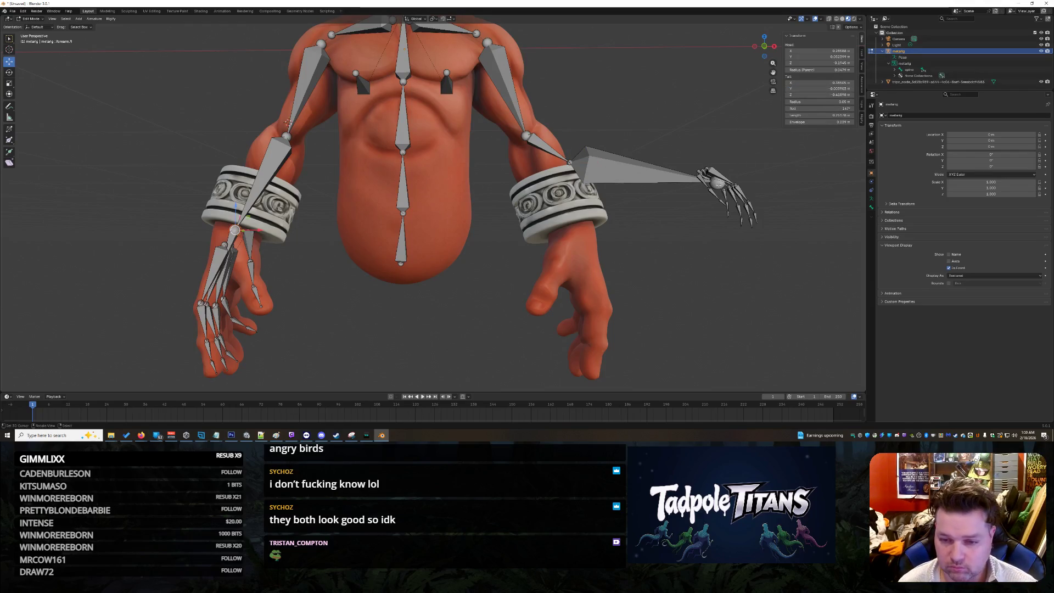
click(822, 88)
key(Return)
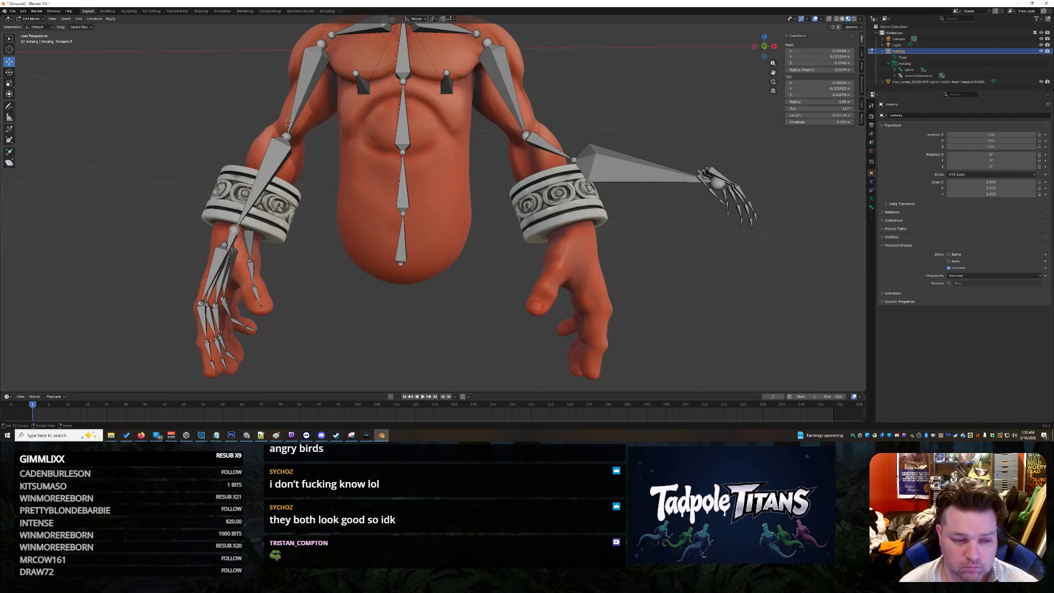
click(821, 94)
key(Return)
click(801, 94)
key(Return)
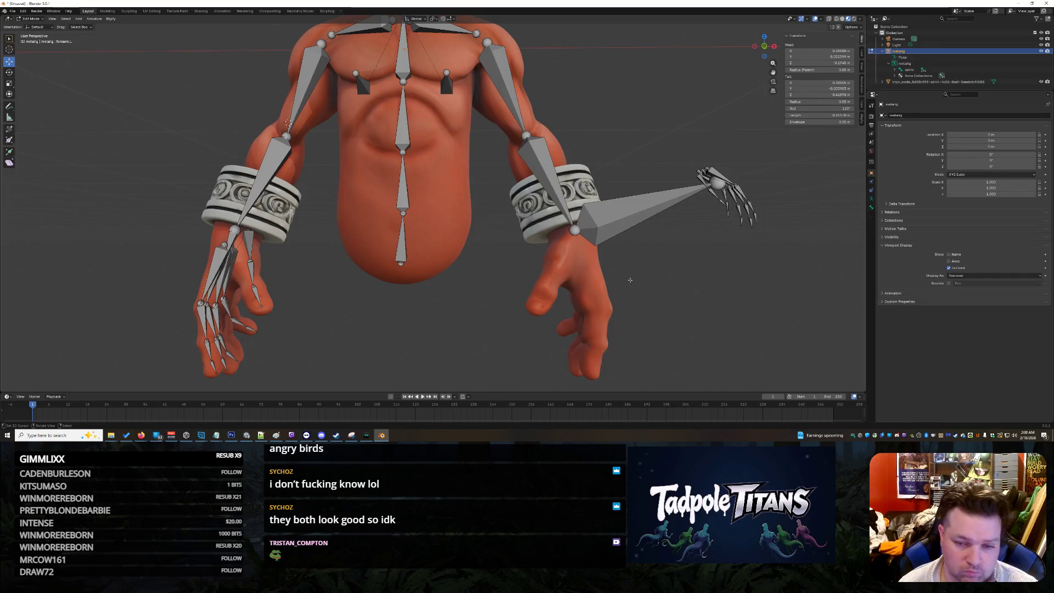
middle_drag(671, 295, 722, 292)
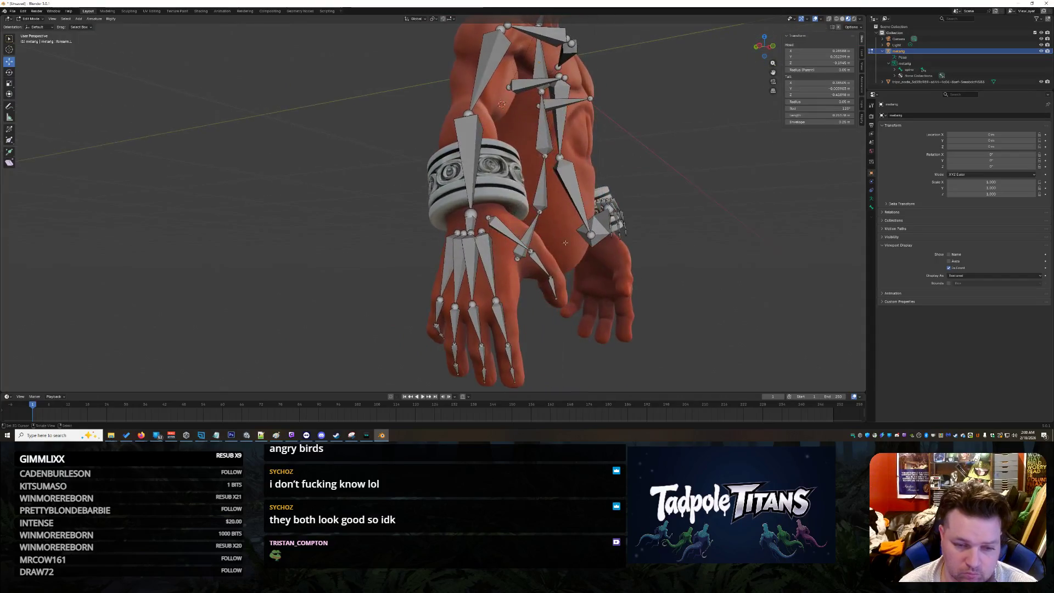
middle_drag(550, 272, 613, 306)
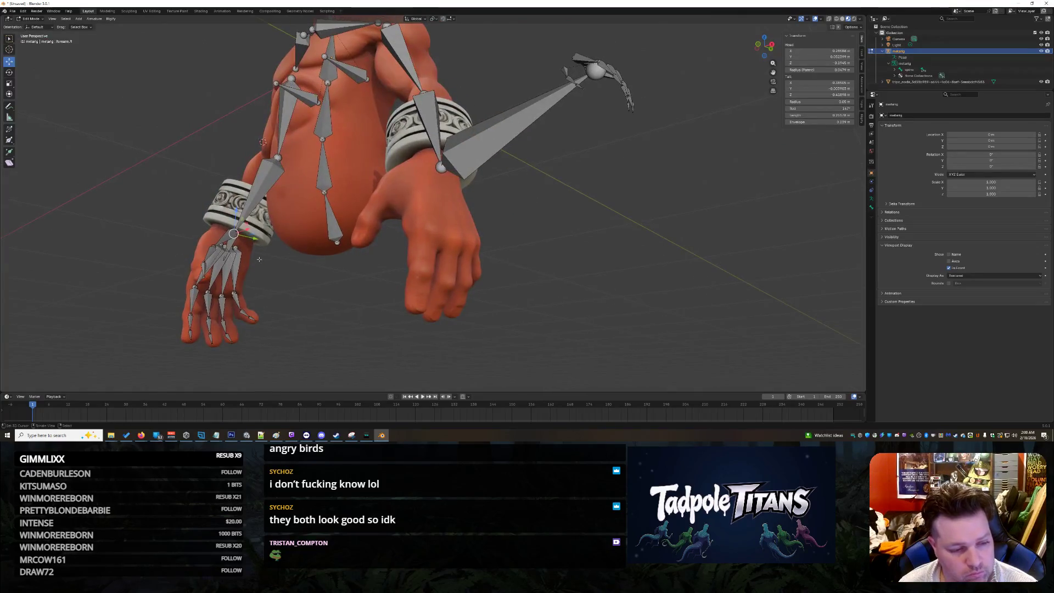
click(234, 244)
mouse_move(234, 243)
middle_down()
mouse_move(672, 244)
mouse_move(698, 235)
mouse_move(683, 208)
mouse_move(648, 222)
mouse_move(654, 252)
mouse_move(662, 245)
middle_up()
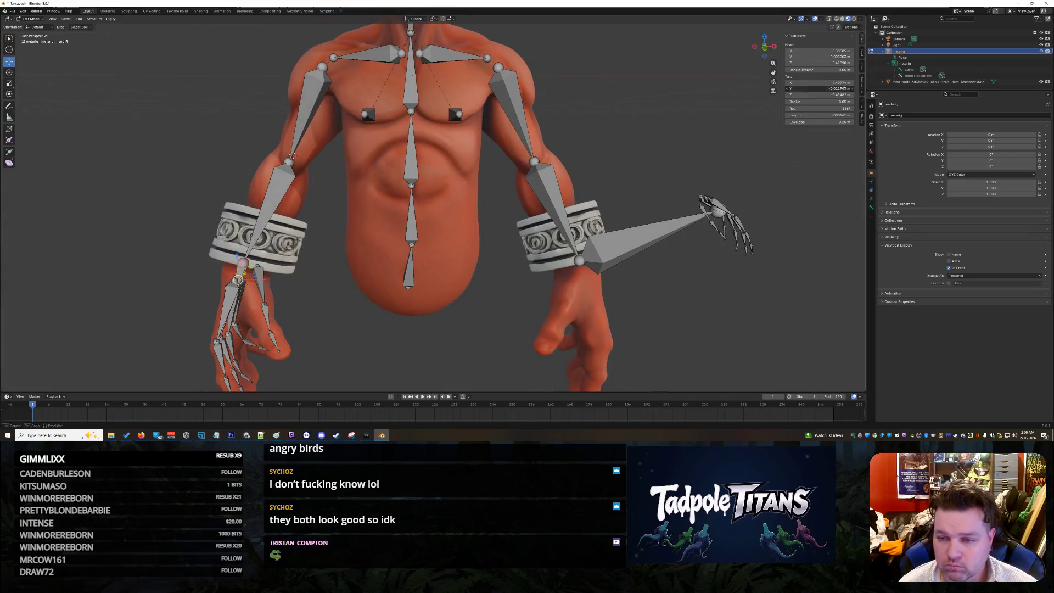
- Set hand.L Tail X to 0.40974 m and Tail Y to -0.011903 m, matching the other hand
click(840, 82)
key(Escape)
click(718, 210)
click(834, 82)
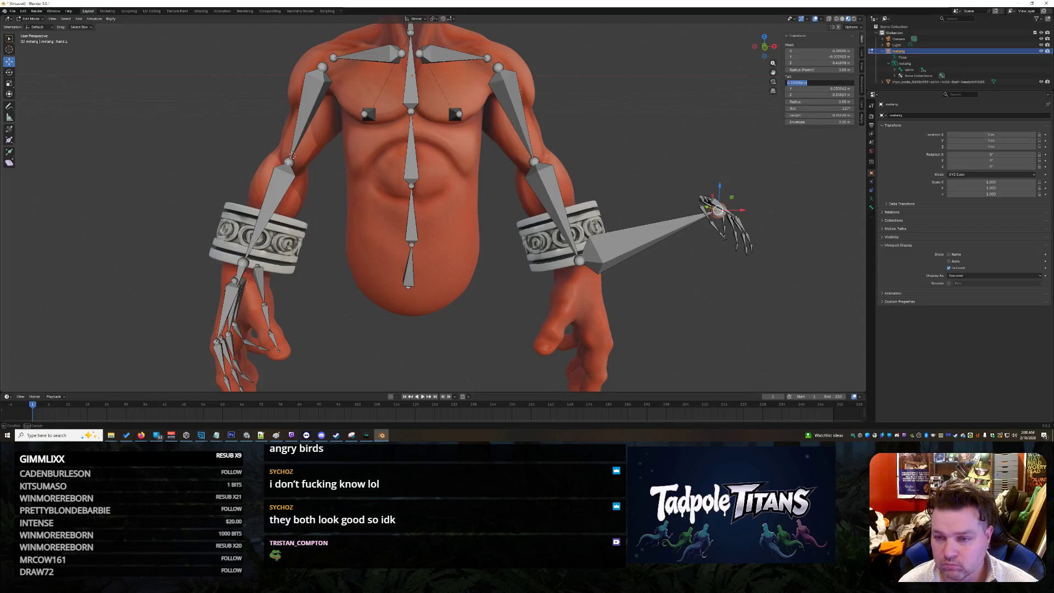
key(Return)
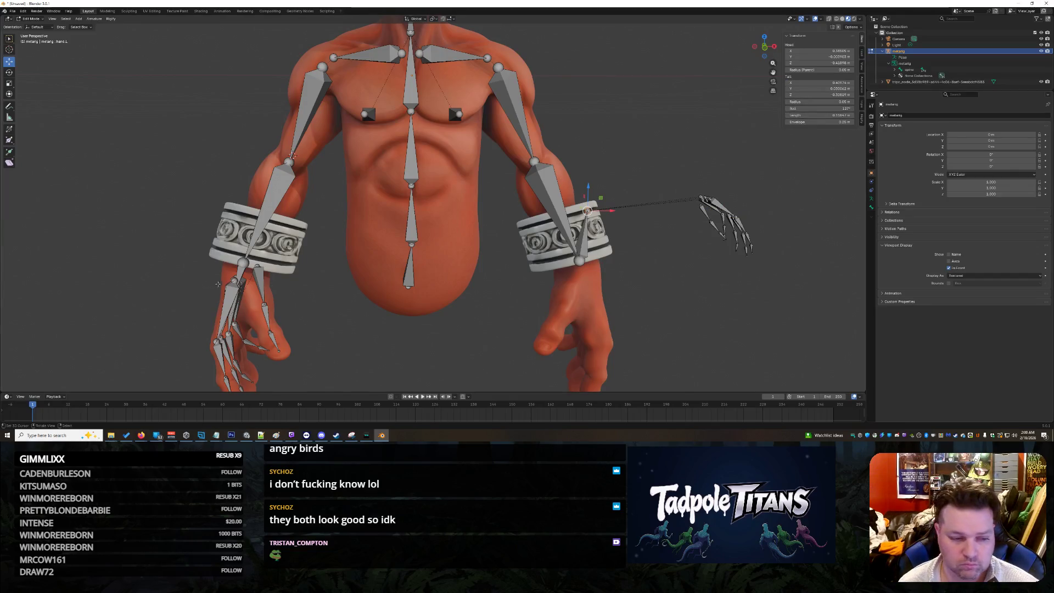
click(240, 273)
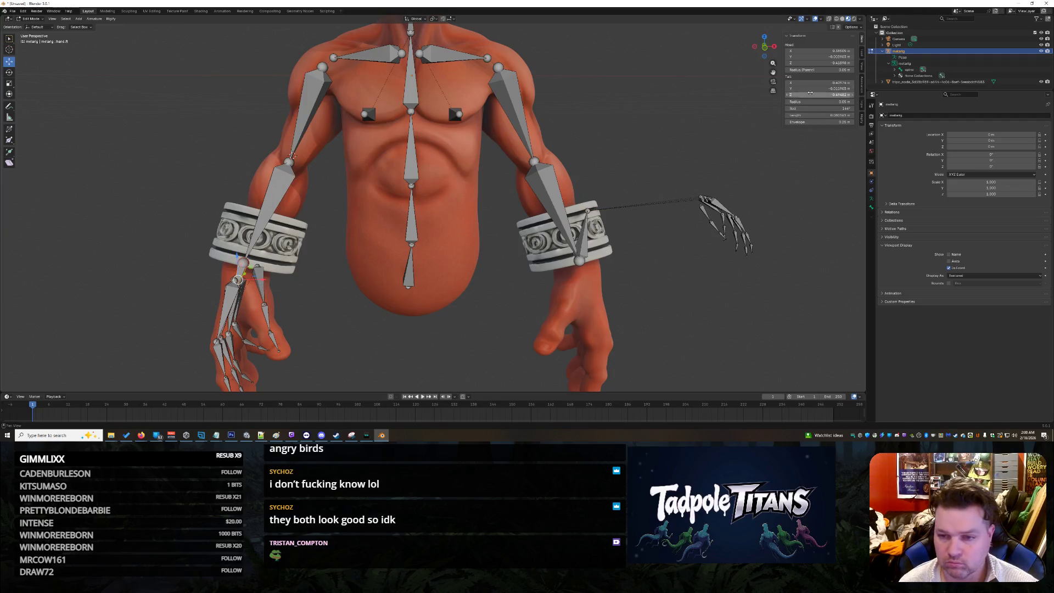
click(810, 89)
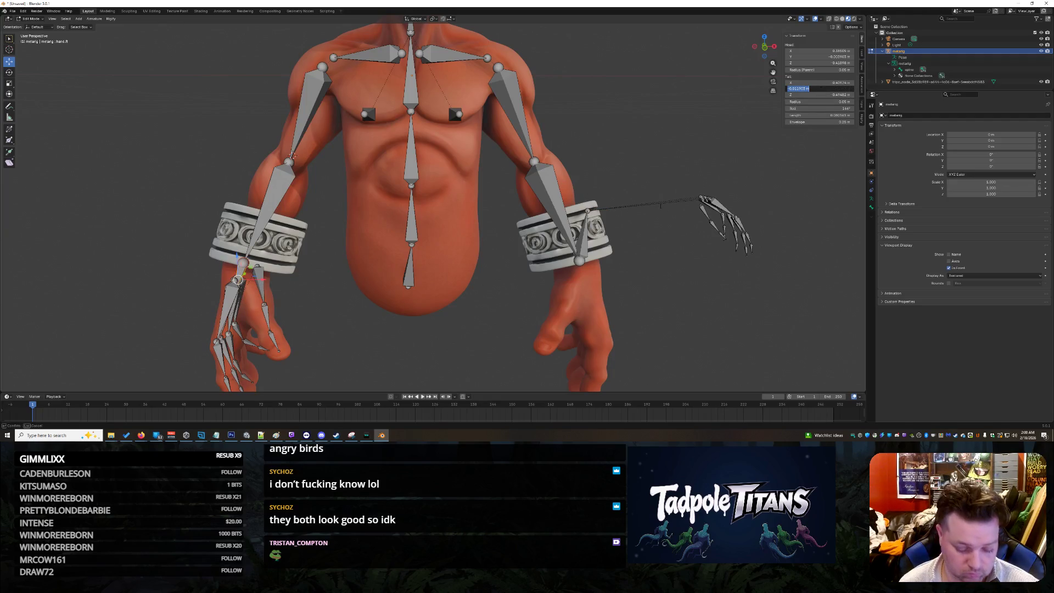
key(Return)
click(583, 241)
click(810, 88)
key(Return)
- Set the hand bone's Tail Z to -0.49482 m, lowering it
click(236, 278)
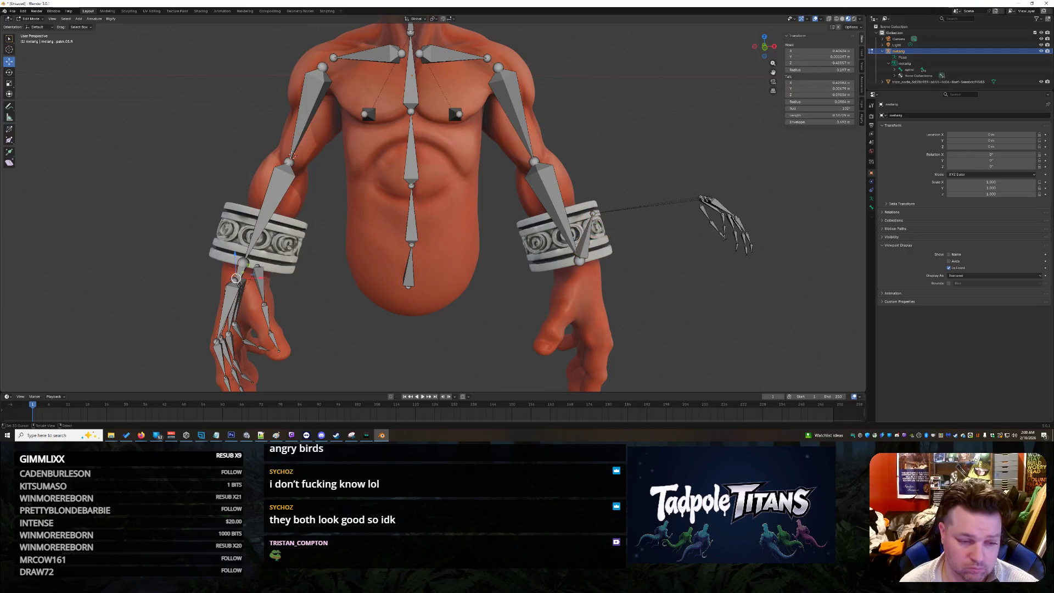
click(236, 278)
click(809, 95)
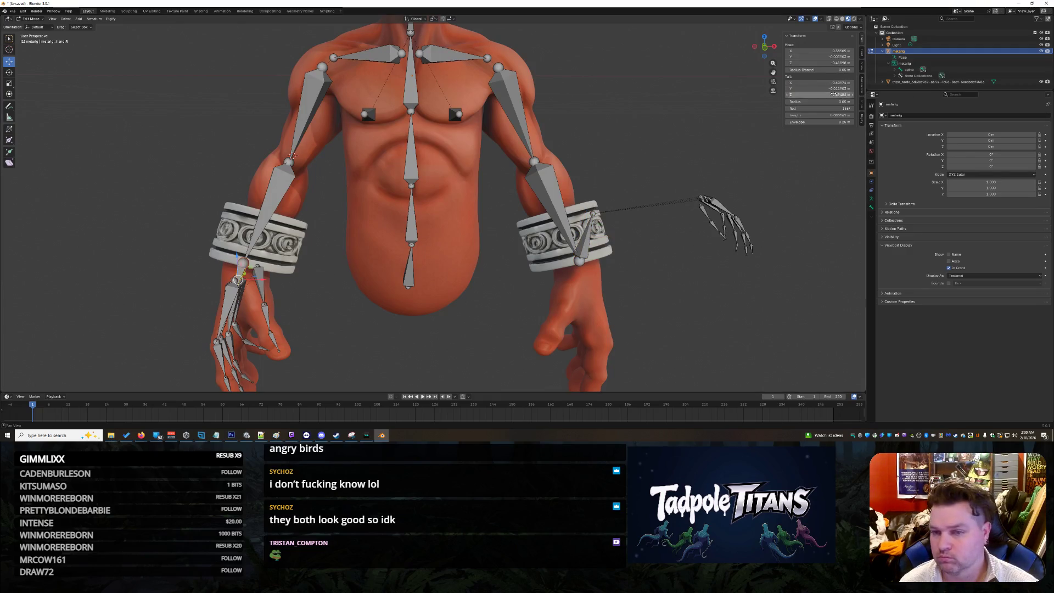
text(-0.308619)
key(Return)
click(814, 95)
key(ctrl+v)
key(Return)
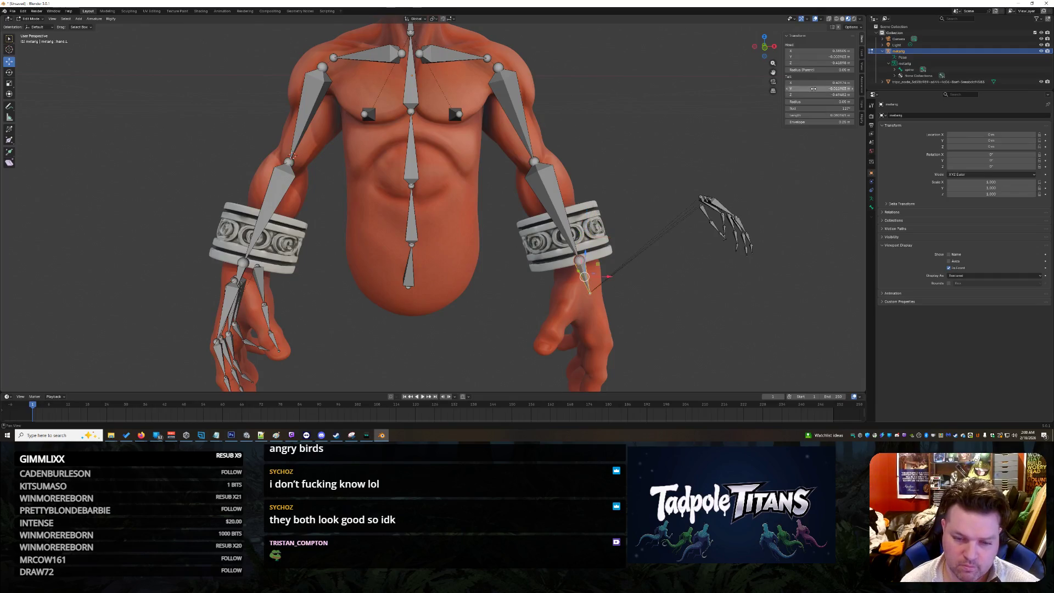
- Move the floating hand bones along X onto the model's wrist and hand
mouse_move(708, 320)
middle_down()
mouse_move(637, 129)
mouse_move(659, 165)
mouse_move(549, 192)
mouse_move(494, 219)
mouse_move(757, 272)
middle_up()
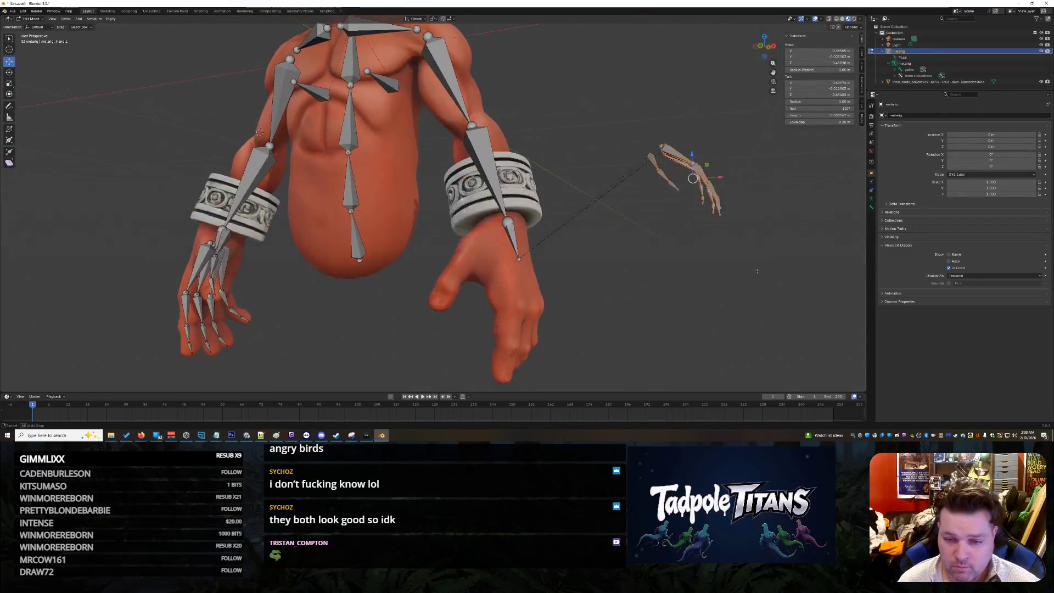
middle_drag(771, 222, 612, 246)
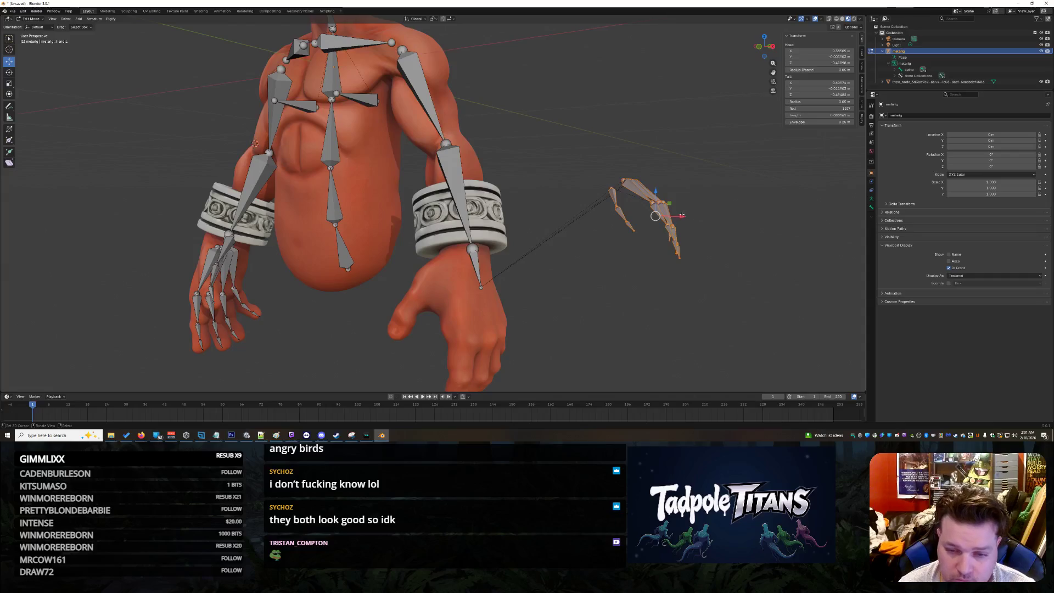
key(g)
key(x)
click(507, 163)
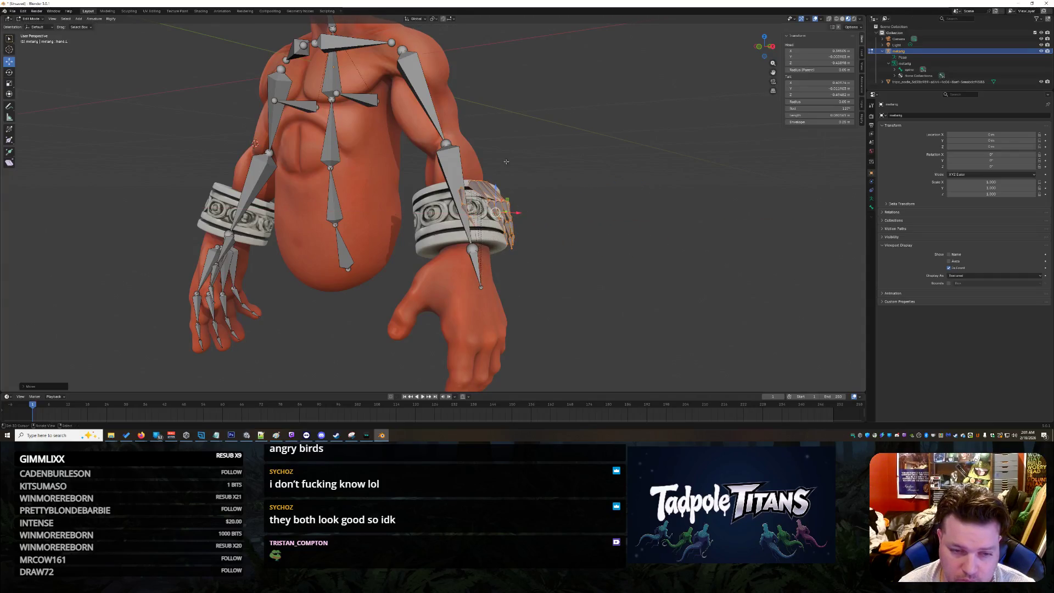
key(g)
click(563, 299)
middle_drag(562, 298, 629, 294)
key(g)
key(x)
click(631, 294)
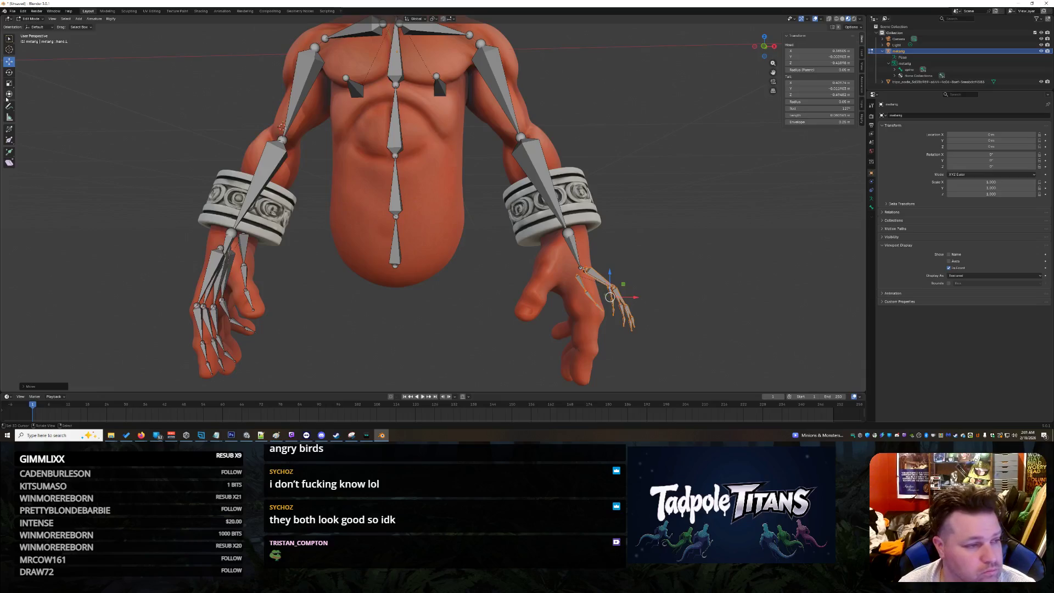
- Rotate the hand bones upright and slide them along X and Y onto the hand
click(10, 72)
mouse_move(632, 298)
mouse_down()
mouse_move(471, 223)
mouse_move(364, 217)
mouse_up()
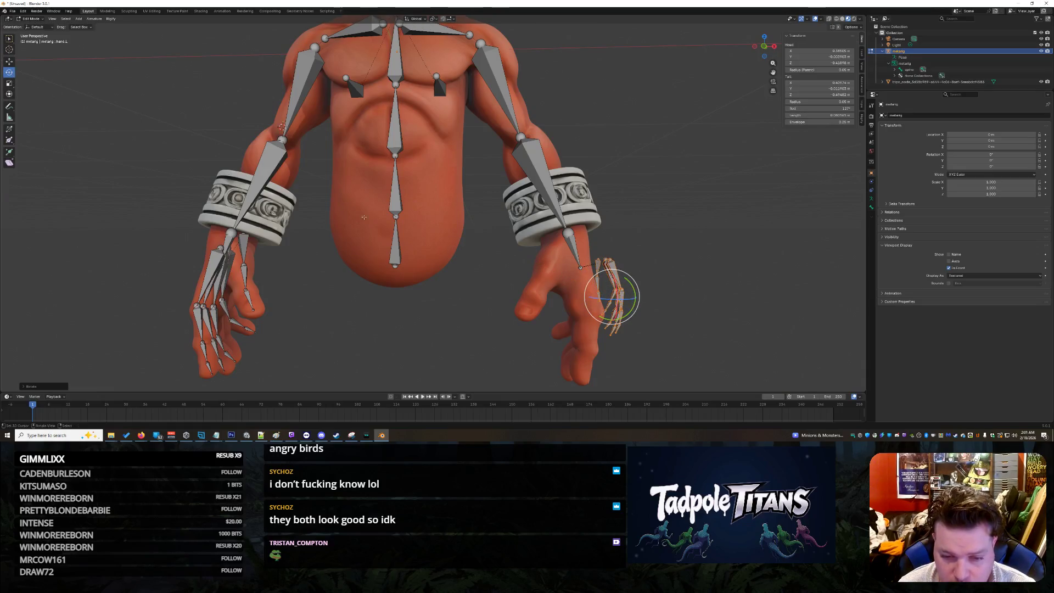
click(9, 60)
drag(641, 300, 683, 300)
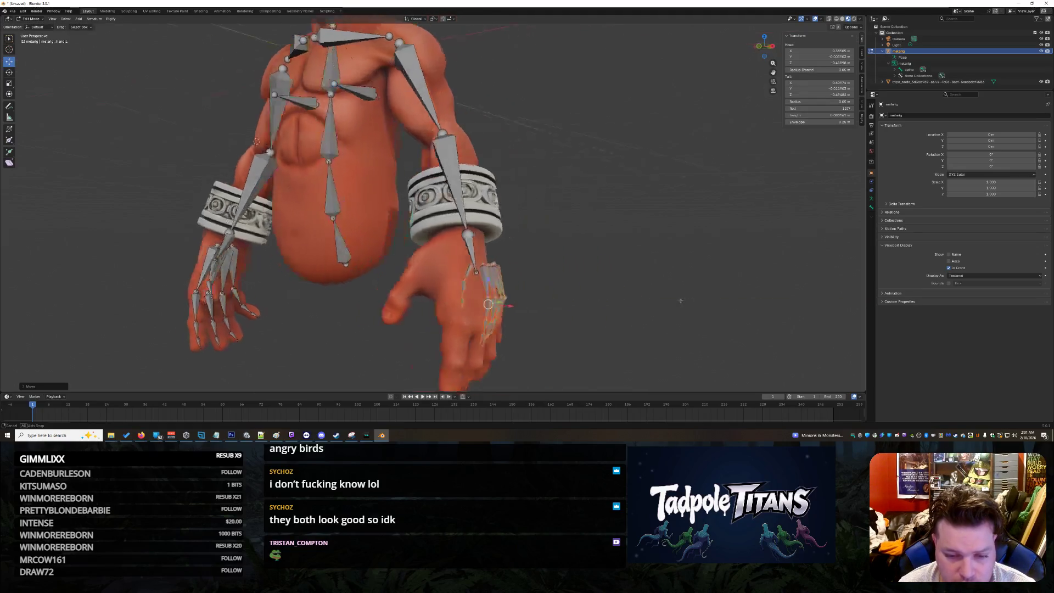
middle_drag(683, 301, 660, 303)
drag(383, 312, 355, 299)
- Deselect the finger bones and select the thumb.02.L bone
mouse_move(344, 289)
middle_down()
mouse_move(687, 307)
mouse_move(454, 299)
middle_up()
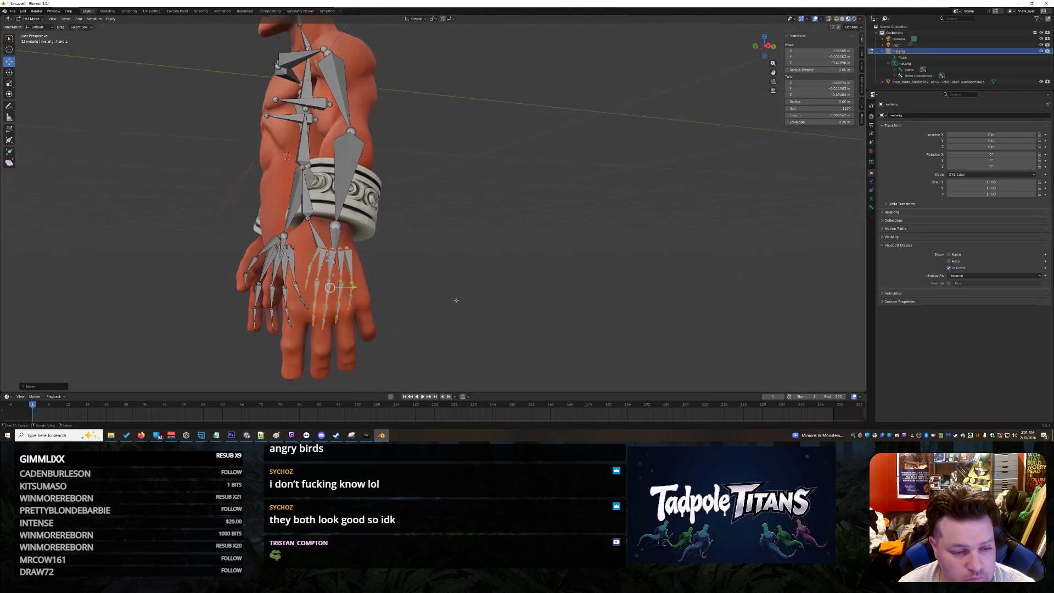
click(405, 290)
mouse_move(454, 297)
middle_down()
mouse_move(464, 305)
mouse_move(450, 310)
middle_up()
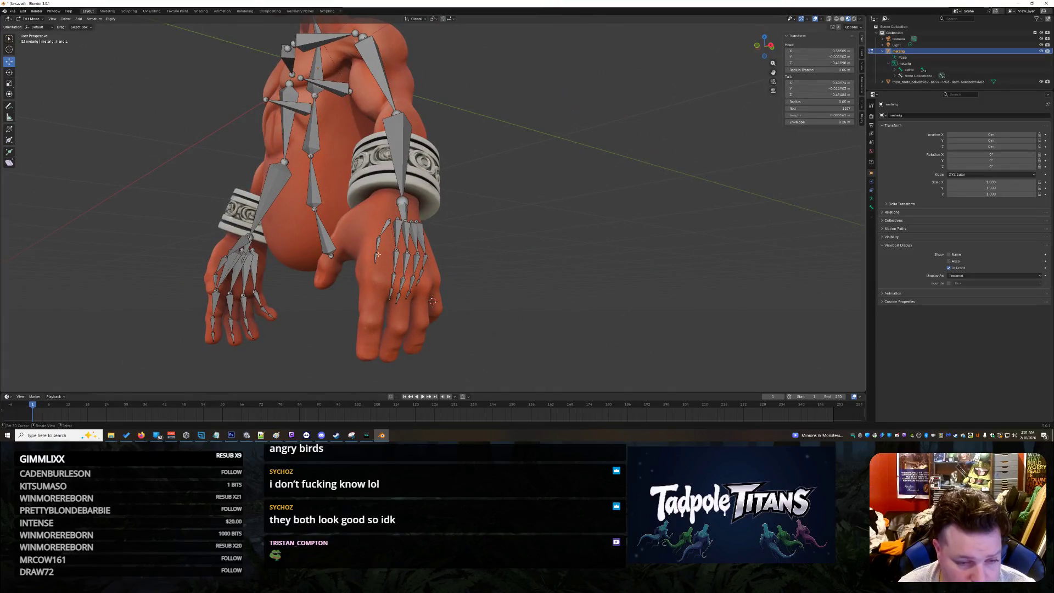
click(384, 270)
scroll(384, 270, up, 2)
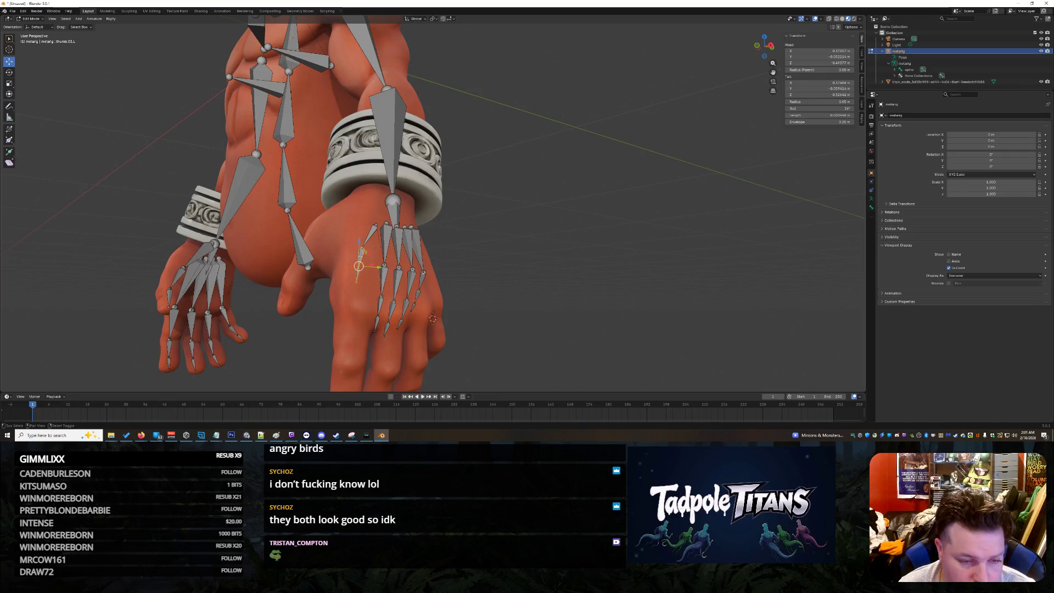
- Move a thumb bone's head to the thumb tip and shorten the thumb.02.L bone
click(369, 242)
middle_drag(373, 239, 500, 302)
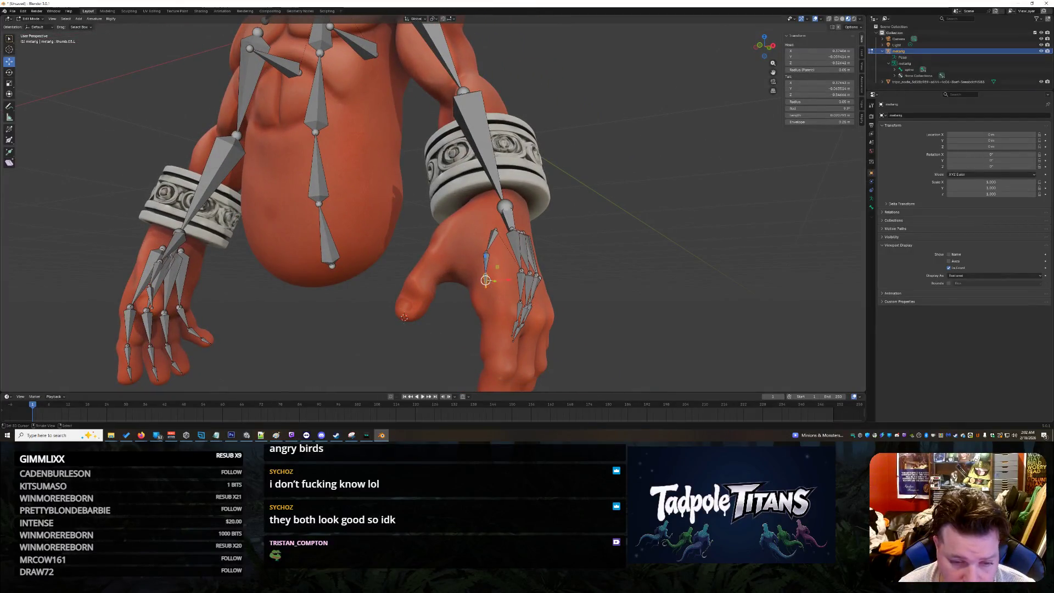
key(g)
click(408, 302)
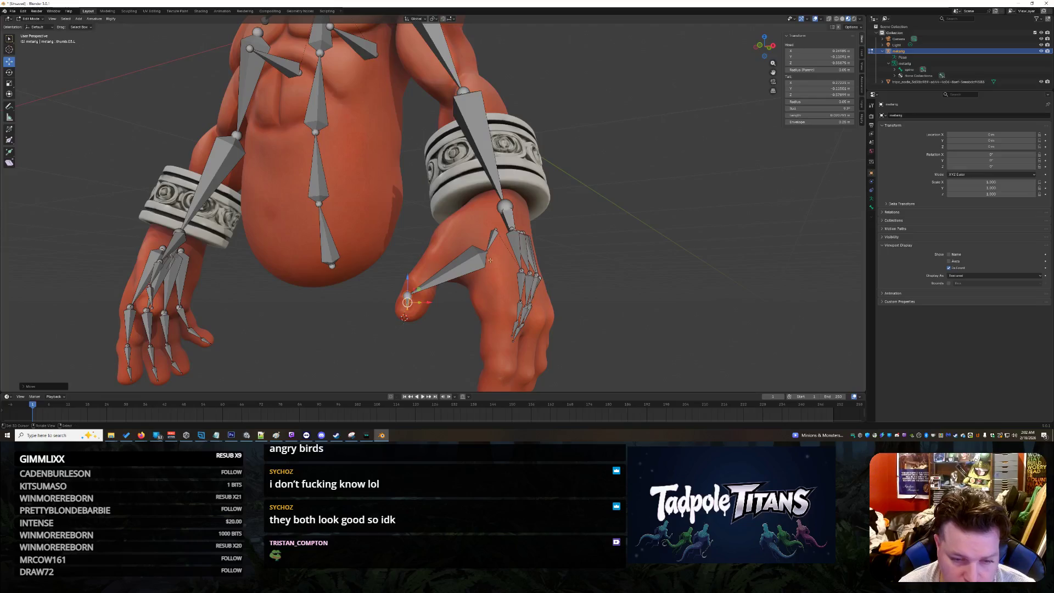
click(483, 253)
key(g)
click(483, 249)
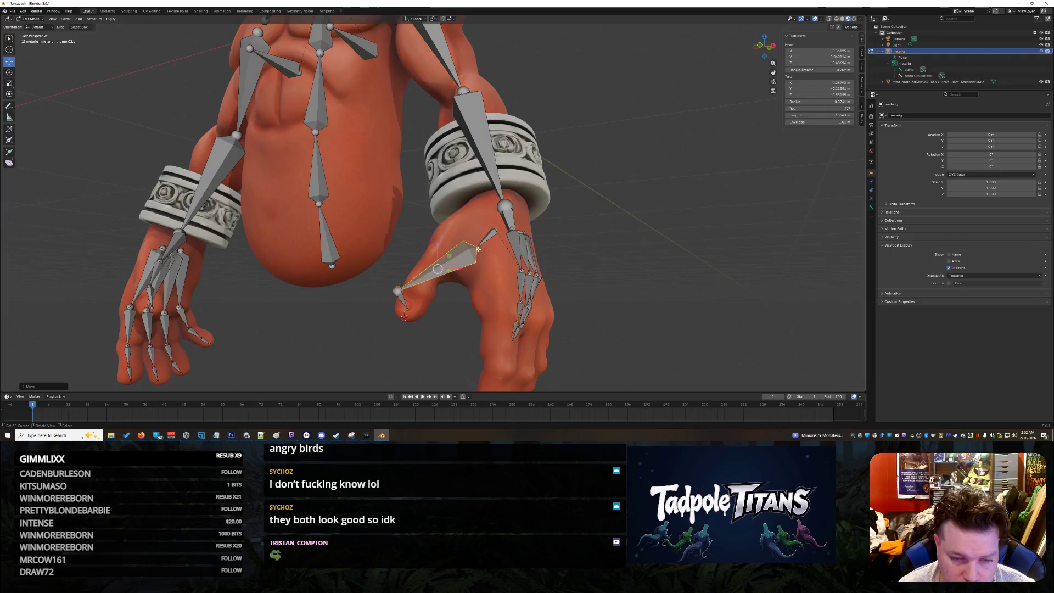
shift+right_click(478, 248)
key(s)
click(428, 314)
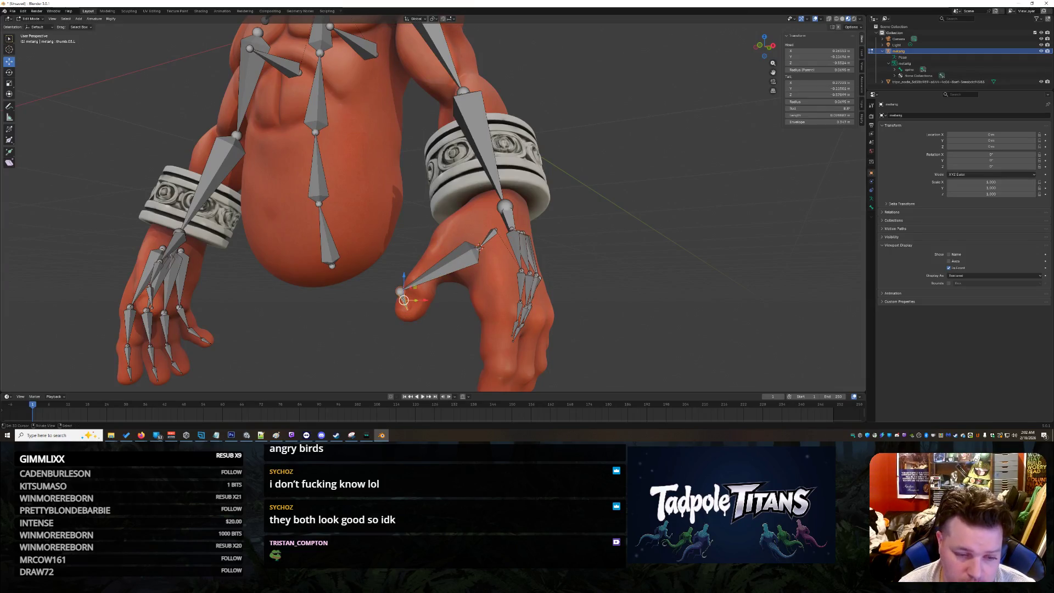
- Drag the thumb joints left and the thumb-base joint up onto the mesh thumb
click(399, 291)
mouse_move(411, 286)
mouse_down()
mouse_move(404, 313)
mouse_move(414, 287)
mouse_up()
drag(479, 248, 475, 243)
right_click(470, 246)
click(471, 279)
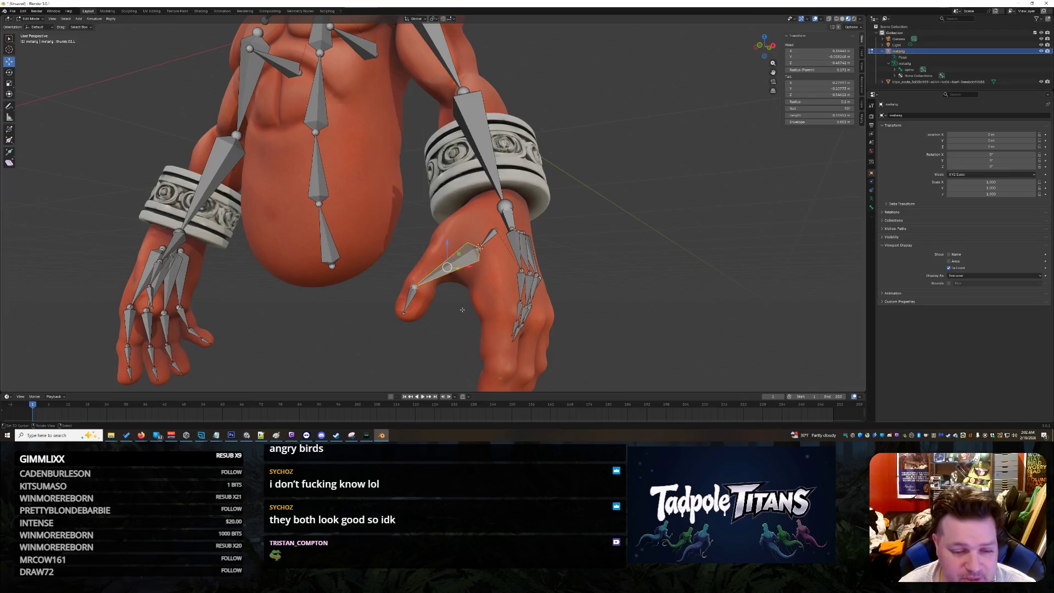
drag(479, 248, 438, 253)
drag(496, 229, 488, 220)
mouse_move(323, 290)
middle_down()
mouse_move(366, 304)
mouse_move(305, 311)
middle_up()
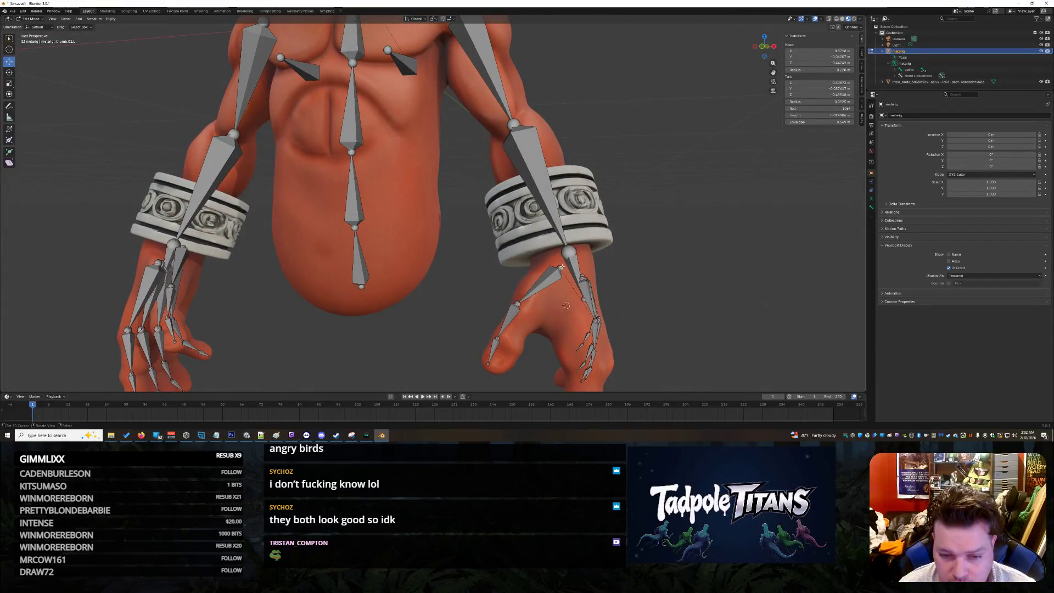
mouse_move(525, 261)
middle_down()
mouse_move(457, 315)
mouse_move(502, 300)
mouse_move(495, 293)
middle_up()
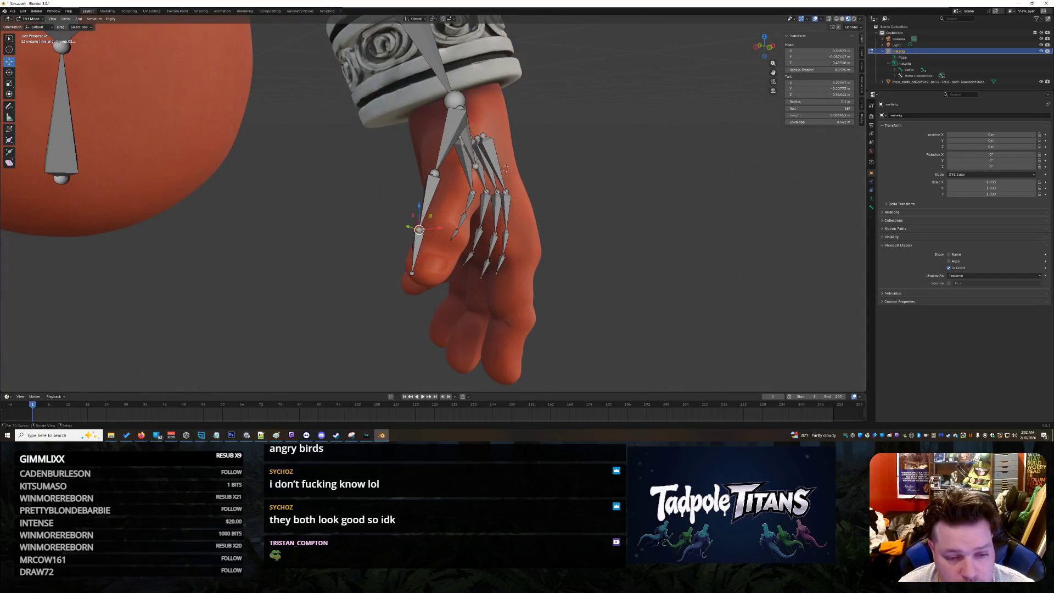
- Reposition the thumb tip and upper thumb joint to fit the thumb
key(g)
click(426, 268)
key(g)
click(426, 276)
click(435, 173)
key(g)
click(472, 172)
- Shift the middle and lower thumb joints so they sit inside the thumb
mouse_move(472, 173)
middle_down()
mouse_move(568, 215)
mouse_move(380, 233)
mouse_move(362, 218)
middle_up()
key(g)
click(350, 212)
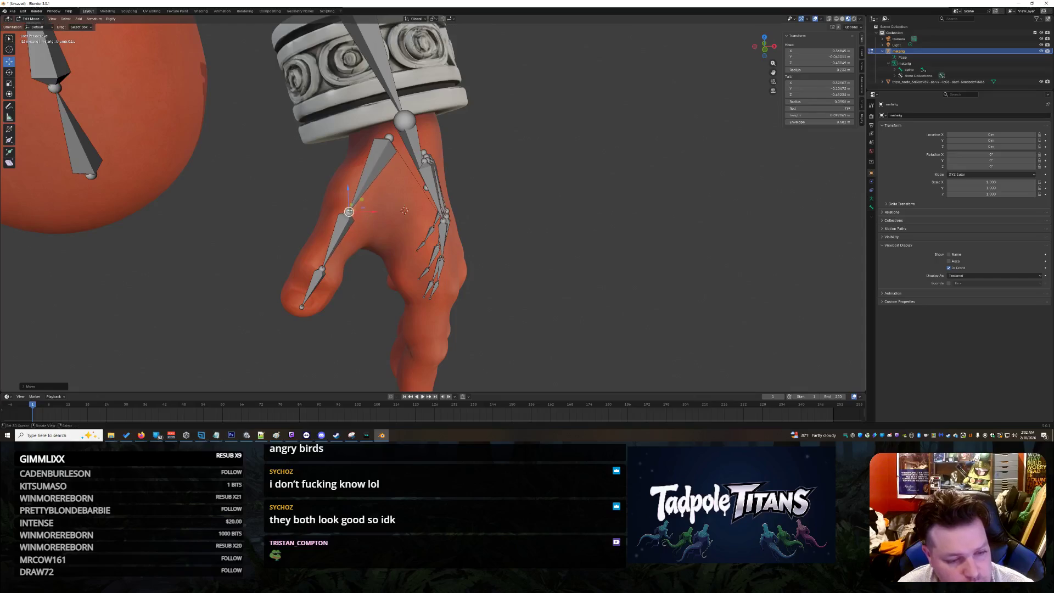
click(320, 269)
key(g)
click(313, 269)
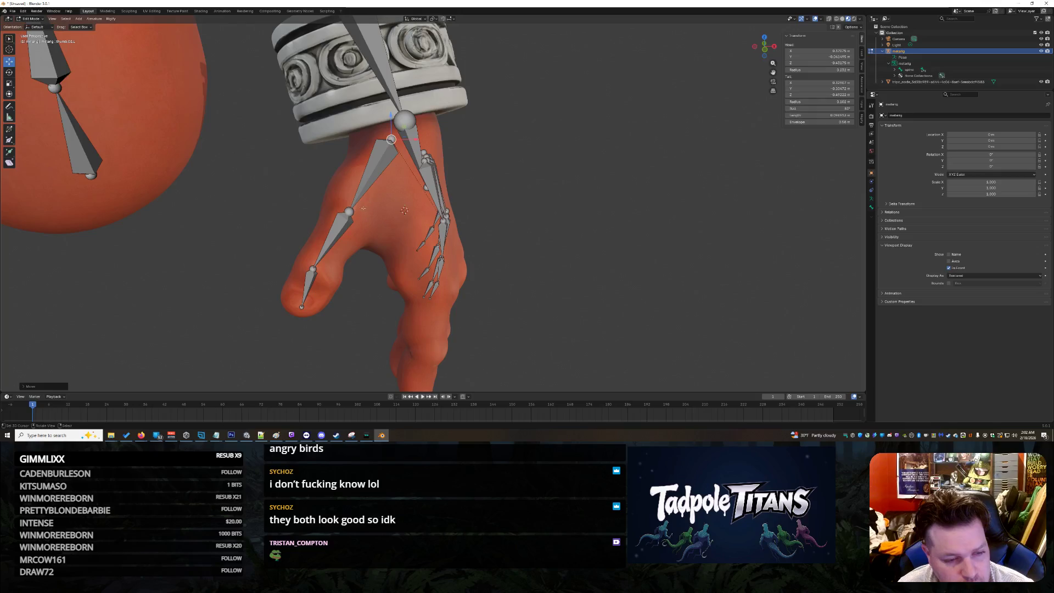
click(347, 209)
mouse_move(361, 230)
middle_down()
mouse_move(573, 239)
mouse_move(544, 248)
mouse_move(568, 253)
mouse_move(406, 279)
middle_up()
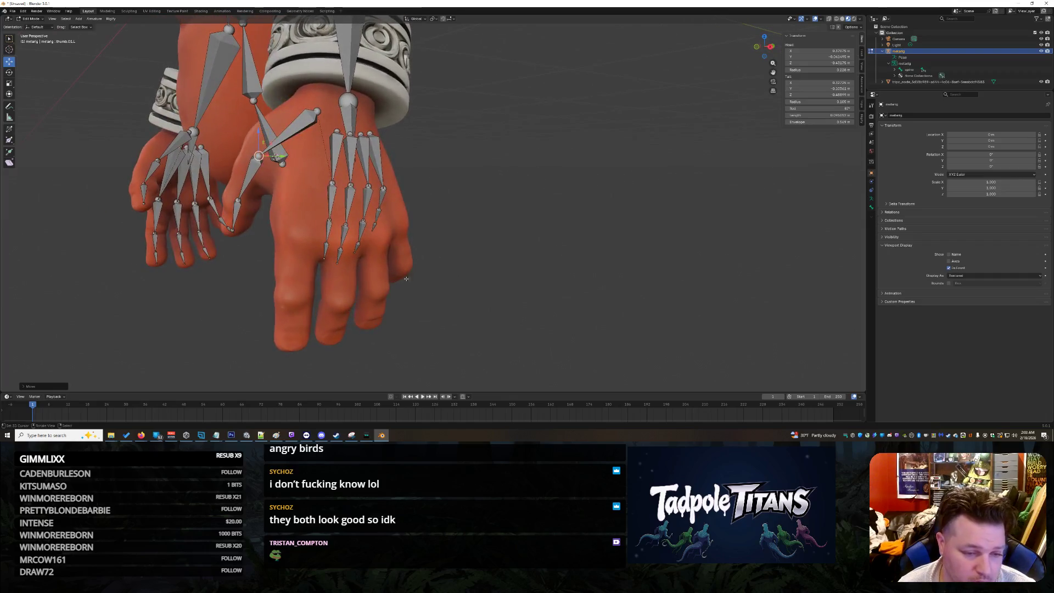
- Move the palm bone's end down to the base of the index finger
click(325, 250)
click(332, 204)
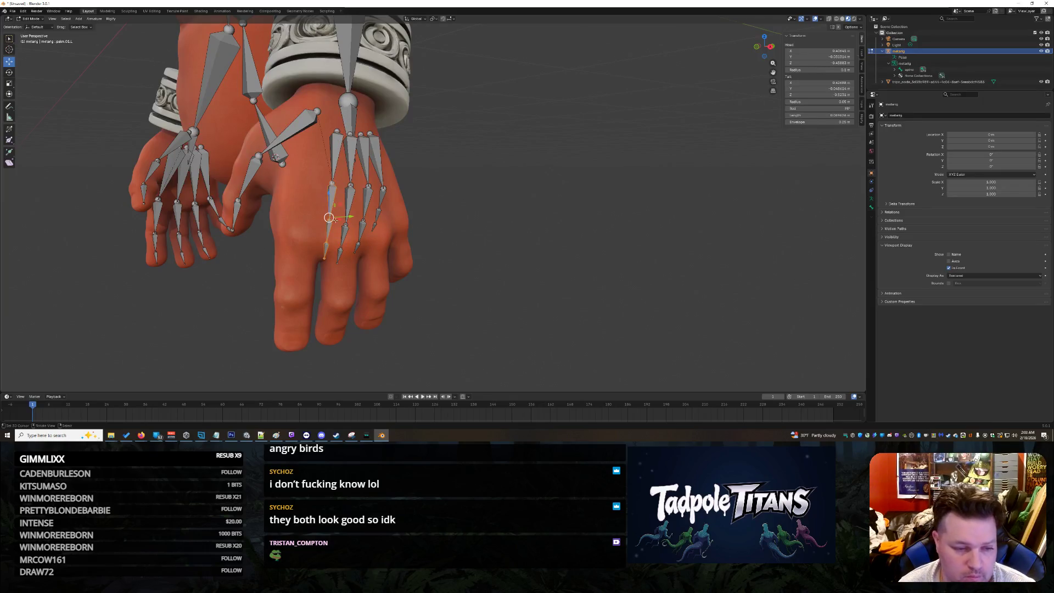
key(g)
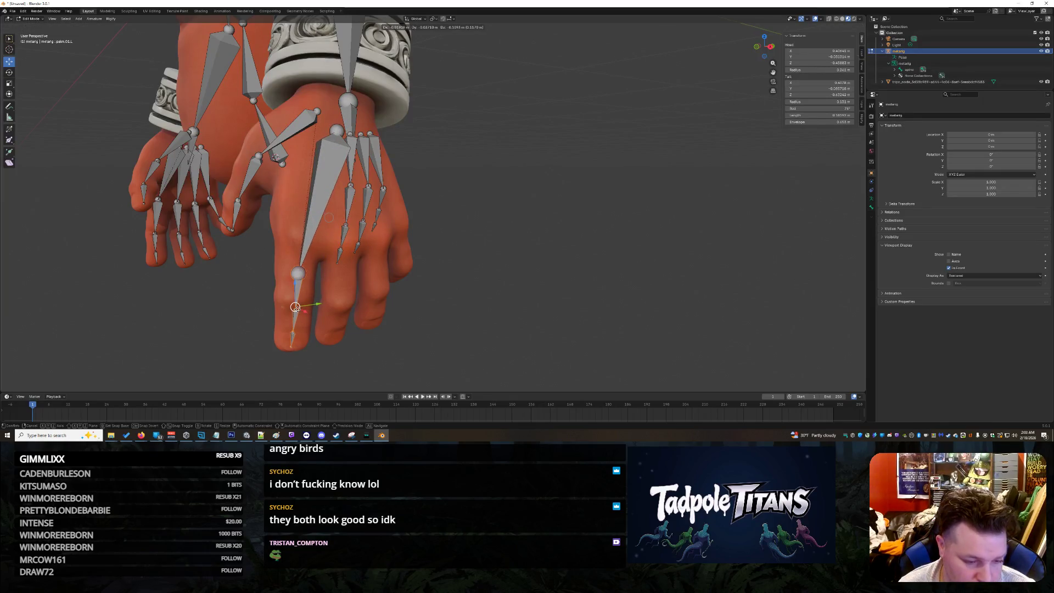
click(300, 308)
middle_drag(385, 330, 441, 341)
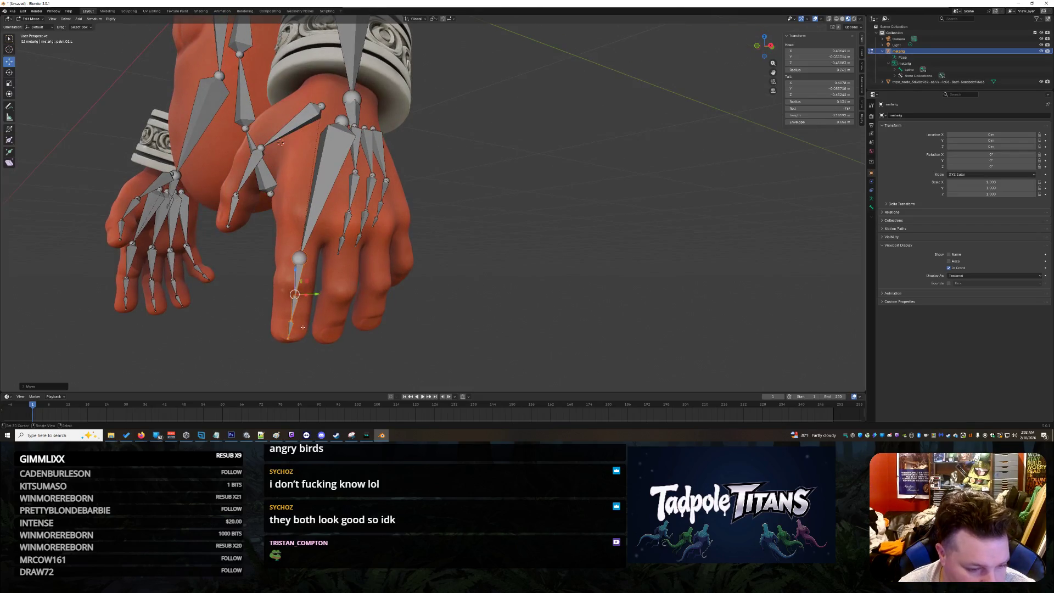
- Shift the index finger's middle bone head up and right, and nudge the knuckle joint
click(287, 321)
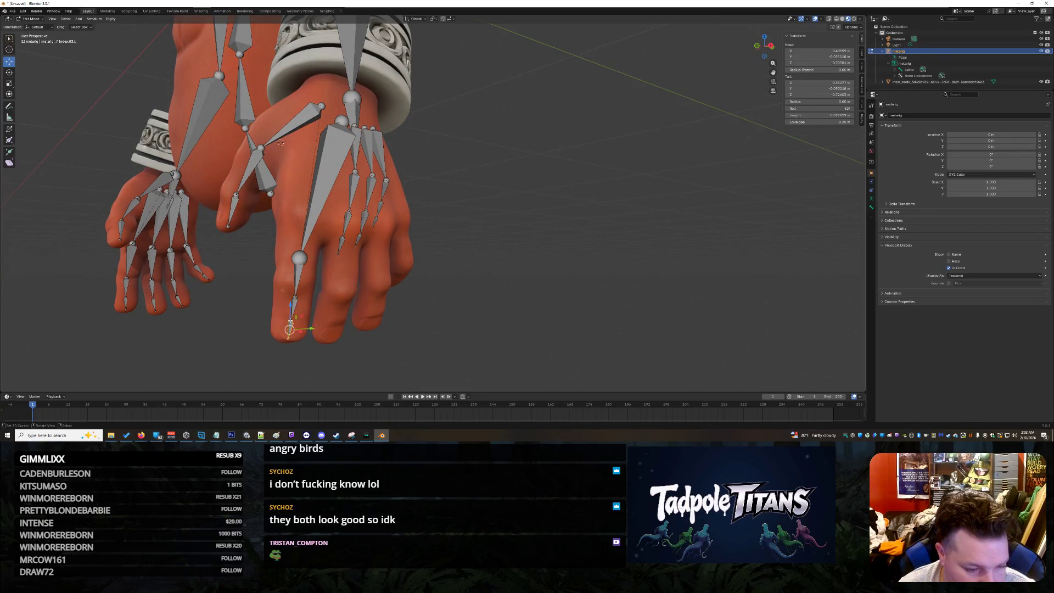
click(291, 320)
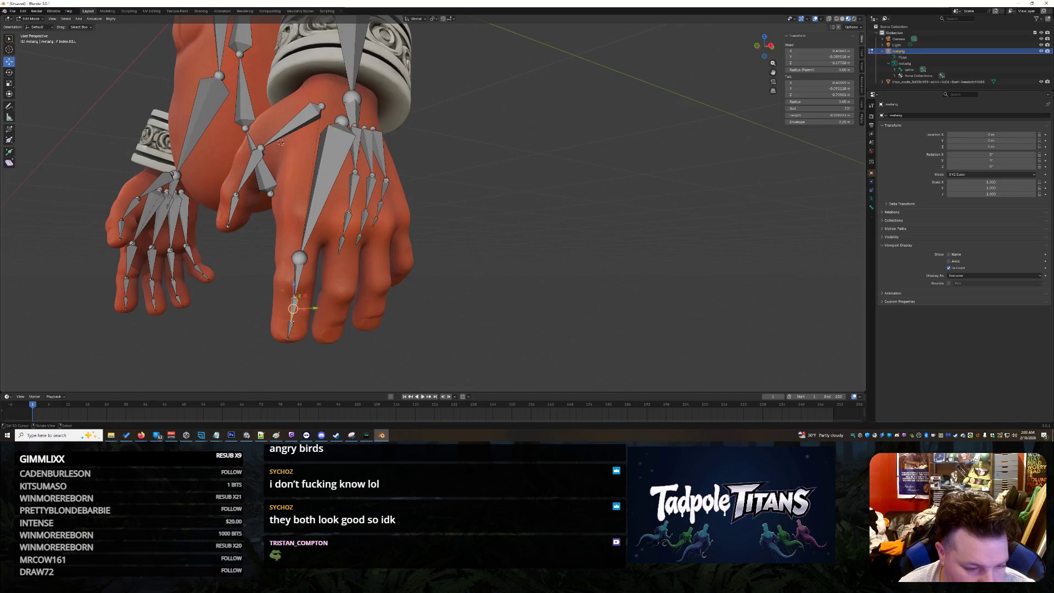
scroll(304, 324, up, 3)
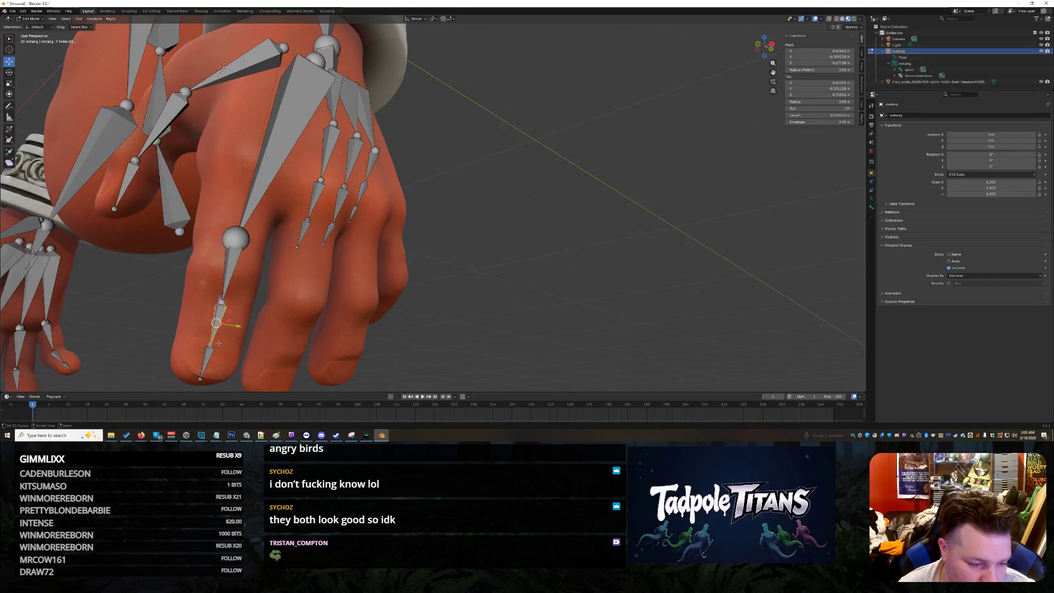
drag(210, 344, 223, 299)
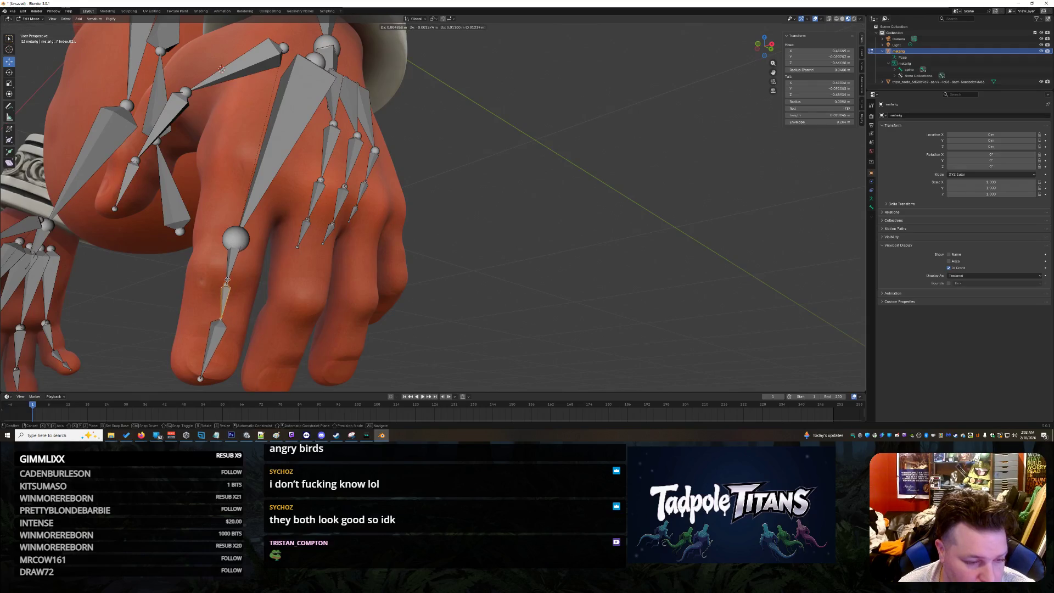
click(242, 235)
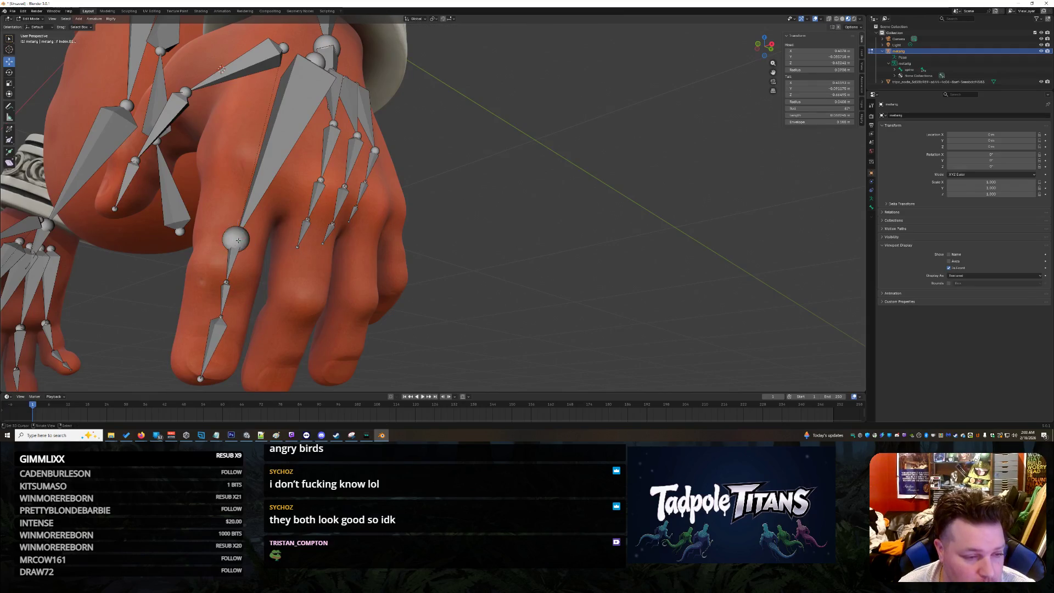
drag(238, 240, 244, 246)
- Move the index finger's base joint up the hand and raise the fingertip bone end
click(227, 235)
key(g)
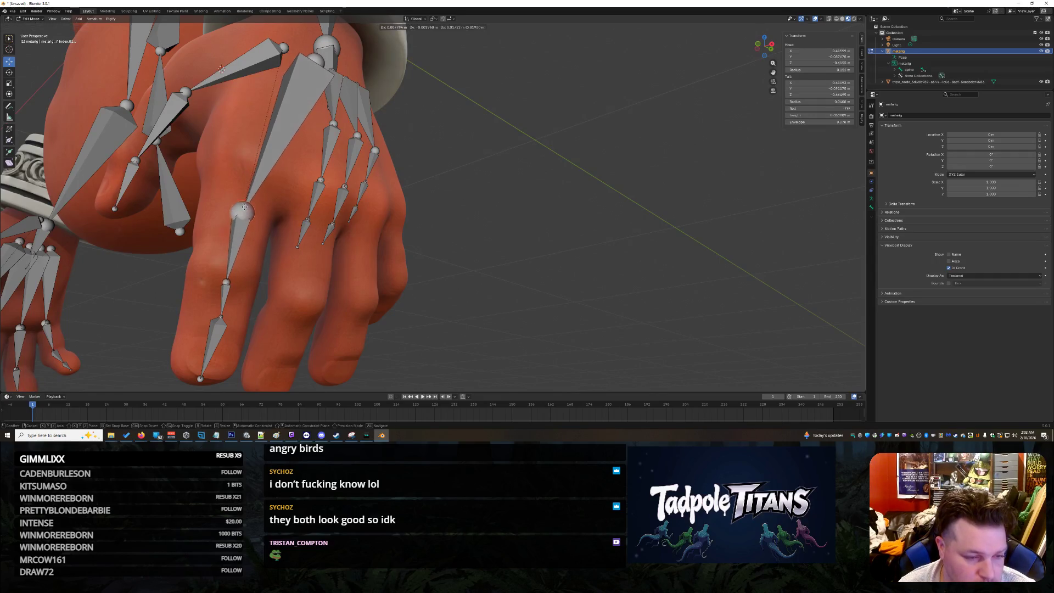
click(253, 173)
mouse_move(253, 173)
middle_down()
mouse_move(428, 252)
mouse_move(478, 323)
mouse_move(536, 311)
mouse_move(645, 334)
mouse_move(609, 293)
mouse_move(588, 314)
mouse_move(510, 312)
mouse_move(583, 310)
middle_up()
drag(391, 370, 394, 359)
click(539, 348)
mouse_move(579, 334)
middle_down()
mouse_move(641, 340)
mouse_move(558, 337)
middle_up()
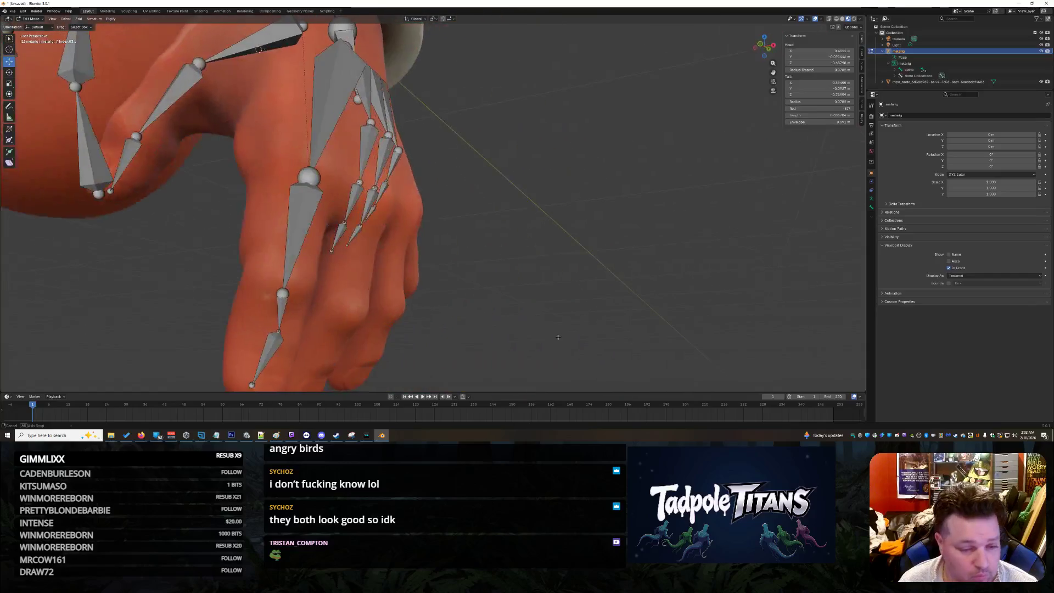
- Raise the bone tail slightly and shift the index knuckle joint along the Y axis
drag(283, 291, 285, 286)
click(287, 279)
mouse_move(287, 279)
middle_down()
mouse_move(331, 296)
mouse_move(223, 296)
middle_up()
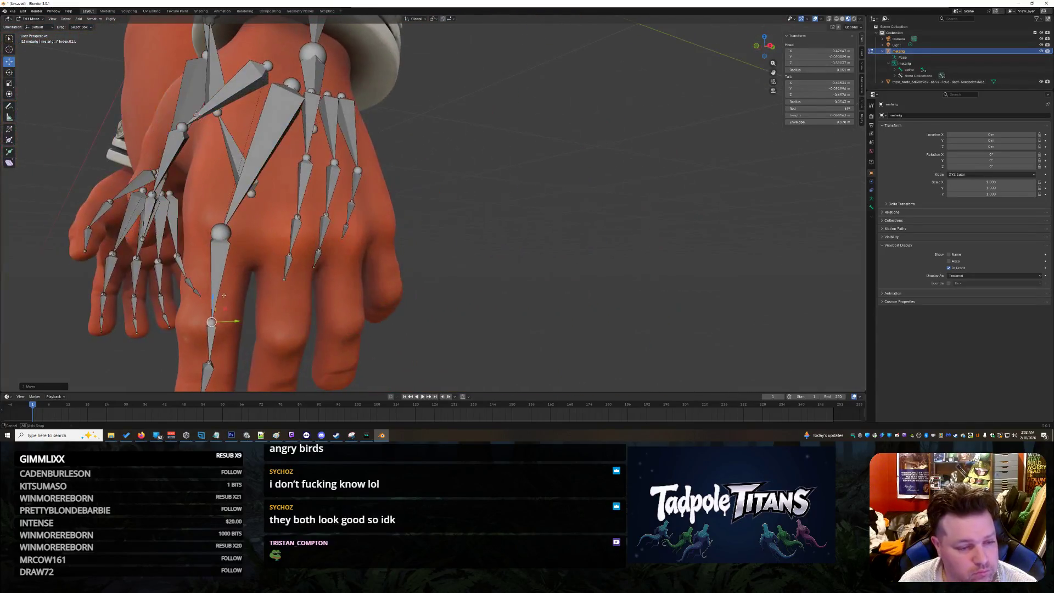
click(220, 233)
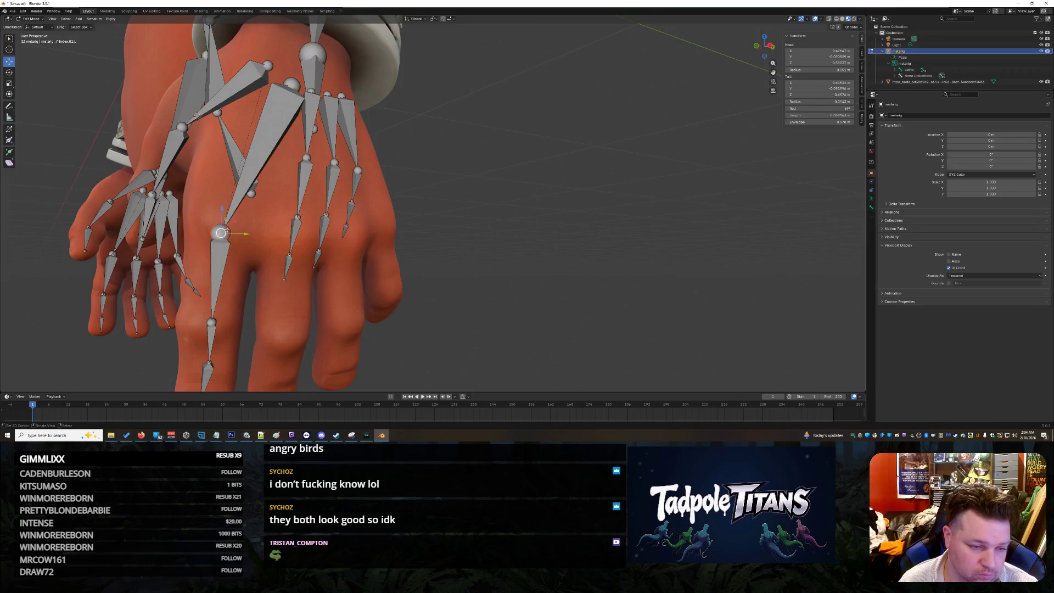
key(g)
key(y)
click(231, 234)
middle_drag(492, 255, 306, 271)
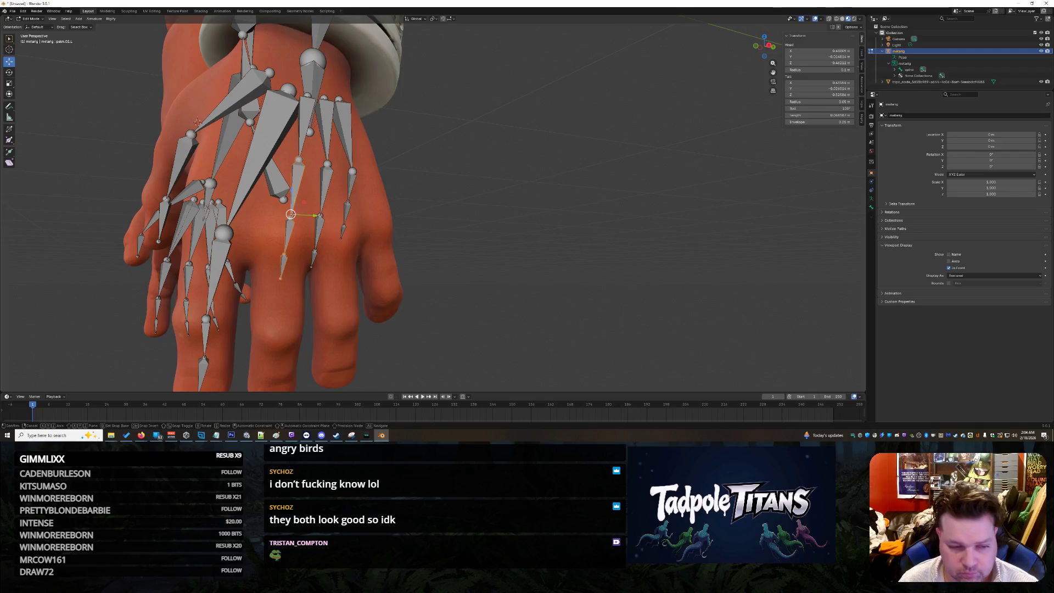
- Adjust the middle finger's base and second bones to sit inside the finger
drag(291, 214, 299, 258)
mouse_move(406, 318)
middle_down()
mouse_move(473, 337)
mouse_move(264, 319)
mouse_move(314, 311)
middle_up()
key(g)
click(288, 318)
click(312, 311)
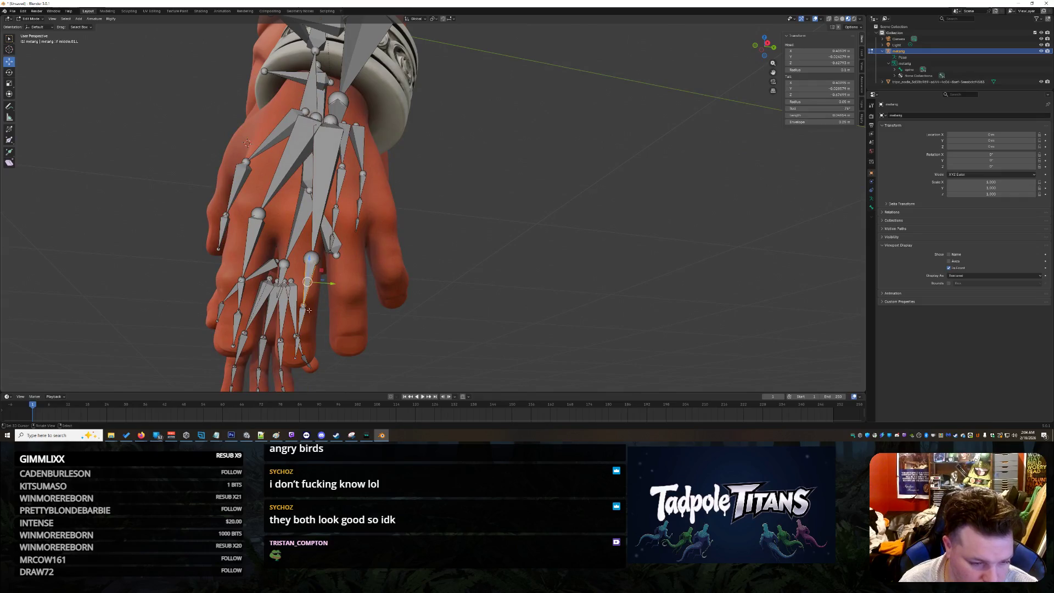
drag(308, 282, 299, 305)
click(304, 305)
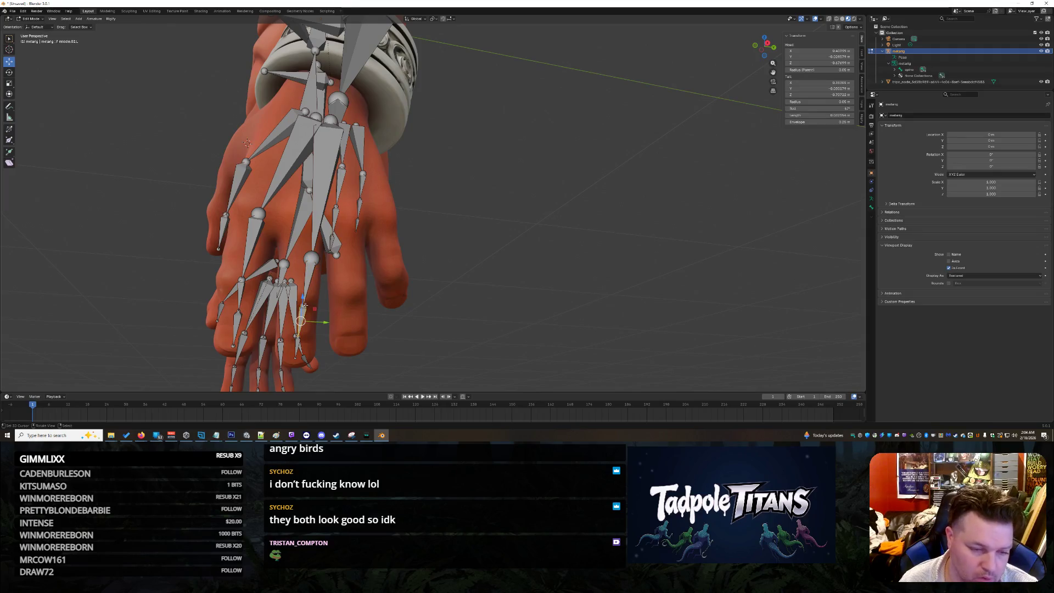
mouse_move(303, 305)
middle_down()
mouse_move(264, 336)
mouse_move(292, 326)
mouse_move(286, 341)
mouse_move(358, 336)
middle_up()
scroll(317, 316, up, 2)
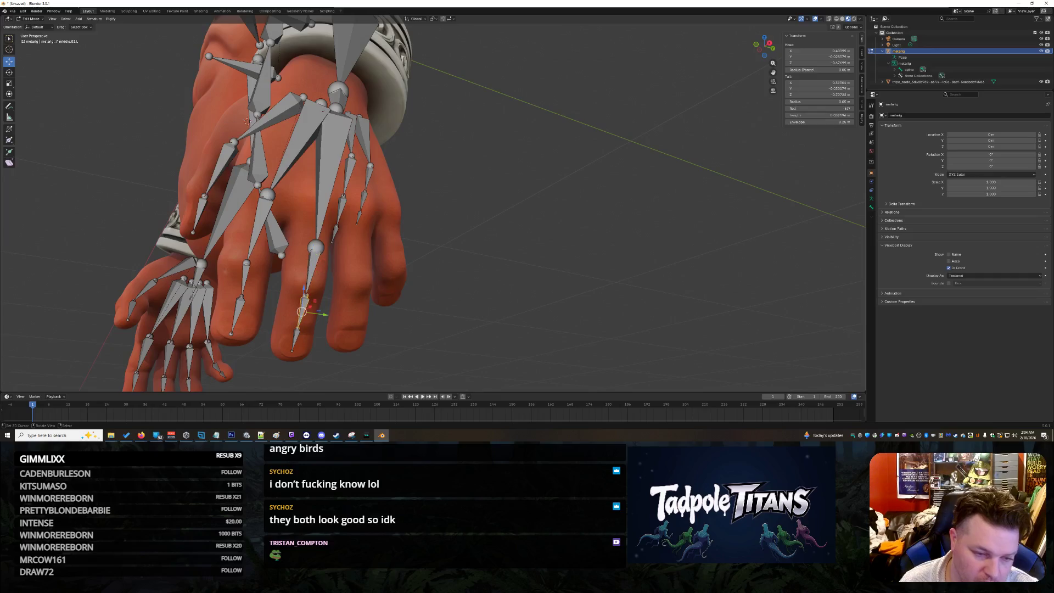
middle_drag(306, 296, 276, 316)
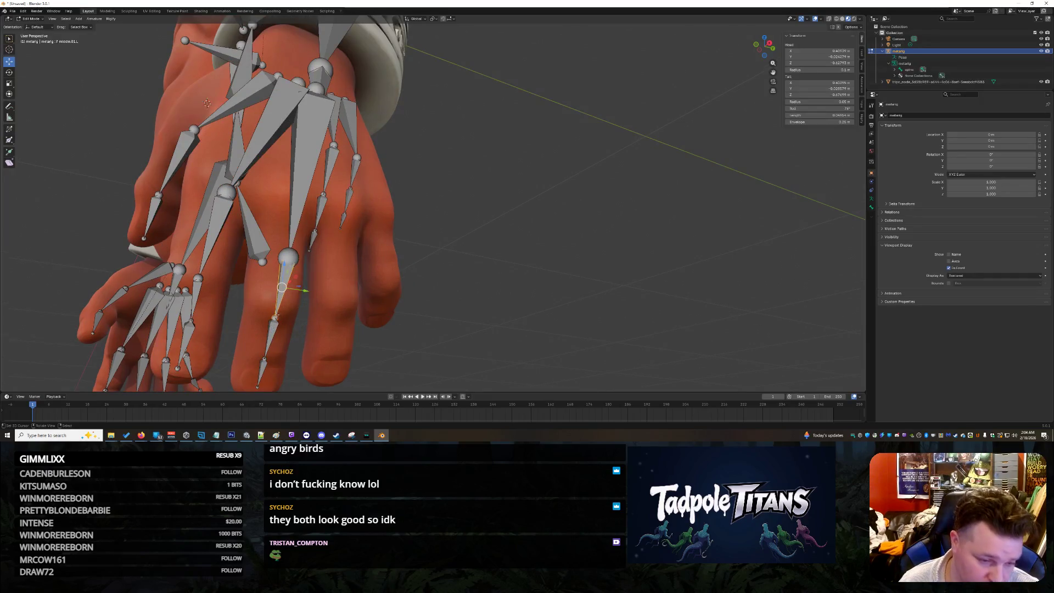
drag(297, 321, 285, 319)
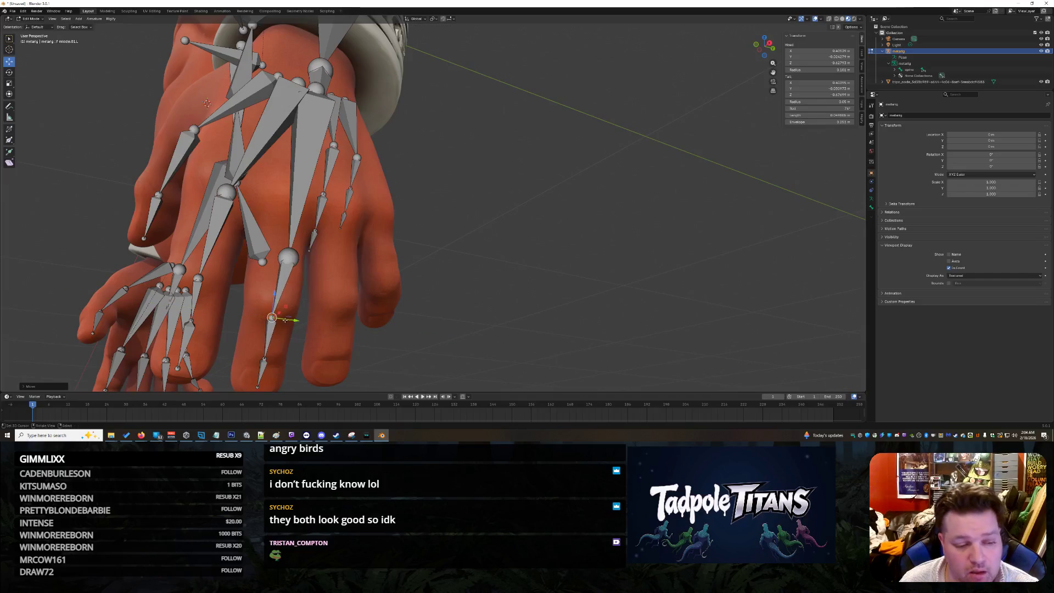
- Raise the palm joint at the middle finger and set the middle fingertip joint at the finger's end
click(288, 258)
drag(288, 258, 291, 205)
mouse_move(292, 205)
middle_down()
mouse_move(533, 305)
mouse_move(373, 288)
middle_up()
drag(285, 253, 284, 252)
click(277, 327)
drag(277, 328, 276, 328)
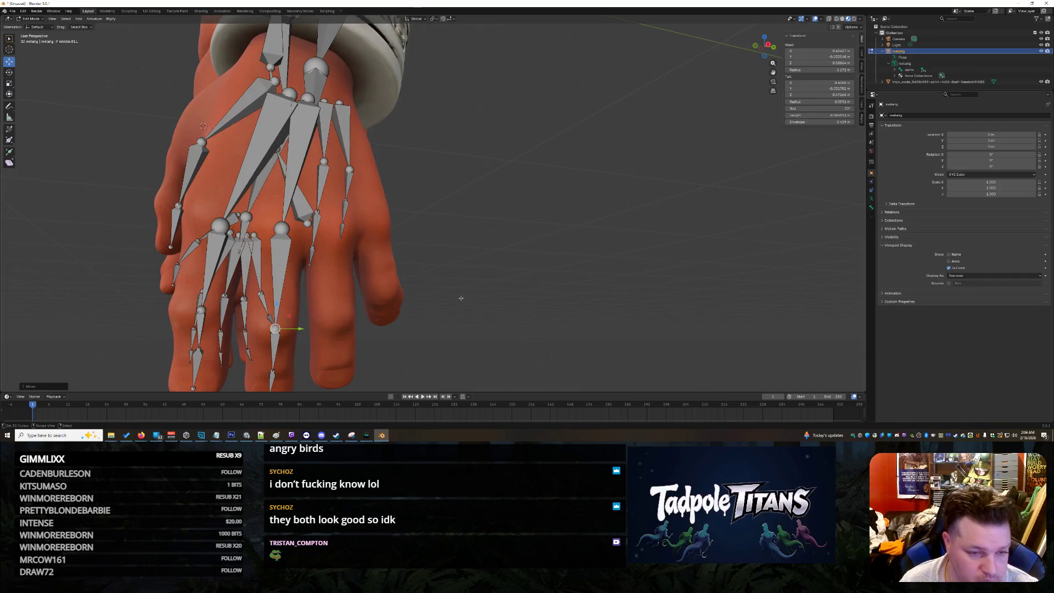
- Select the ring finger's bones and scale its middle bone longer
click(325, 125)
click(324, 162)
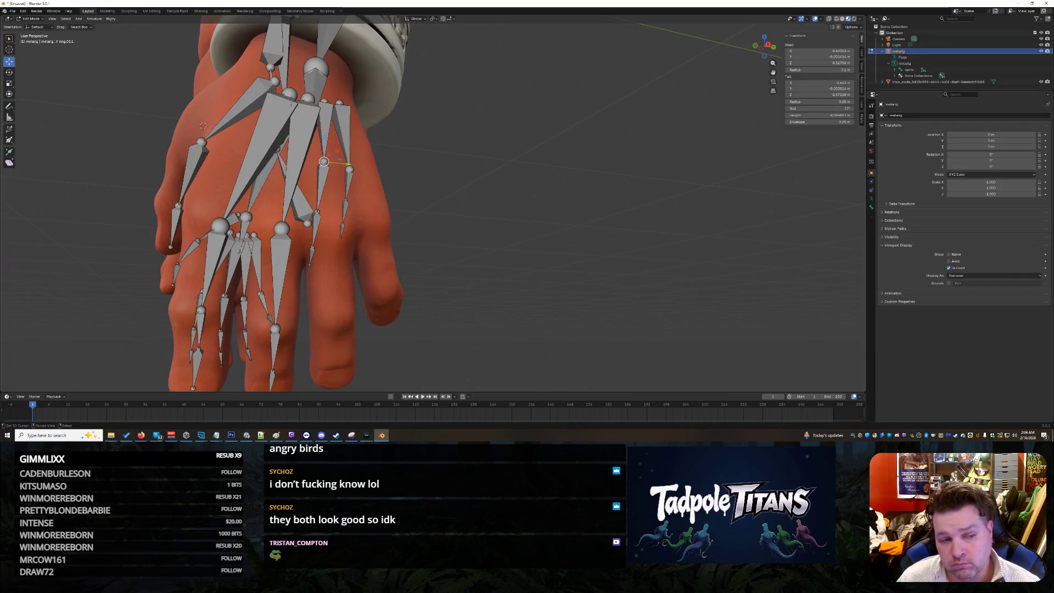
shift+click(324, 162)
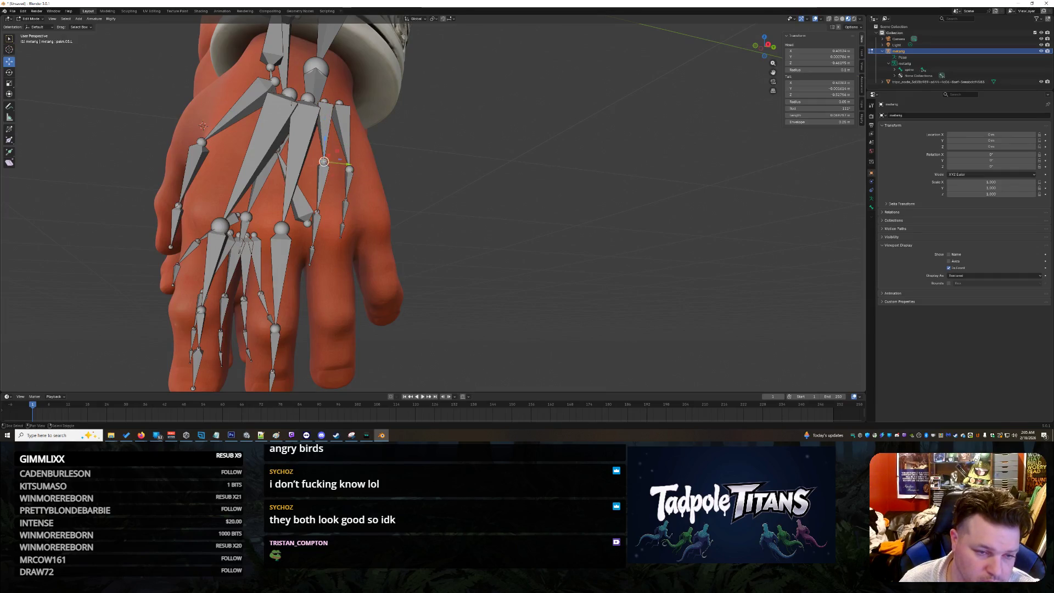
click(313, 249)
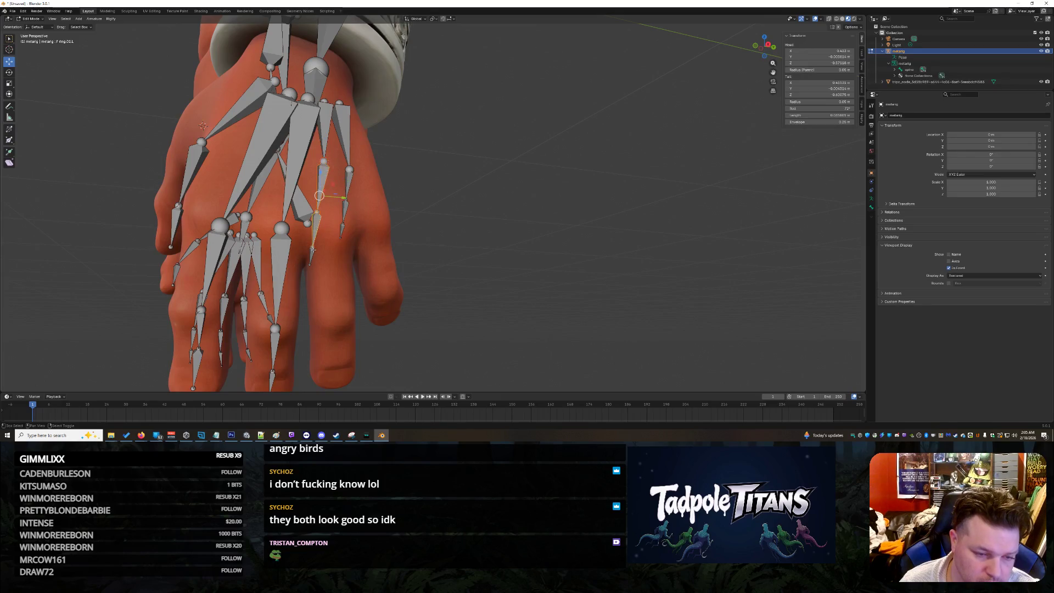
mouse_move(312, 256)
mouse_down()
mouse_move(352, 360)
mouse_move(381, 353)
mouse_up()
click(317, 224)
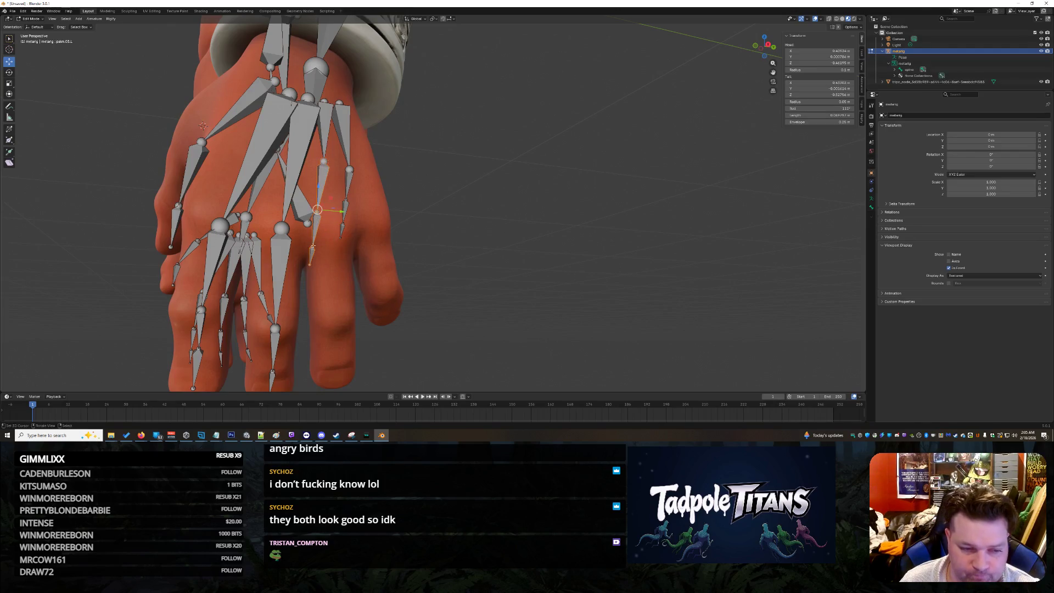
key(s)
click(352, 329)
mouse_move(351, 330)
middle_down()
mouse_move(476, 324)
mouse_move(494, 307)
mouse_move(462, 329)
mouse_move(486, 313)
mouse_move(472, 326)
mouse_move(393, 328)
middle_up()
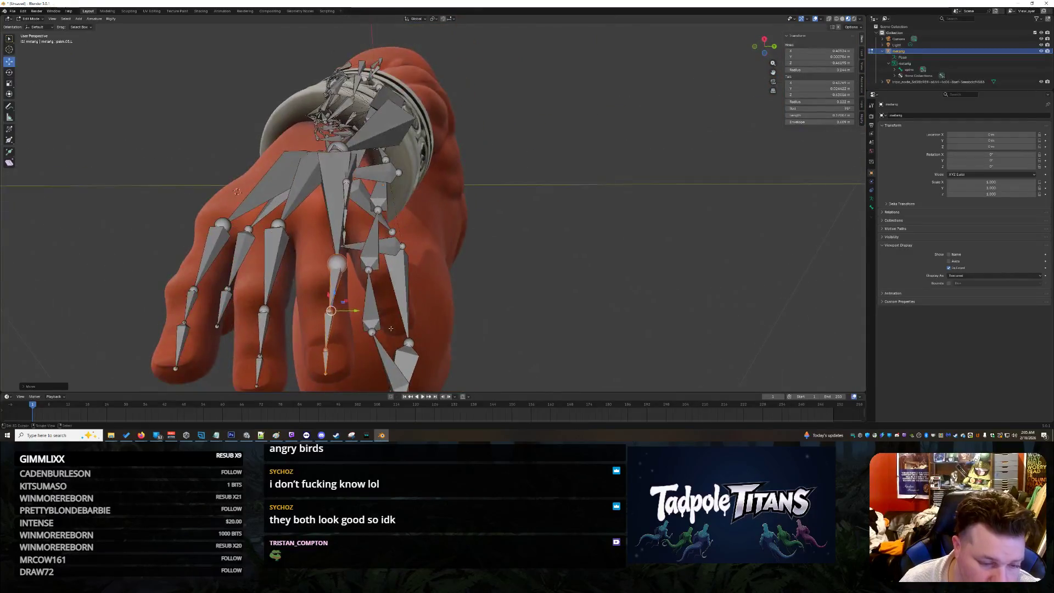
- Move the ring finger bone upward and place the palm.03.L joint onto the palm bone tail
click(326, 349)
drag(326, 349, 342, 268)
click(337, 263)
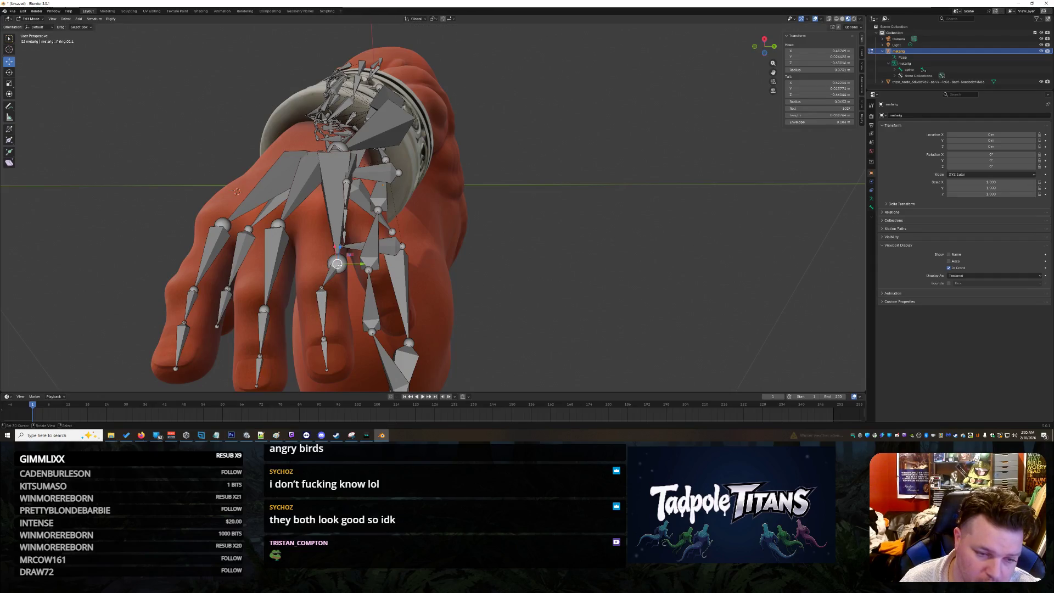
click(337, 264)
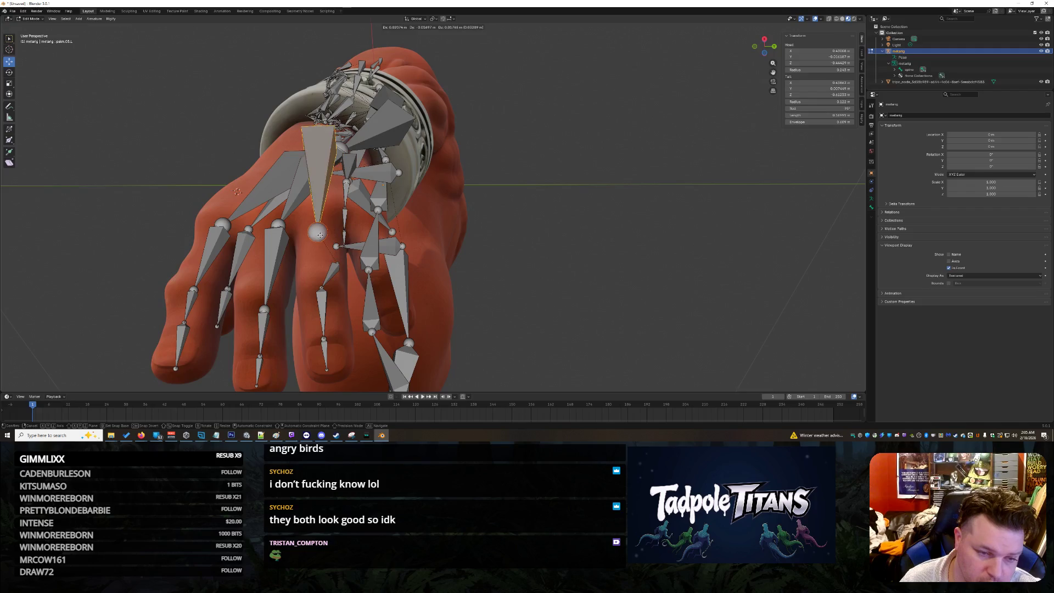
drag(337, 263, 333, 264)
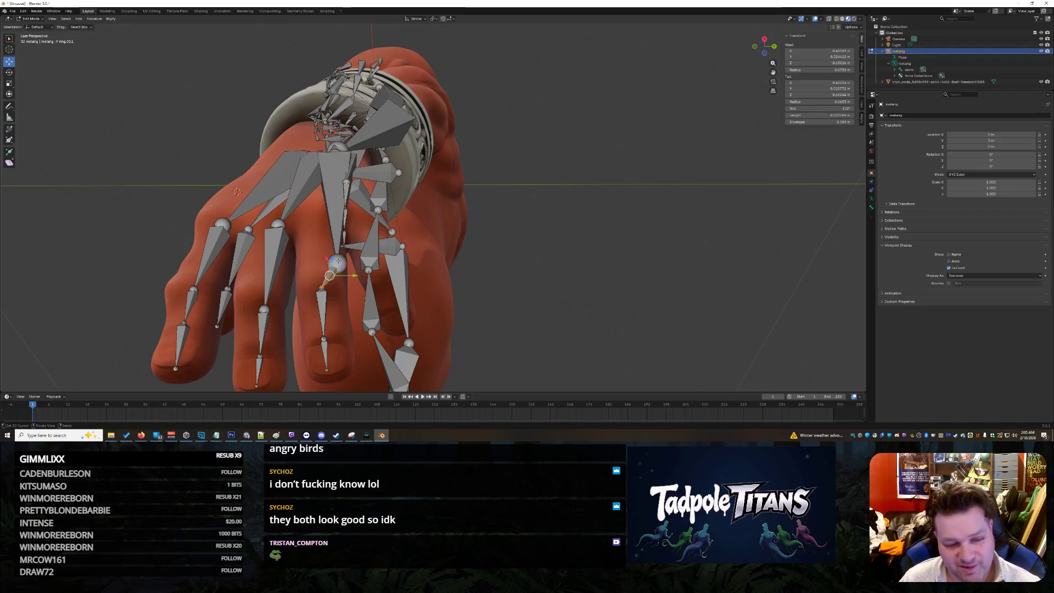
drag(337, 263, 326, 235)
click(339, 264)
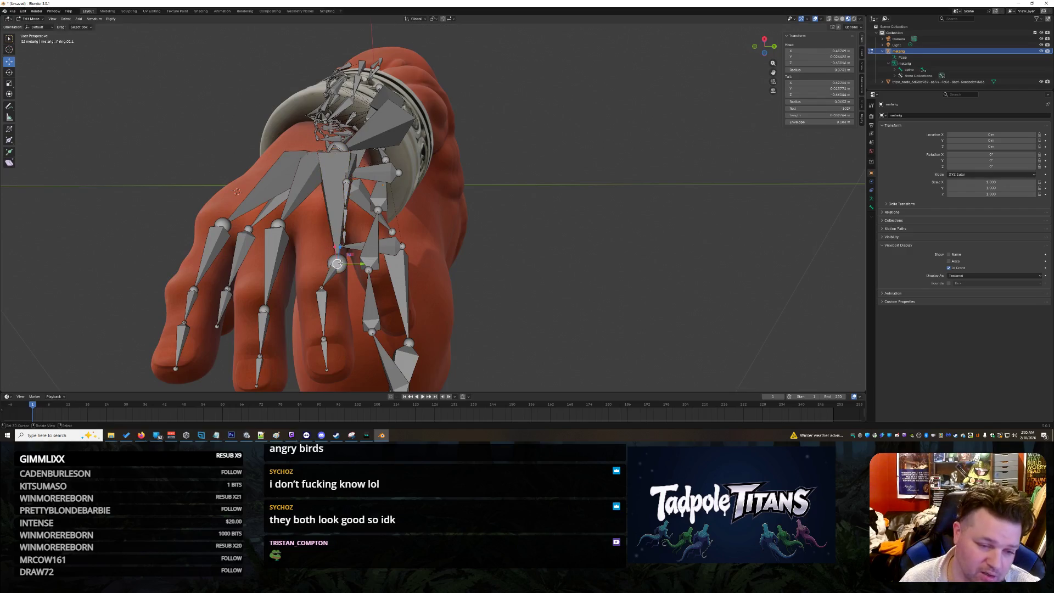
click(337, 263)
shift+click(337, 261)
shift+click(336, 255)
- Reposition the palm.03.L joint lower on the hand
middle_drag(463, 290, 349, 290)
click(347, 287)
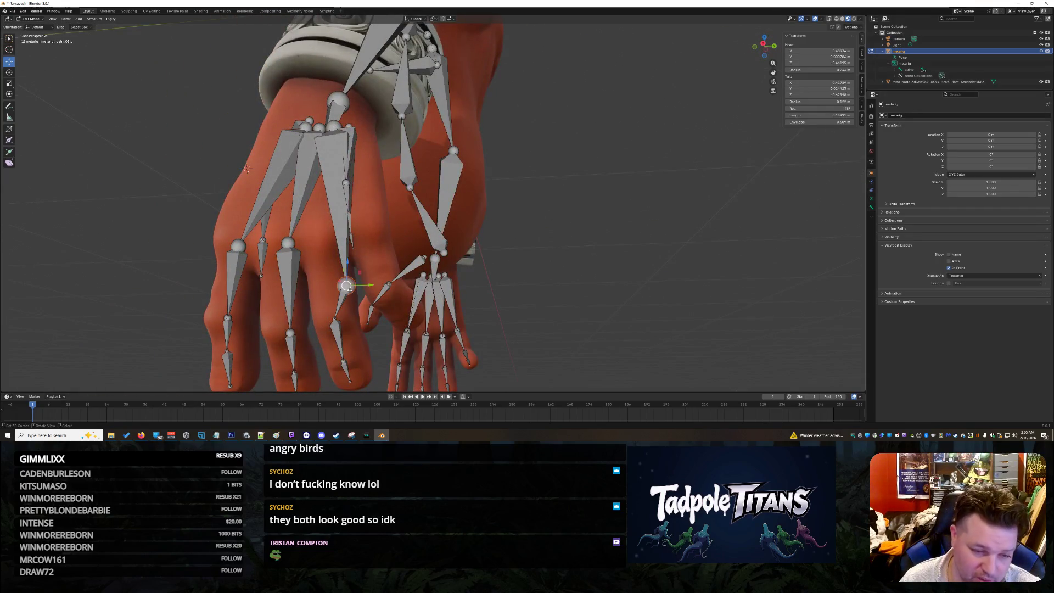
shift+click(346, 284)
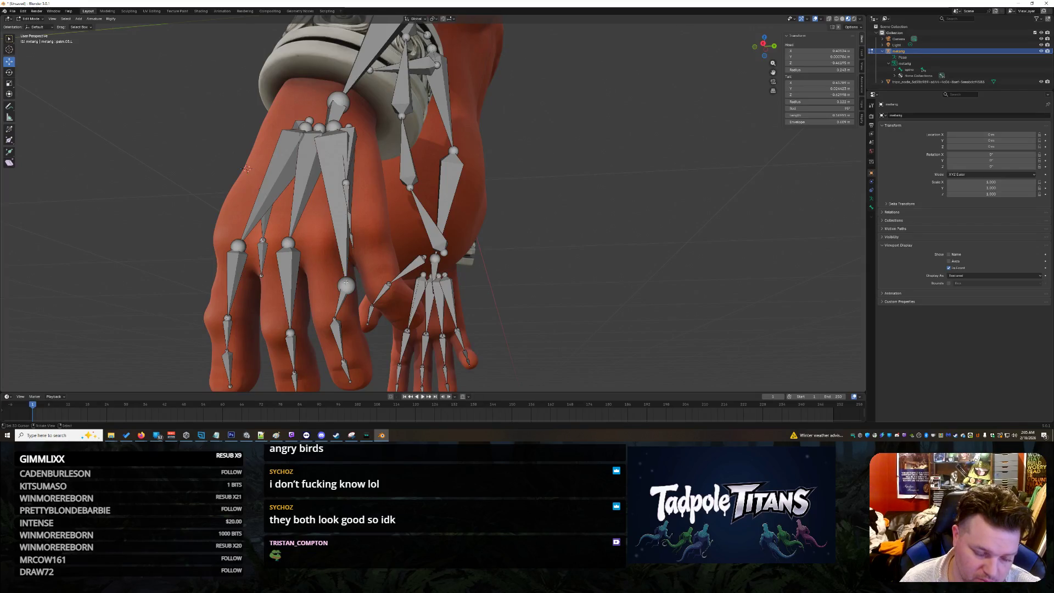
shift+click(346, 283)
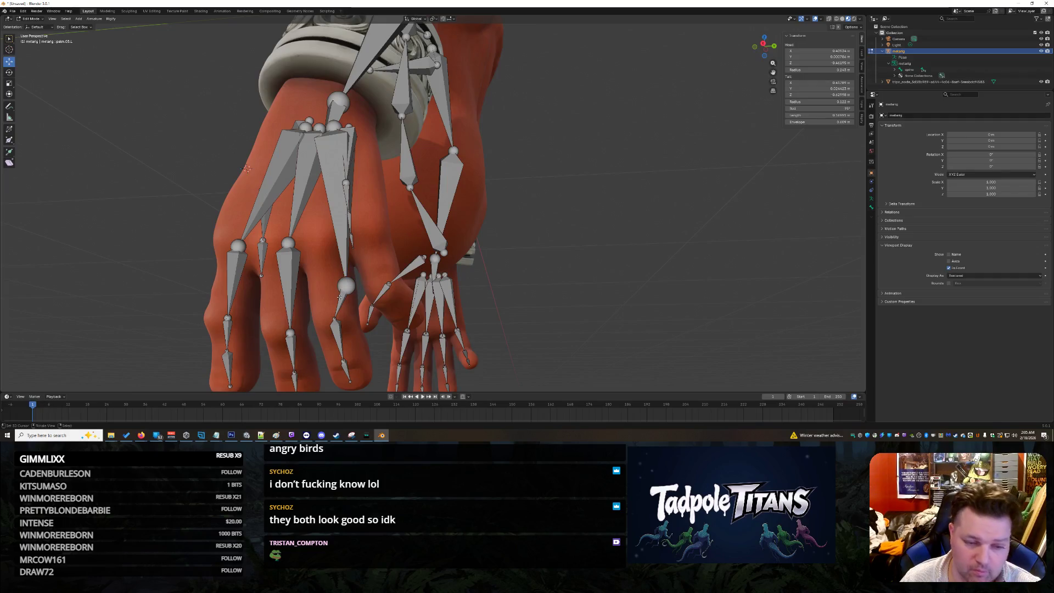
click(345, 291)
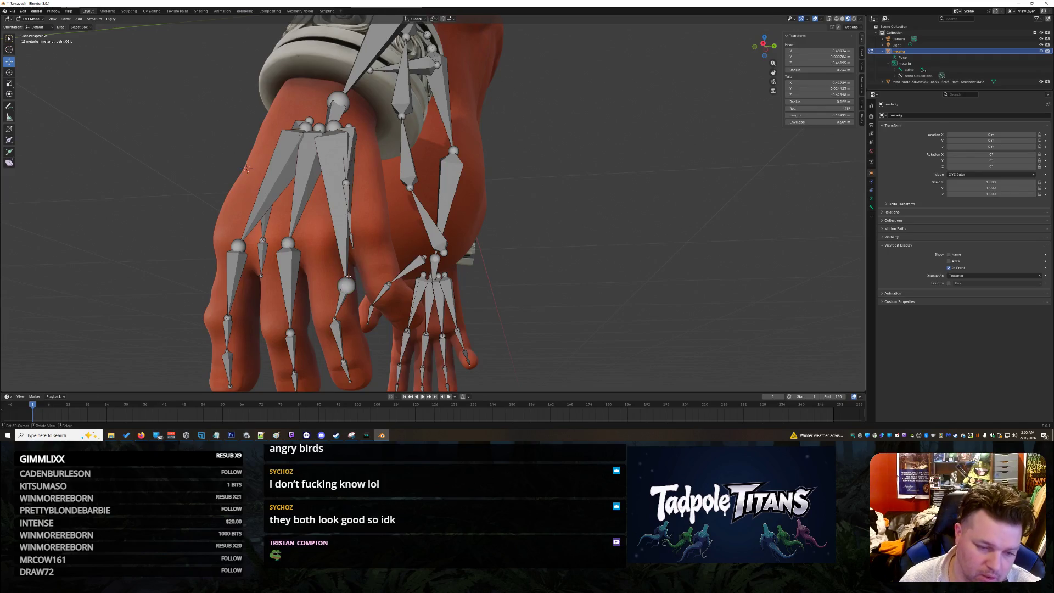
click(343, 297)
drag(342, 296, 332, 268)
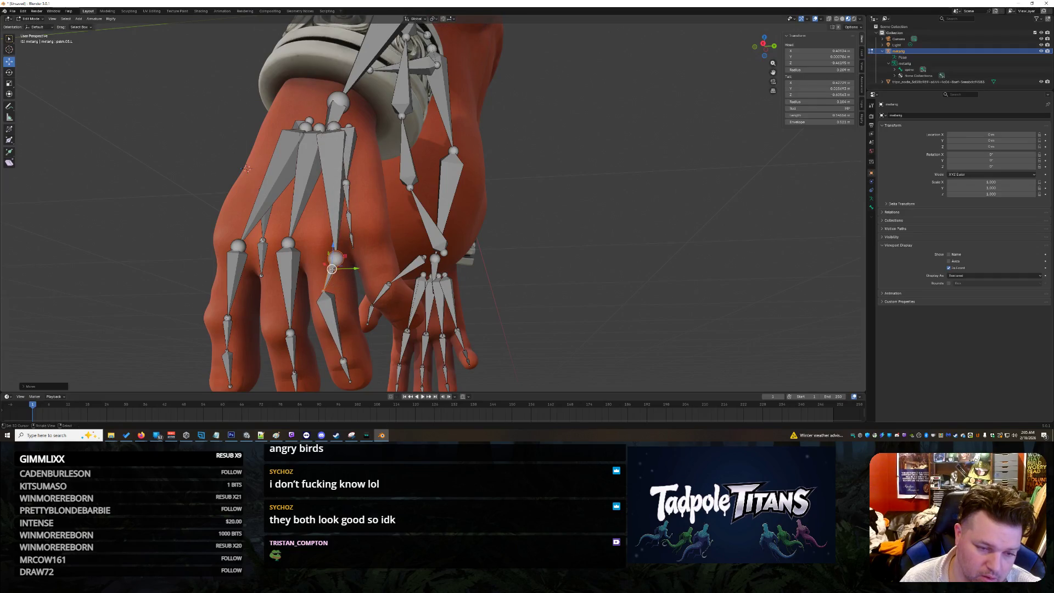
key(g)
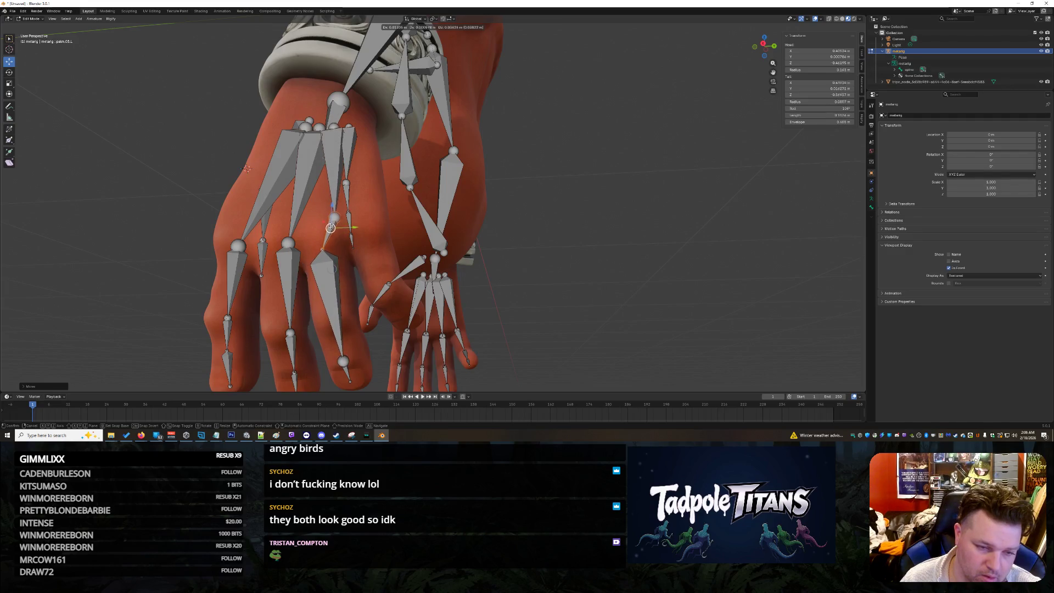
click(328, 257)
- Move f_ring.01.L's head and tail along the ring finger and fine-tune the palm.03.L head
click(331, 246)
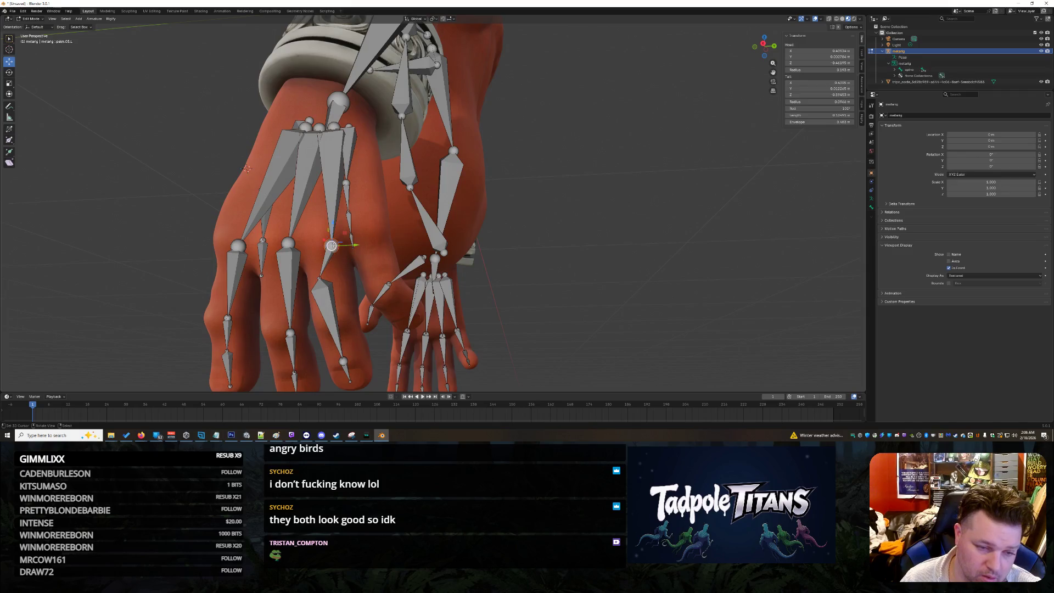
key(g)
click(323, 287)
click(319, 280)
key(g)
click(338, 318)
click(320, 245)
key(g)
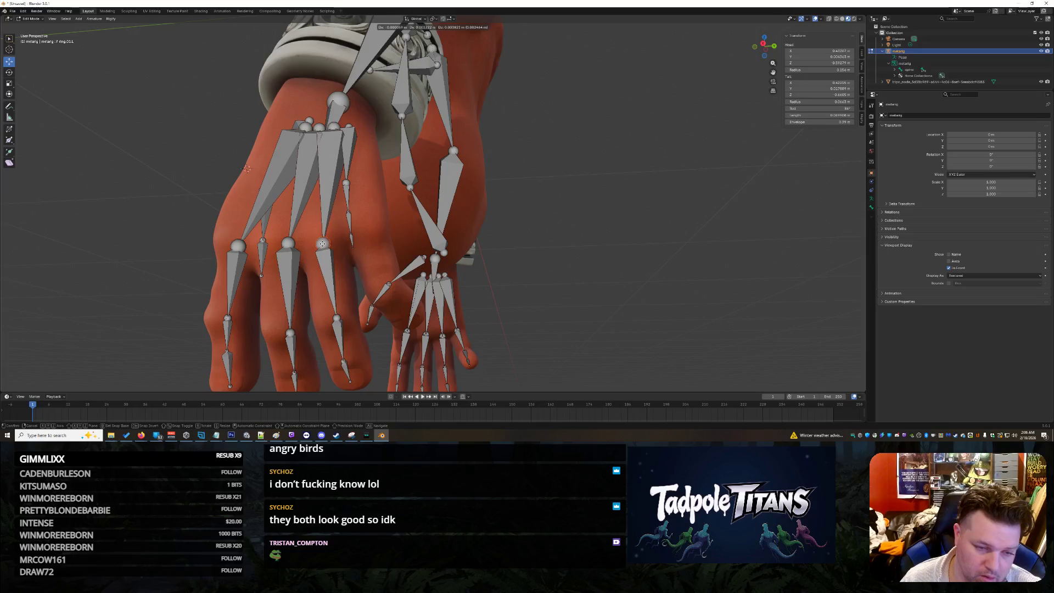
click(323, 241)
mouse_move(323, 242)
middle_down()
mouse_move(558, 299)
mouse_move(510, 329)
middle_up()
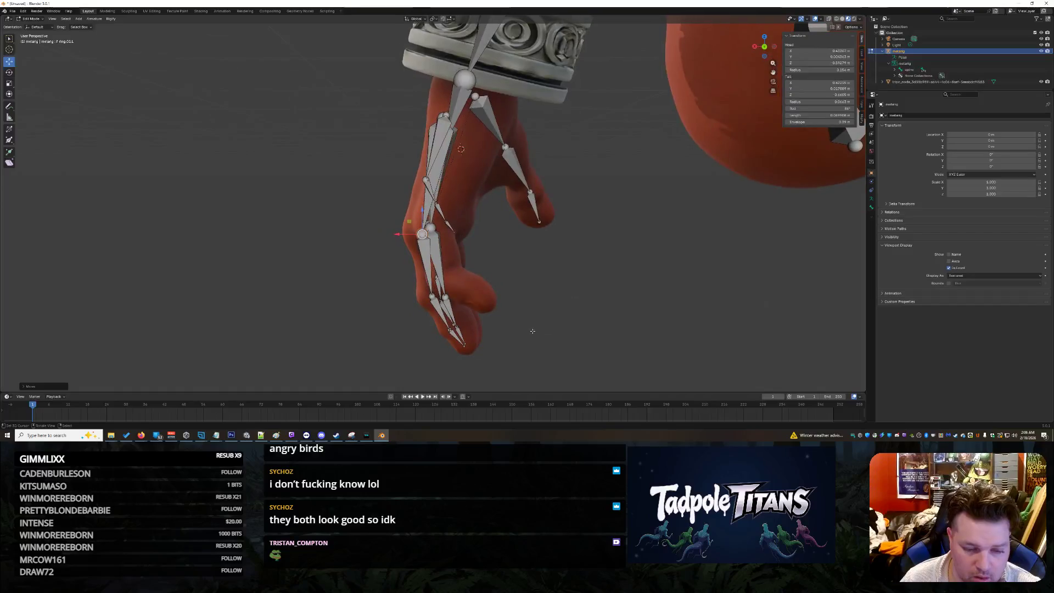
- Reposition the fingertip bone and nudge a neighbouring finger joint
click(464, 346)
key(g)
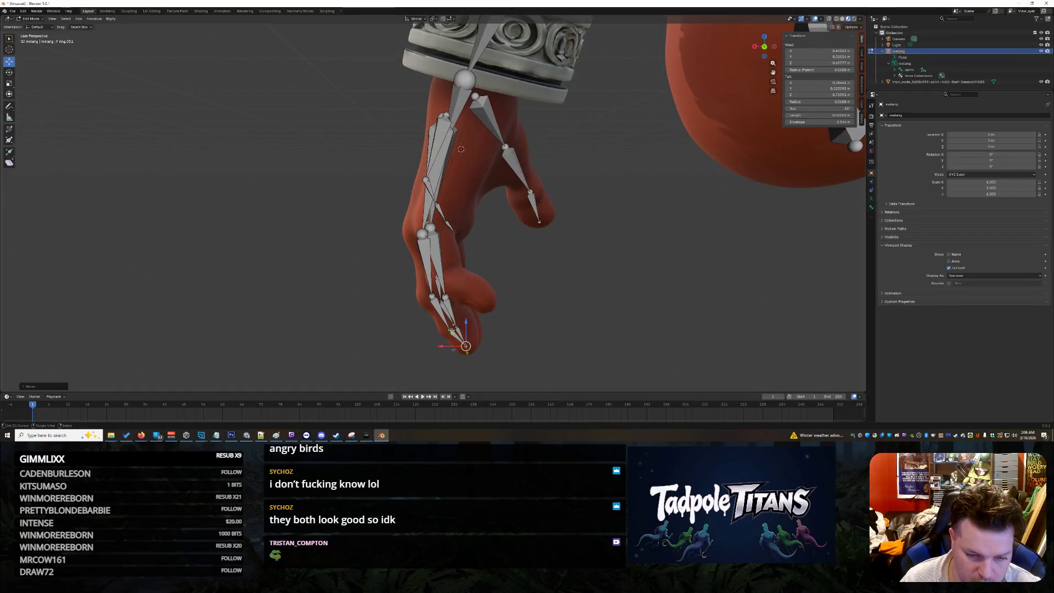
click(454, 328)
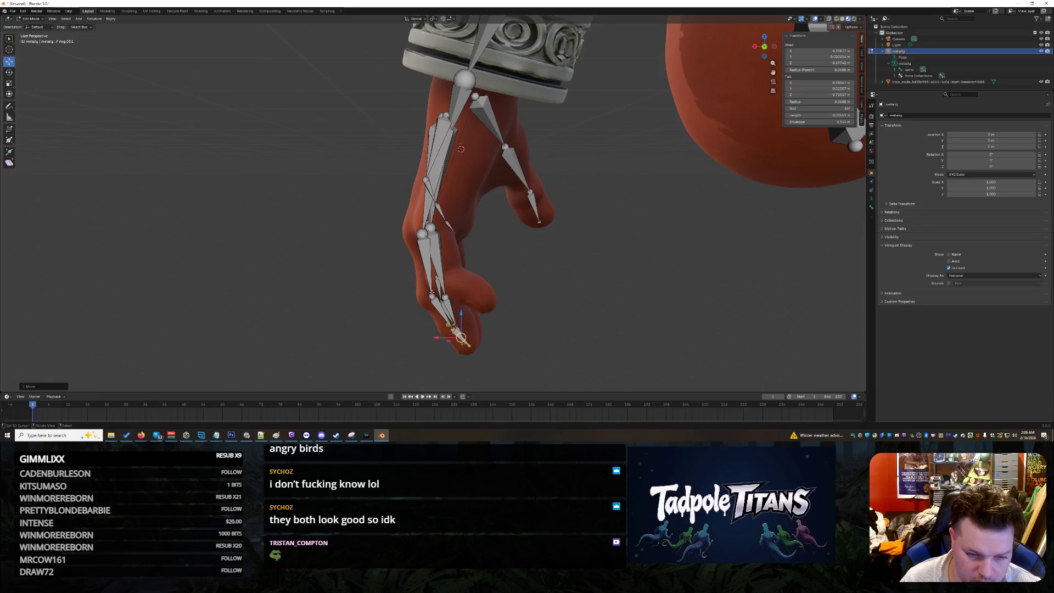
click(429, 294)
mouse_move(430, 294)
middle_down()
mouse_move(389, 300)
mouse_move(446, 284)
mouse_move(442, 298)
middle_up()
drag(343, 319, 338, 319)
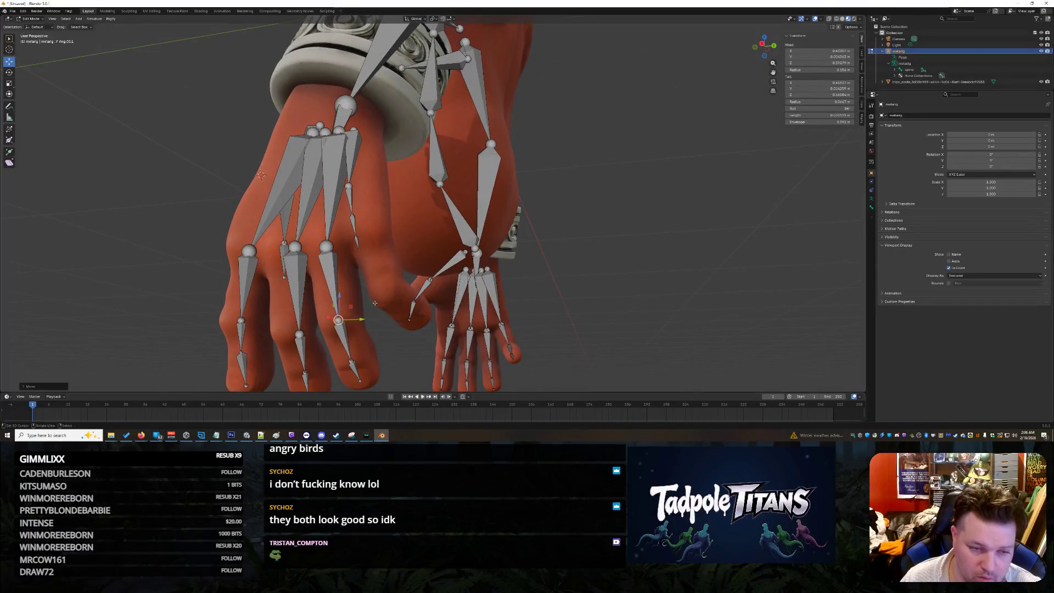
- Stretch the palm.04.L bone into the pinky and move its joint to the knuckle
click(348, 186)
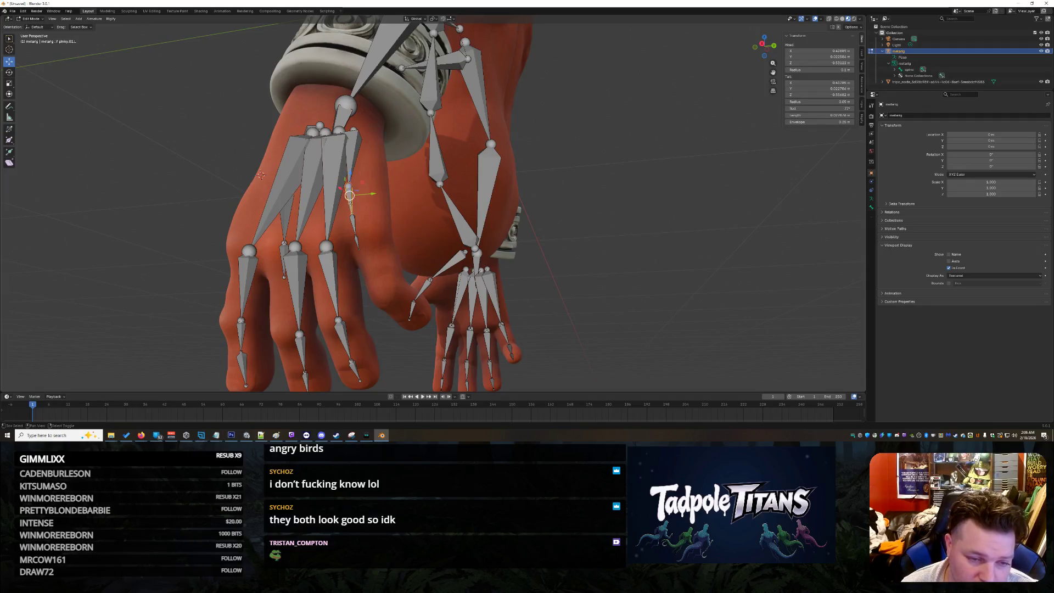
drag(358, 240, 417, 317)
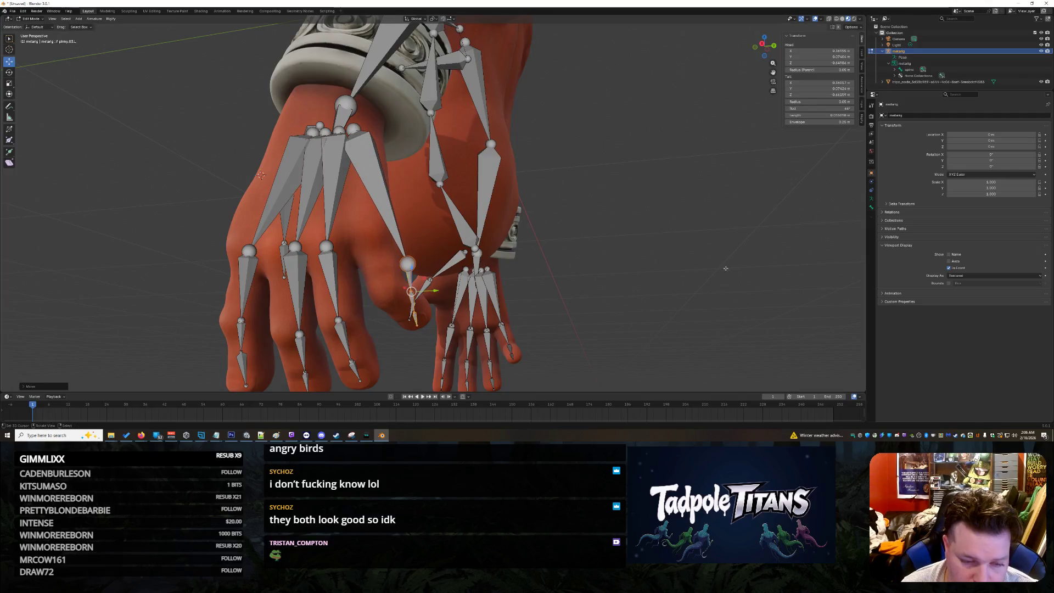
mouse_move(726, 269)
middle_down()
mouse_move(606, 265)
mouse_move(550, 285)
middle_up()
scroll(524, 299, up, 3)
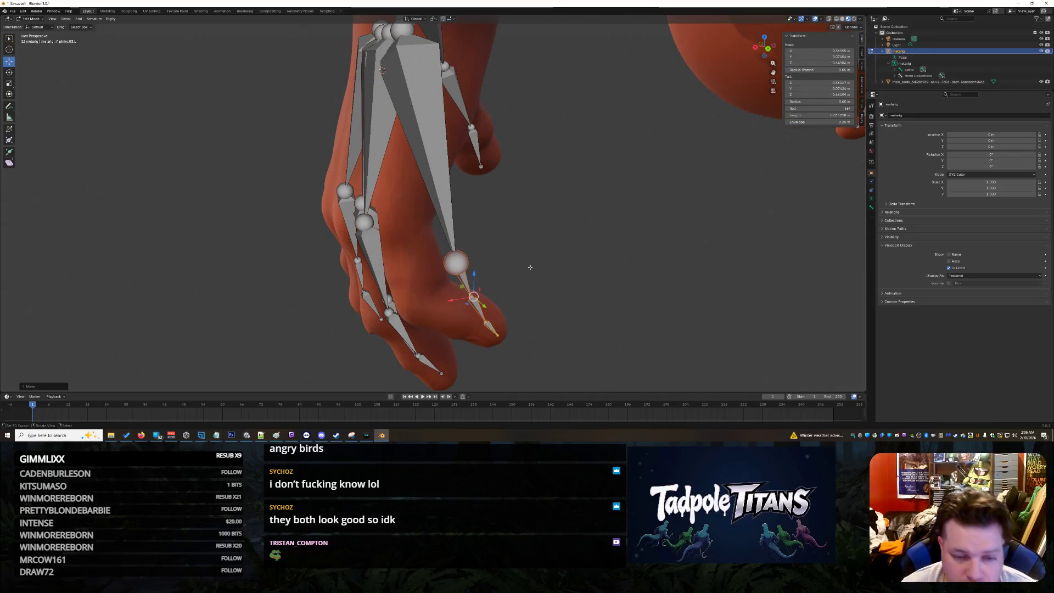
click(458, 263)
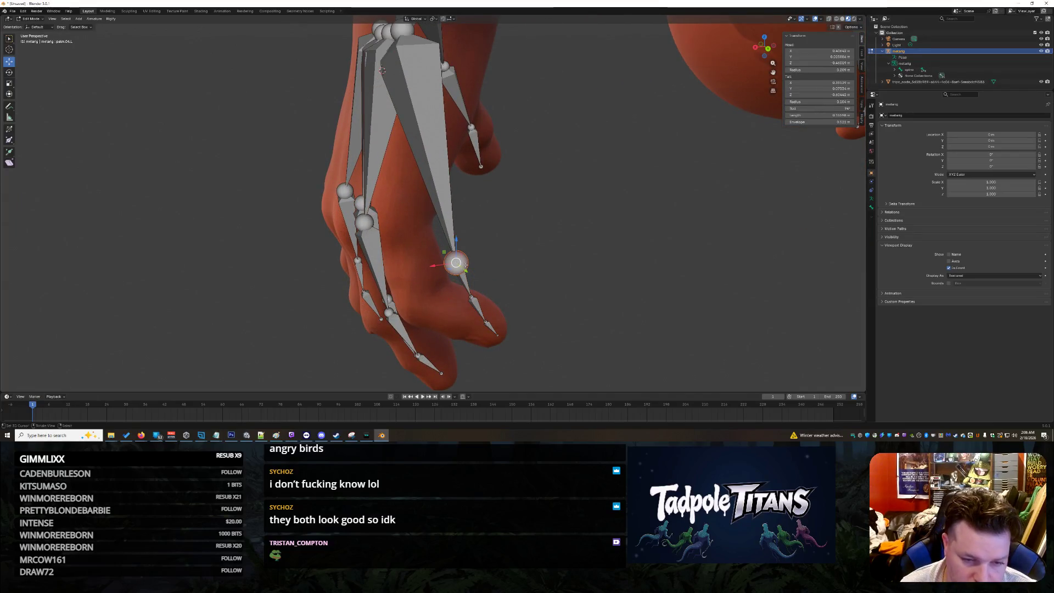
drag(456, 263, 386, 209)
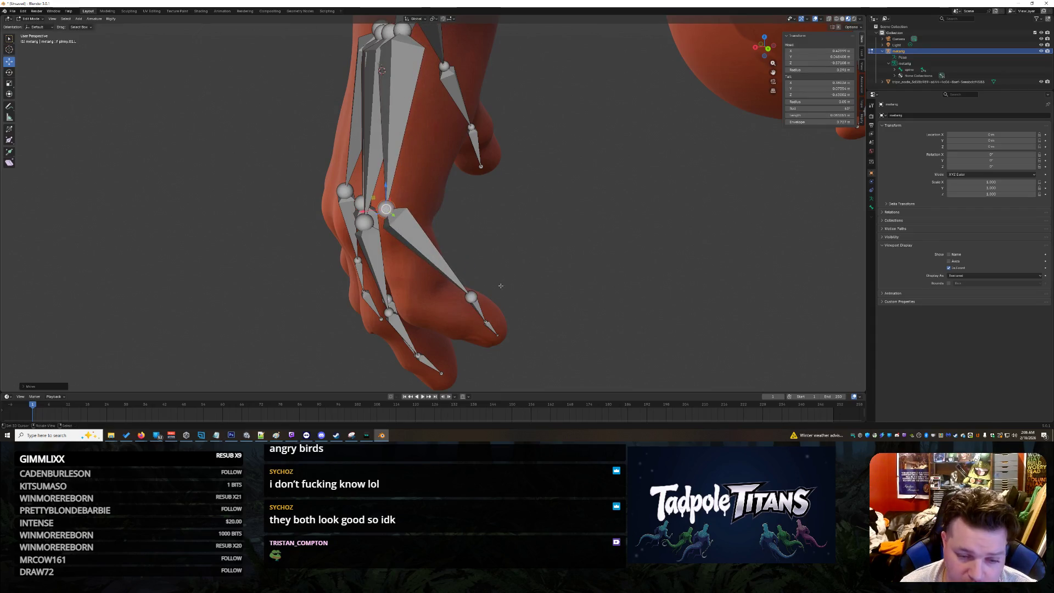
middle_drag(499, 286, 478, 274)
scroll(478, 274, up, 5)
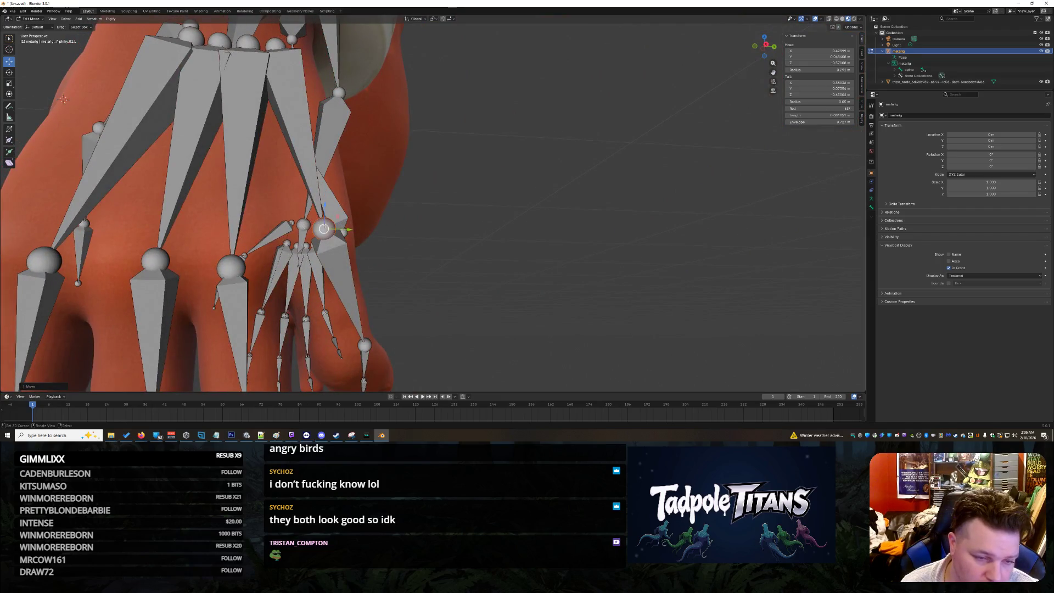
mouse_move(494, 308)
middle_down()
mouse_move(513, 315)
mouse_move(489, 321)
middle_up()
key(g)
click(407, 330)
- Move the f_pinky.02.L tail and pinky joint up into the little finger
click(482, 342)
key(g)
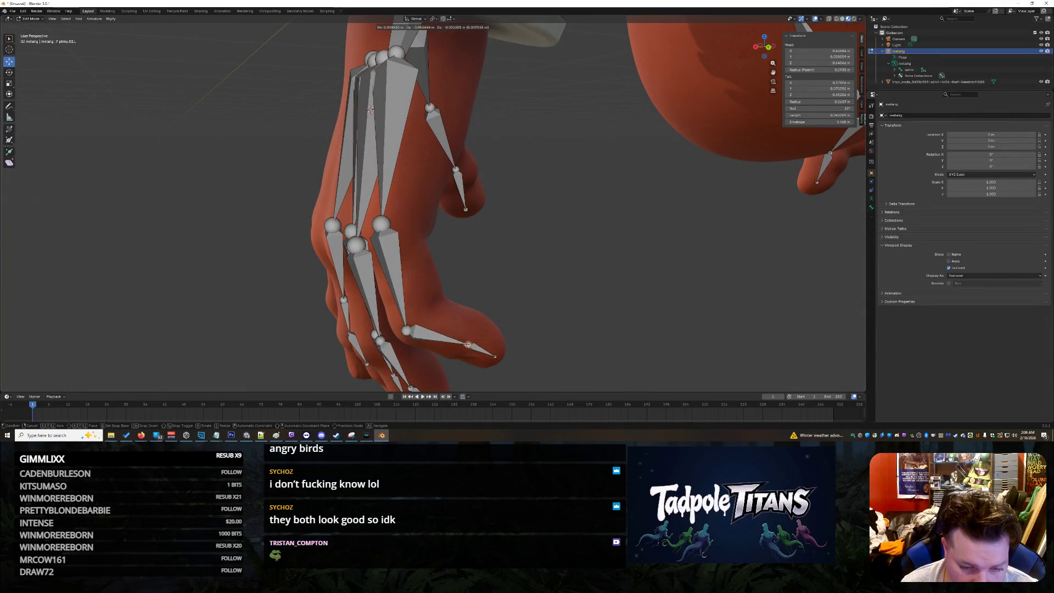
click(467, 345)
middle_drag(467, 344, 731, 272)
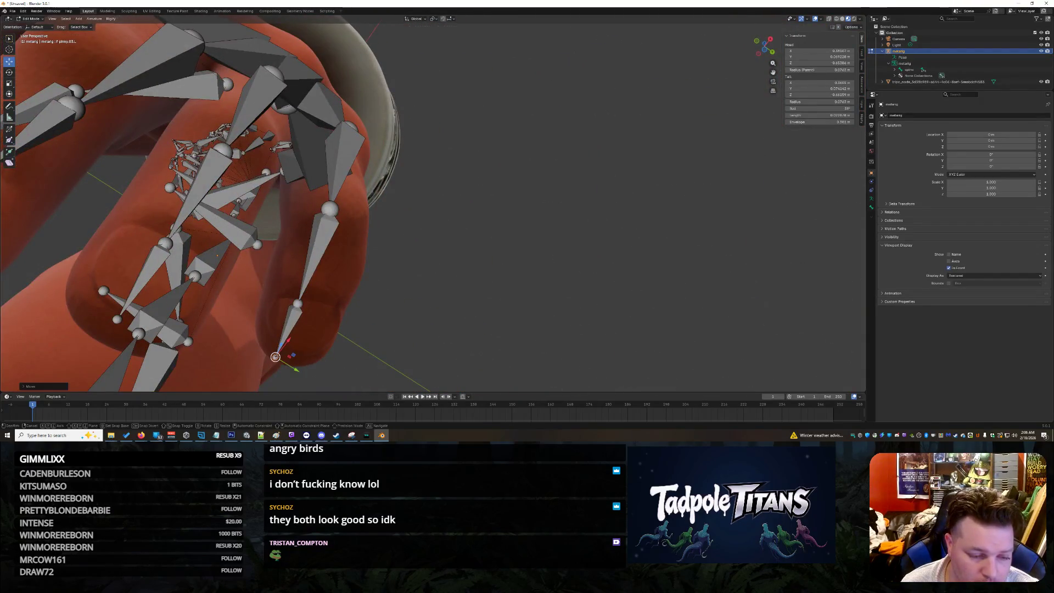
key(g)
click(313, 333)
drag(298, 304, 312, 290)
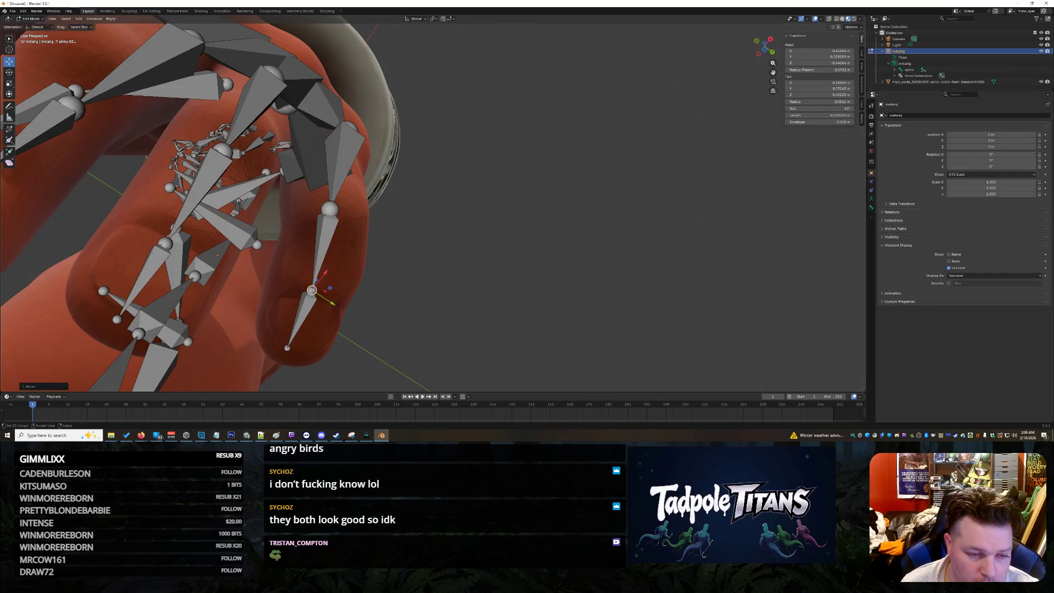
click(329, 209)
scroll(573, 232, down, 5)
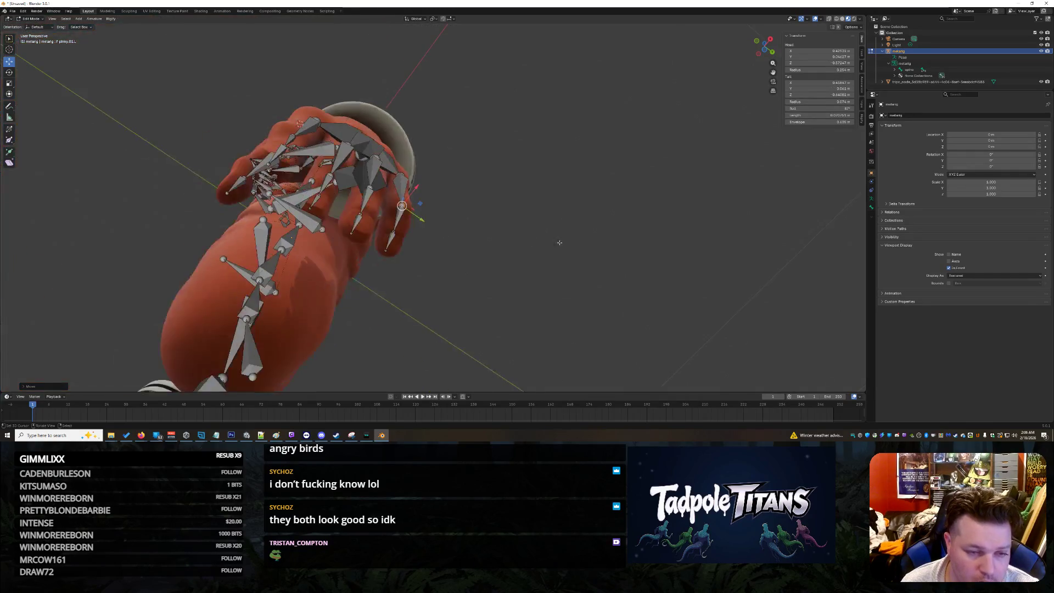
middle_drag(562, 205, 531, 263)
click(395, 215)
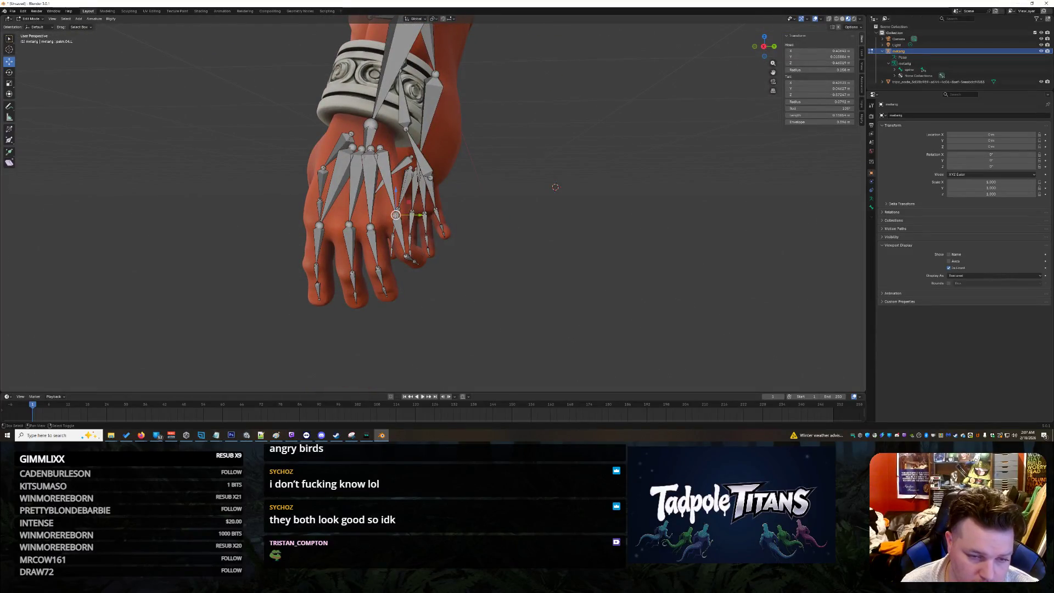
- Move the f_index.01.R bone and shift its tip to the right
drag(395, 215, 352, 230)
scroll(398, 228, up, 3)
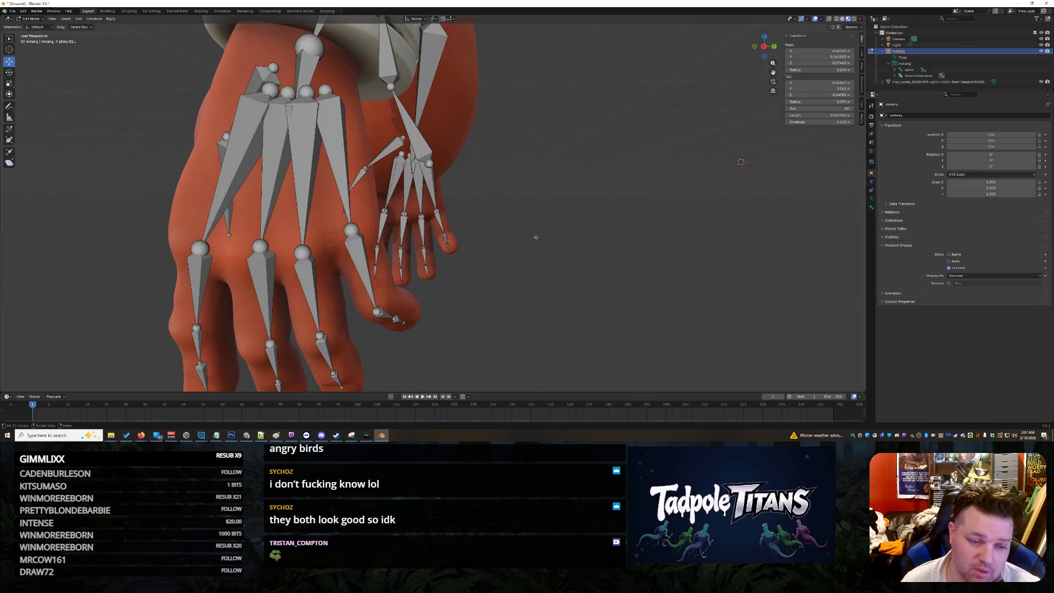
scroll(351, 230, down, 4)
mouse_move(352, 230)
middle_down()
mouse_move(659, 235)
mouse_move(693, 246)
mouse_move(517, 221)
middle_up()
drag(519, 226, 538, 225)
middle_drag(801, 249, 715, 243)
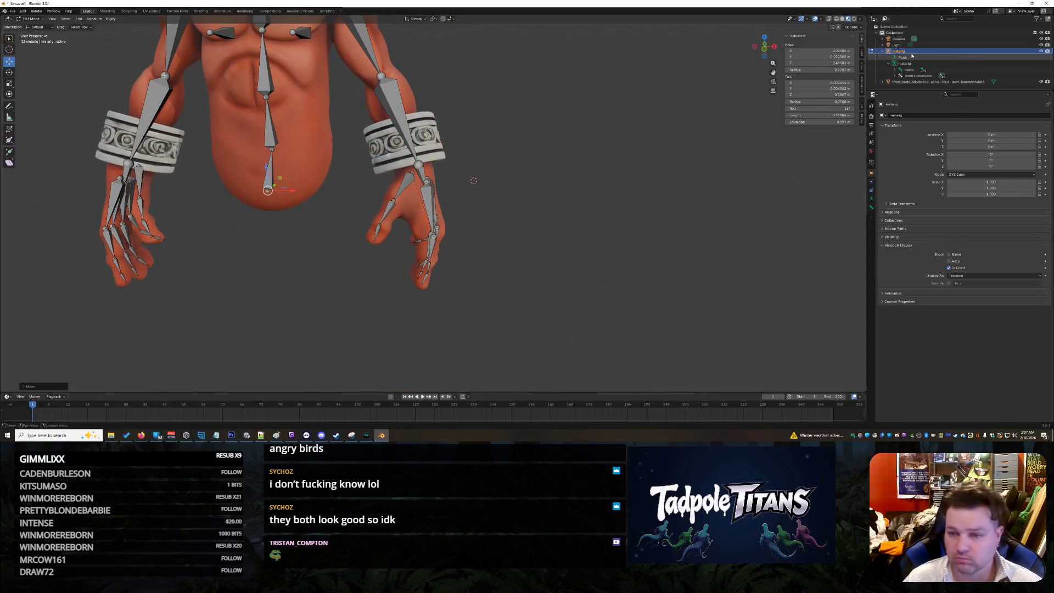
- Enter 0 for the lowest spine bone's Tail X and Head X in the Transform panel
click(821, 83)
key(Return)
key(Return)
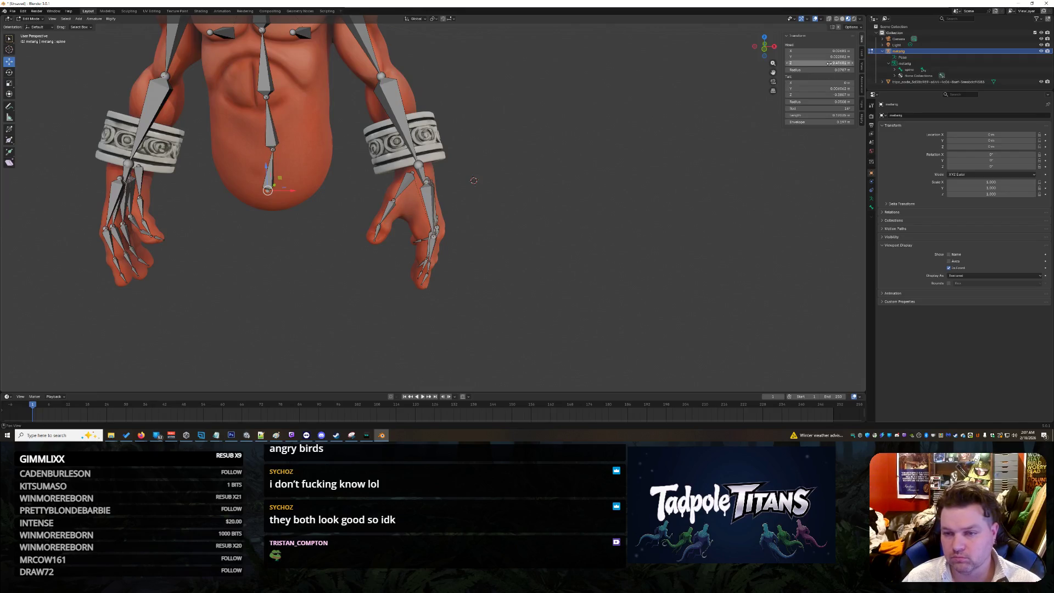
key(Return)
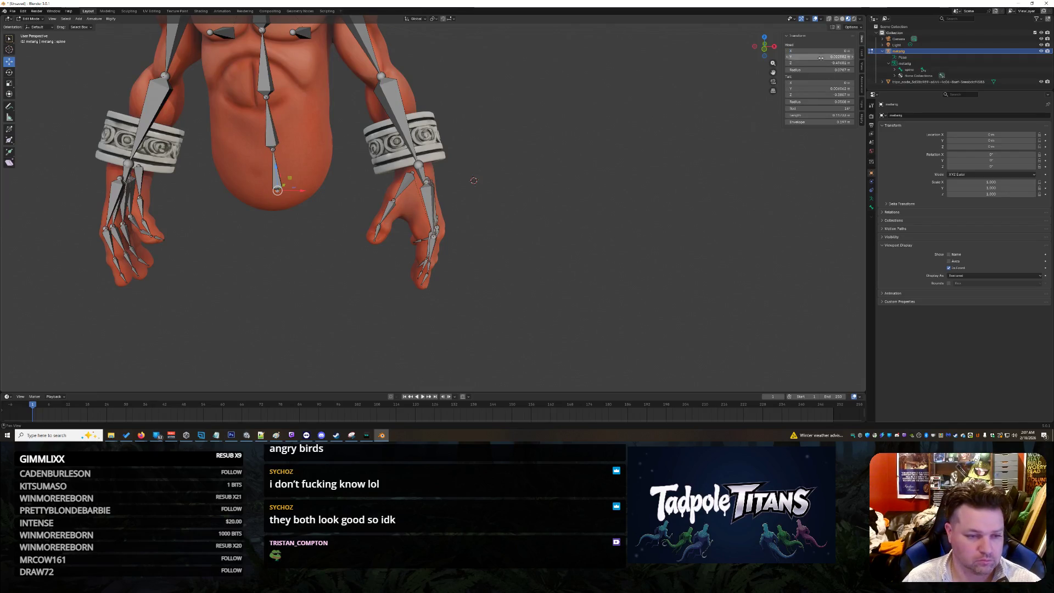
mouse_move(287, 252)
middle_down()
mouse_move(287, 234)
mouse_move(319, 226)
mouse_move(216, 210)
mouse_move(324, 218)
mouse_move(324, 202)
middle_up()
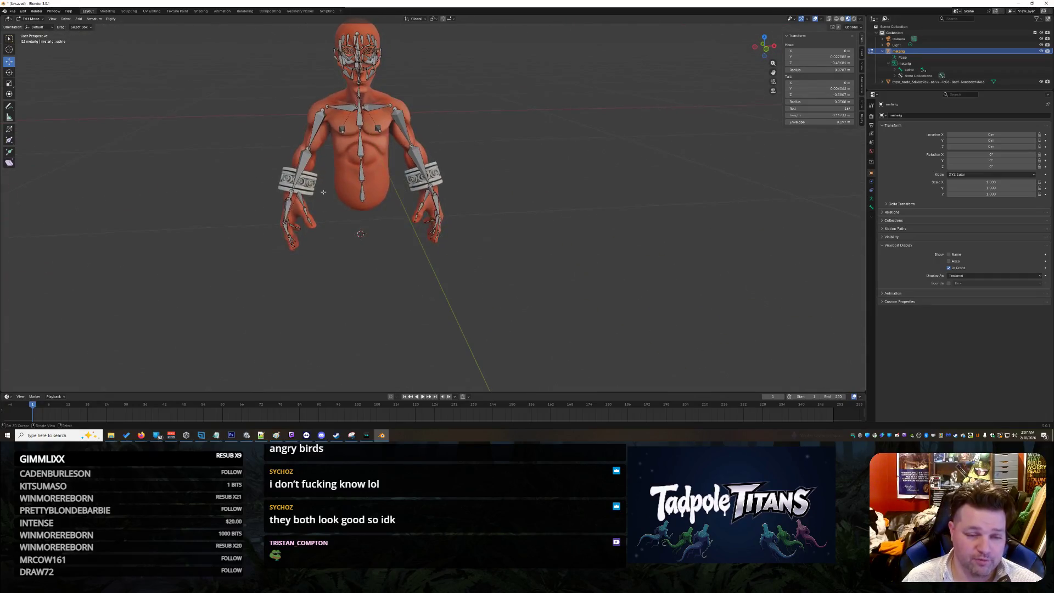
mouse_move(326, 137)
middle_down()
mouse_move(364, 250)
mouse_move(352, 236)
middle_up()
- Move shoulder.R's inner joint off the chest centre and lower it slightly
scroll(351, 212, up, 3)
scroll(351, 236, up, 4)
click(294, 226)
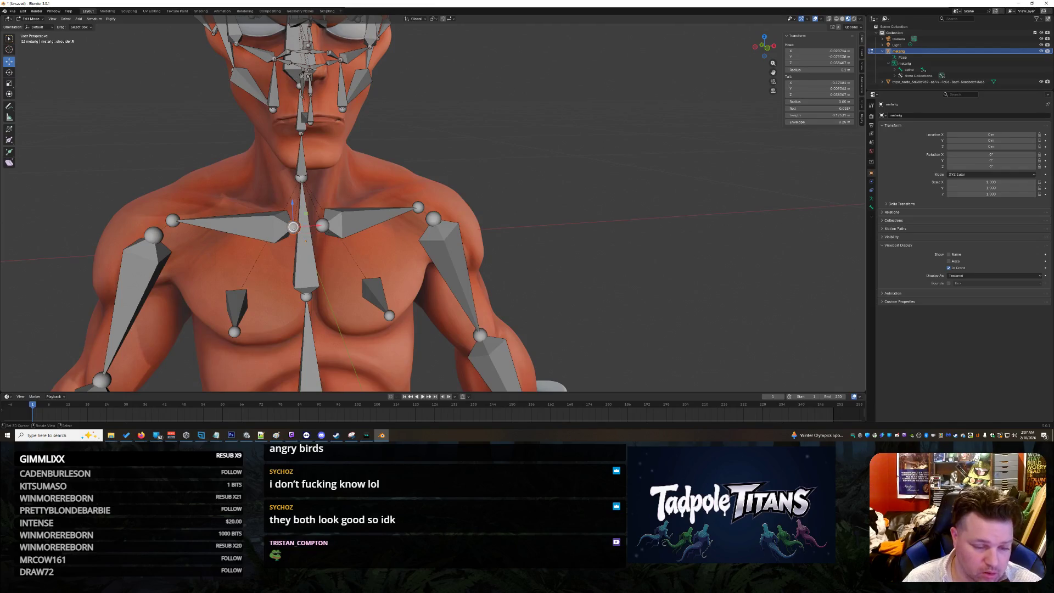
mouse_move(294, 227)
mouse_down()
mouse_move(268, 222)
mouse_move(263, 204)
mouse_up()
click(173, 220)
drag(173, 221, 173, 228)
- From a side view, slide the shoulder joint along X up to the neck base
middle_drag(315, 271, 560, 255)
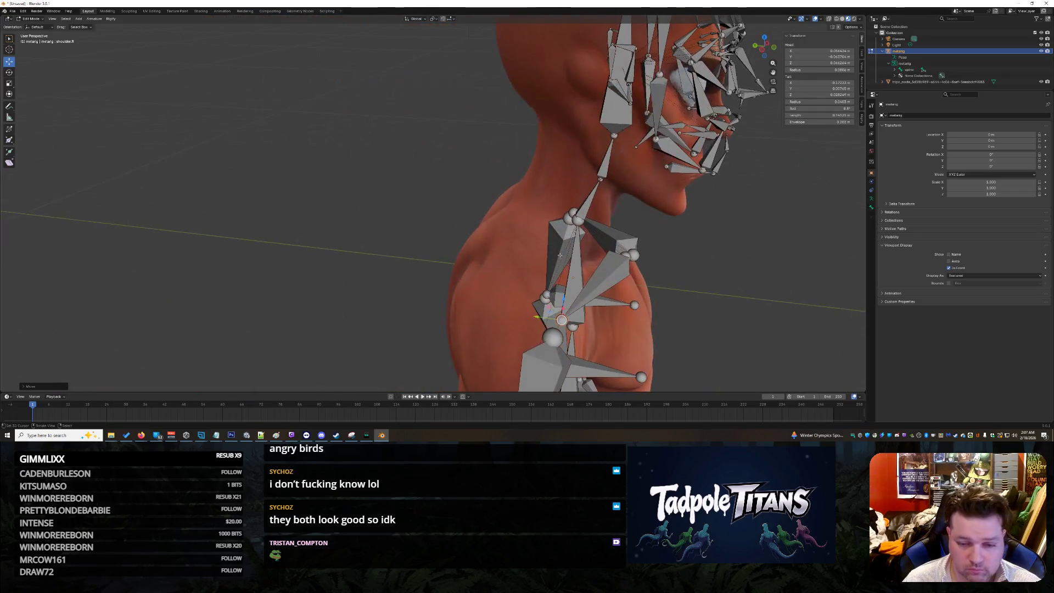
click(625, 260)
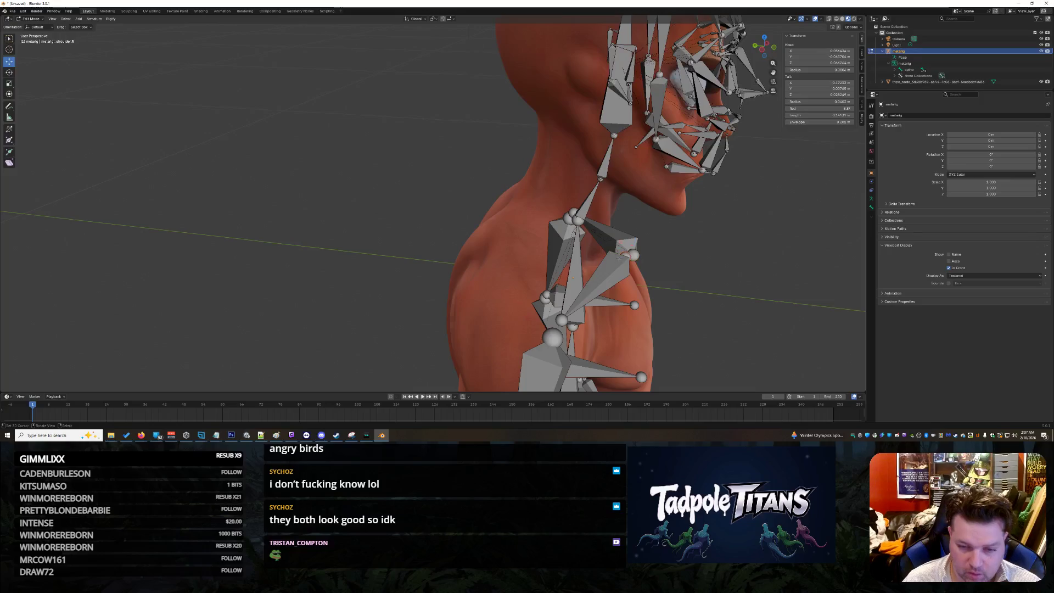
drag(603, 255, 593, 250)
mouse_move(593, 249)
middle_down()
mouse_move(708, 288)
mouse_move(340, 226)
mouse_move(209, 187)
middle_up()
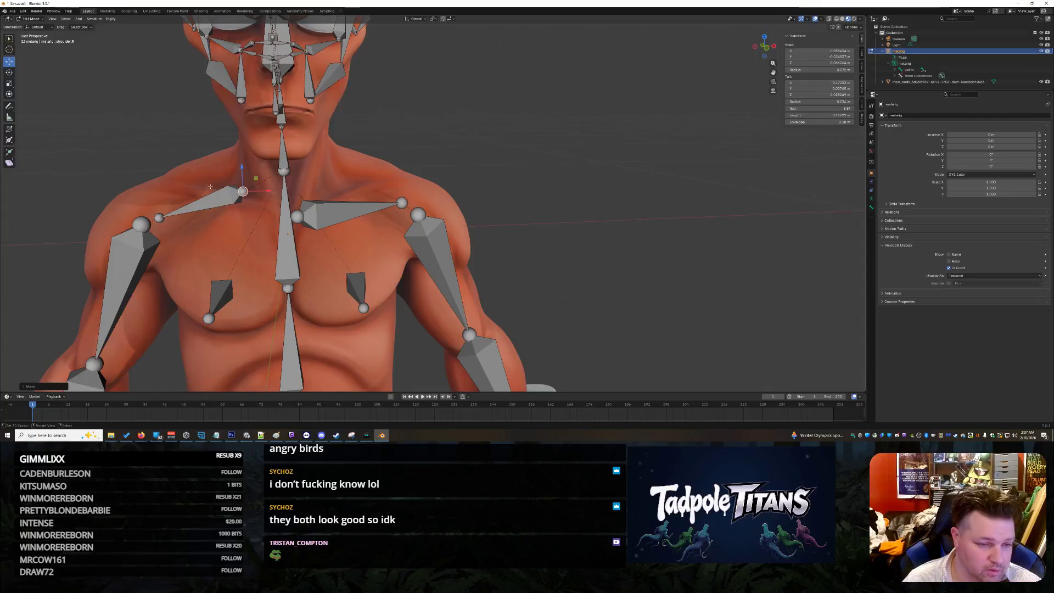
drag(243, 191, 256, 195)
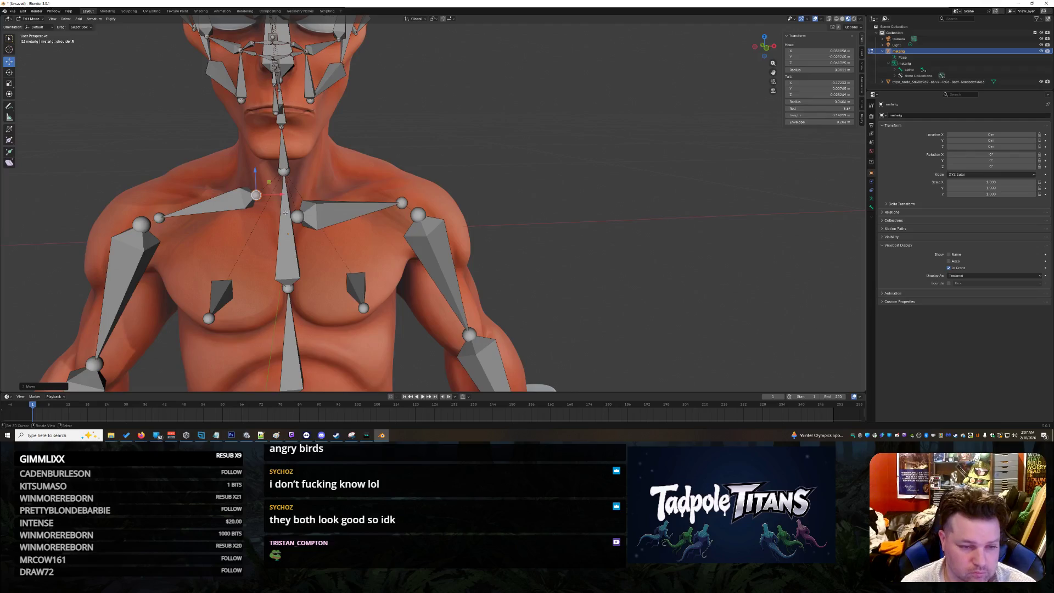
click(211, 199)
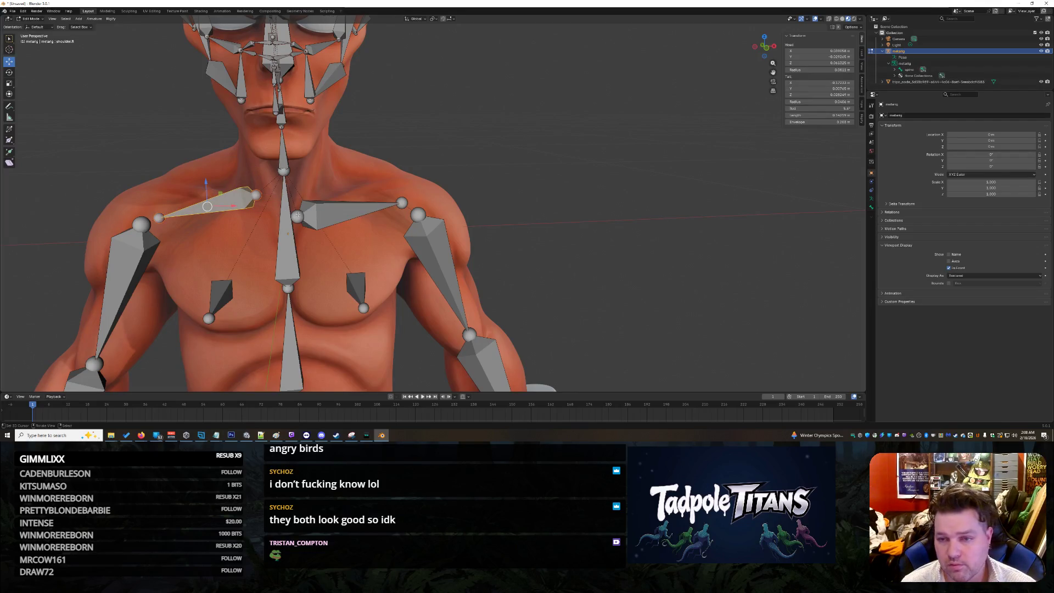
- Copy shoulder.R's head X and Y into shoulder.L, giving head Y -0.029265
click(821, 51)
key(Return)
click(297, 217)
click(837, 51)
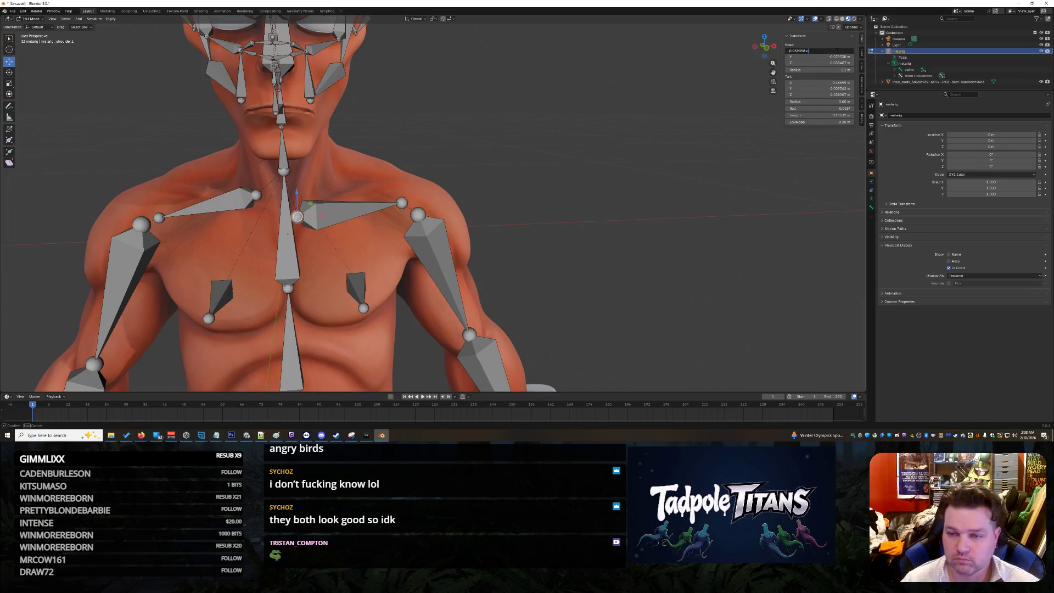
key(Return)
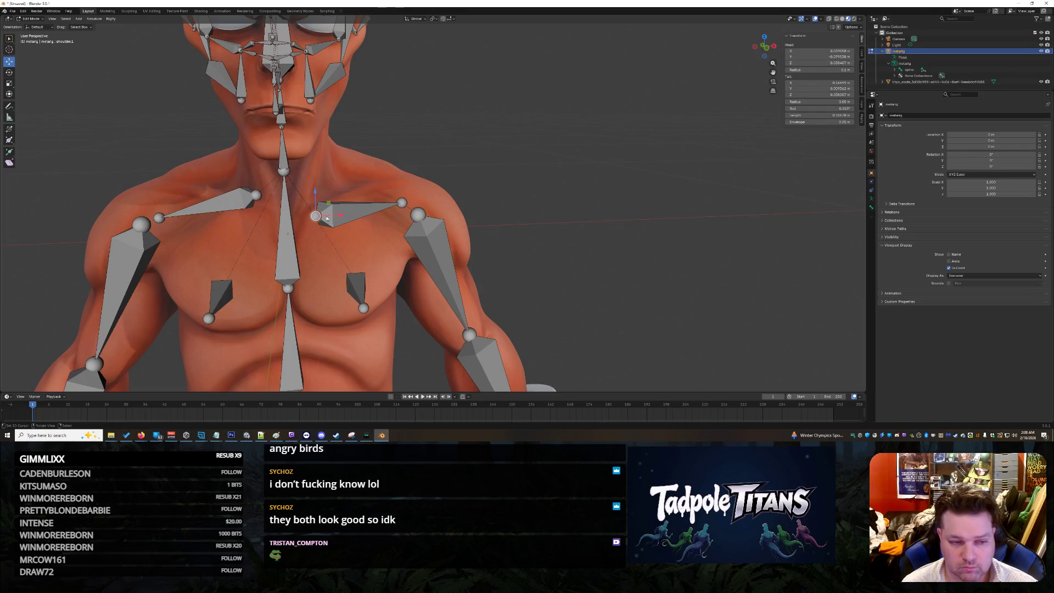
click(232, 199)
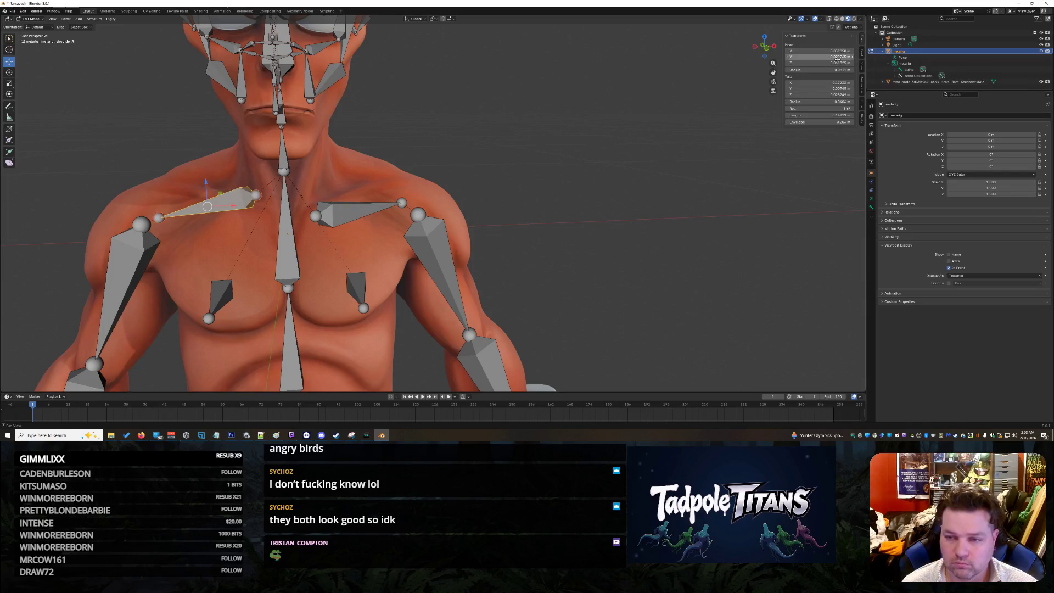
key(Return)
click(338, 215)
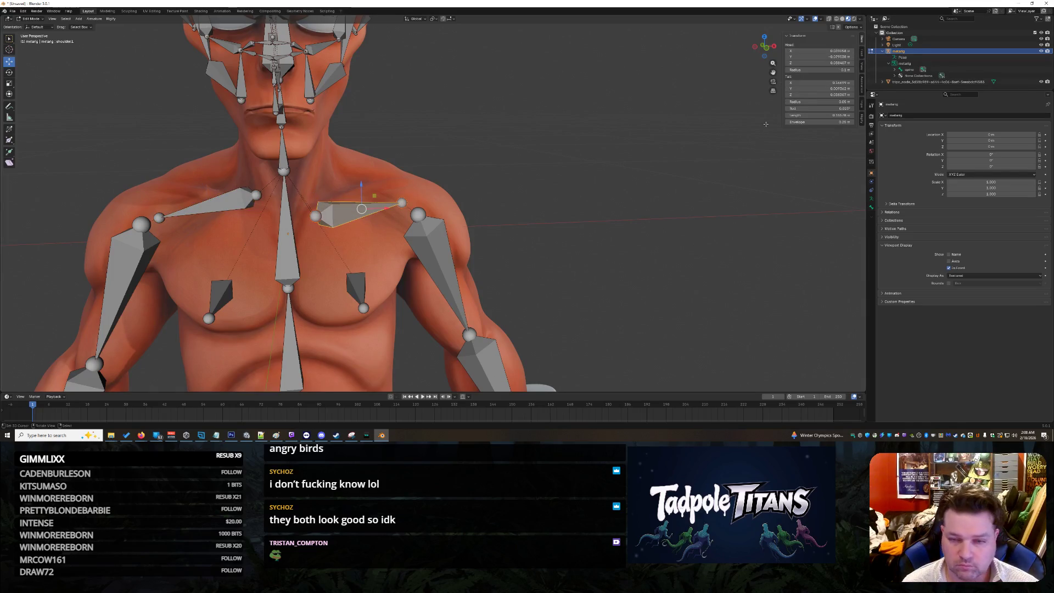
double_click(799, 57)
key(Return)
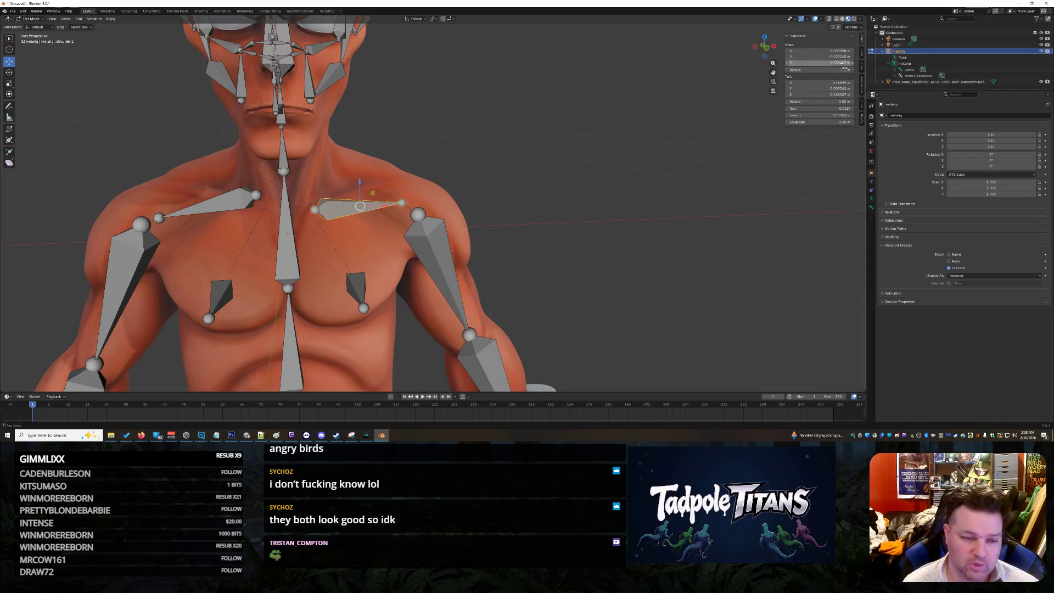
- Copy shoulder.R's head Z into shoulder.L, correcting it to 0.061325
click(217, 204)
click(821, 63)
key(Escape)
click(351, 212)
click(821, 63)
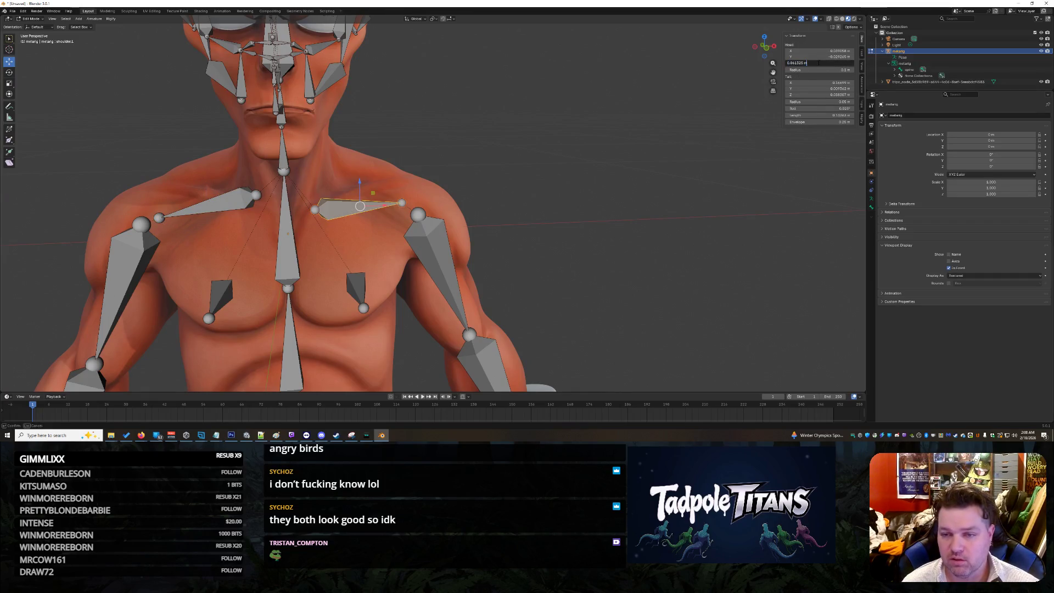
text(0.361325)
key(Return)
click(818, 63)
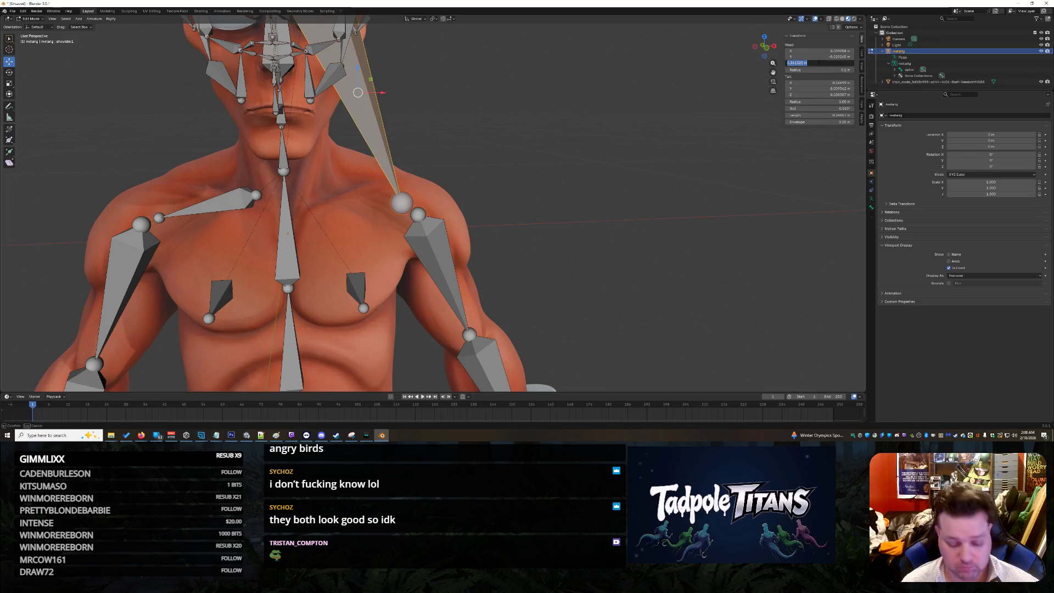
key(Return)
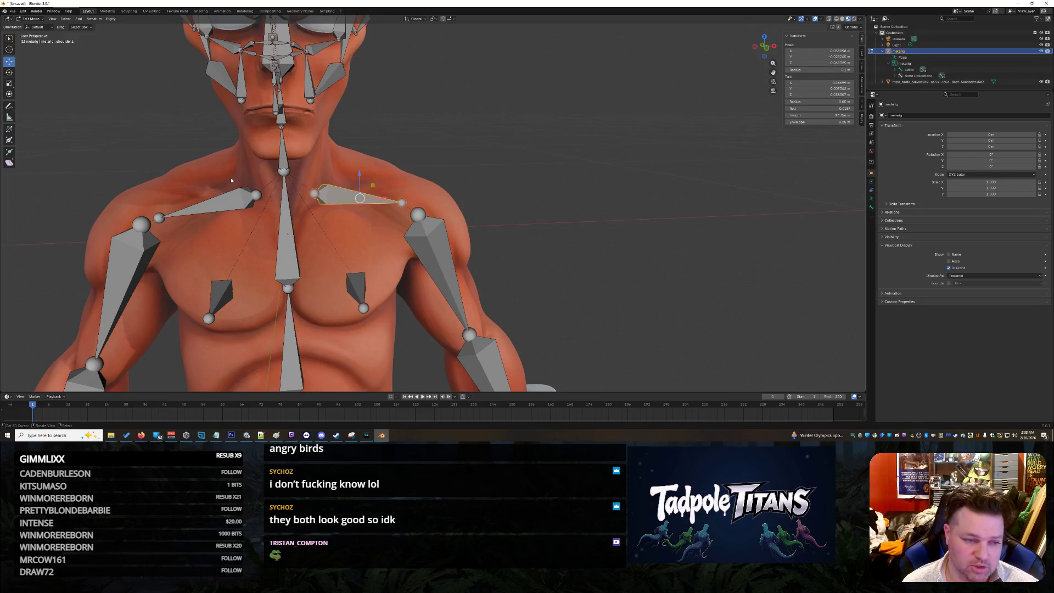
- Match shoulder.L's tail X and Y to shoulder.R's values, 0.172326 and 0.00765
click(162, 217)
click(819, 83)
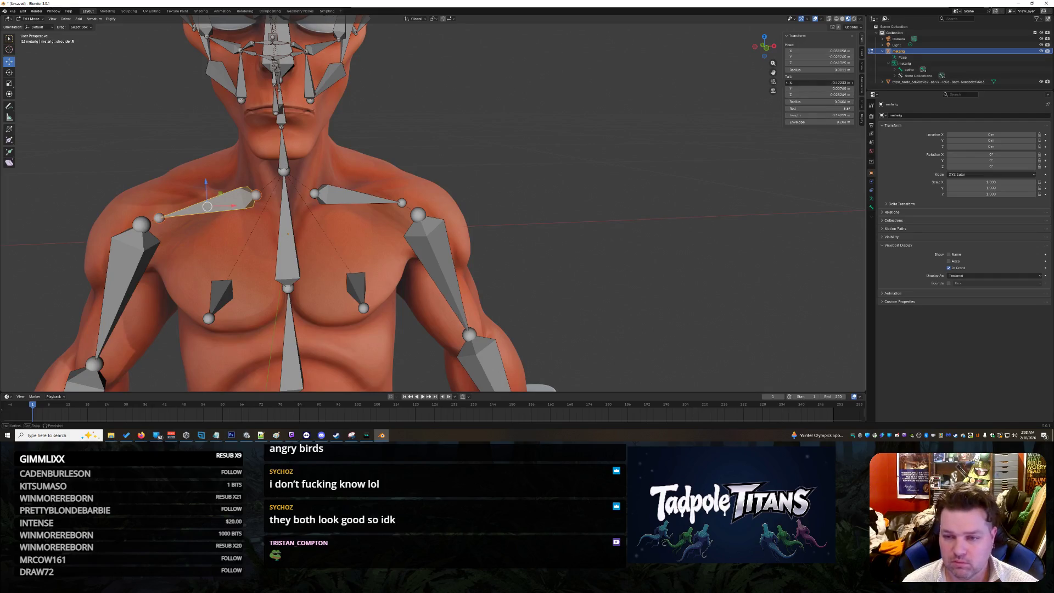
click(340, 195)
click(818, 83)
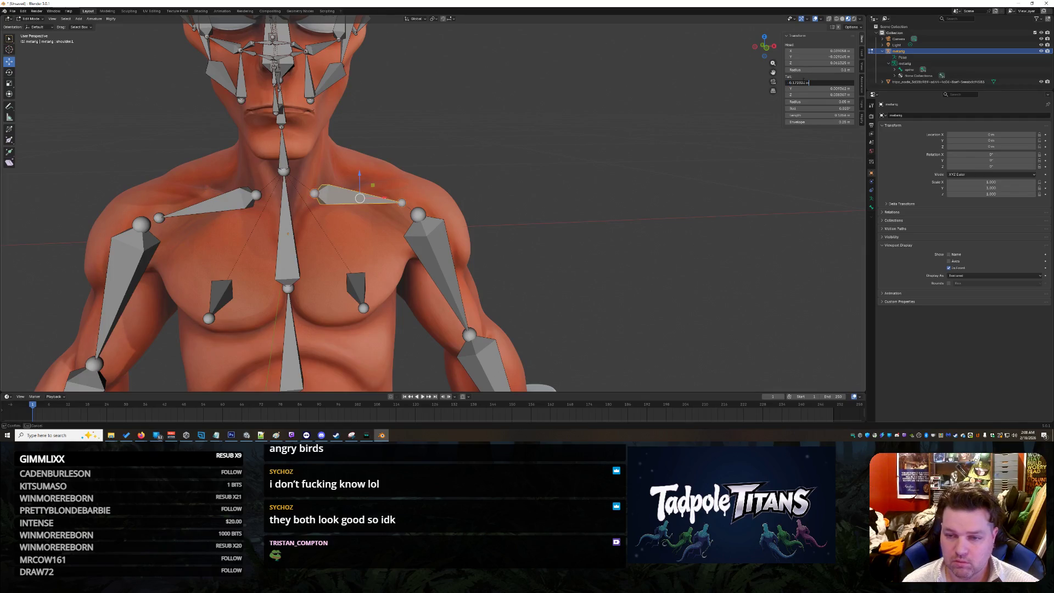
key(Return)
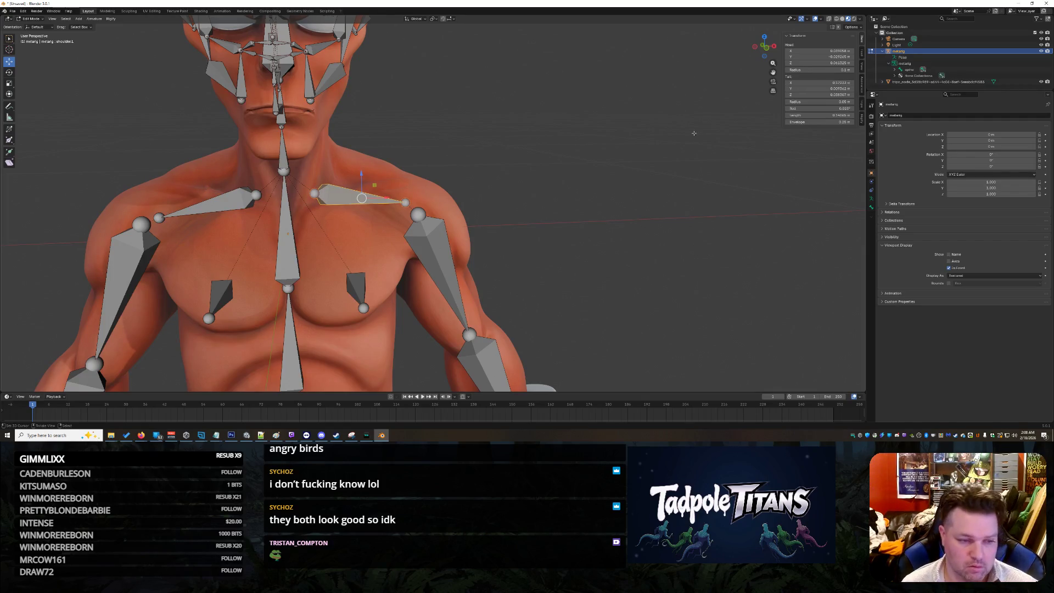
click(229, 199)
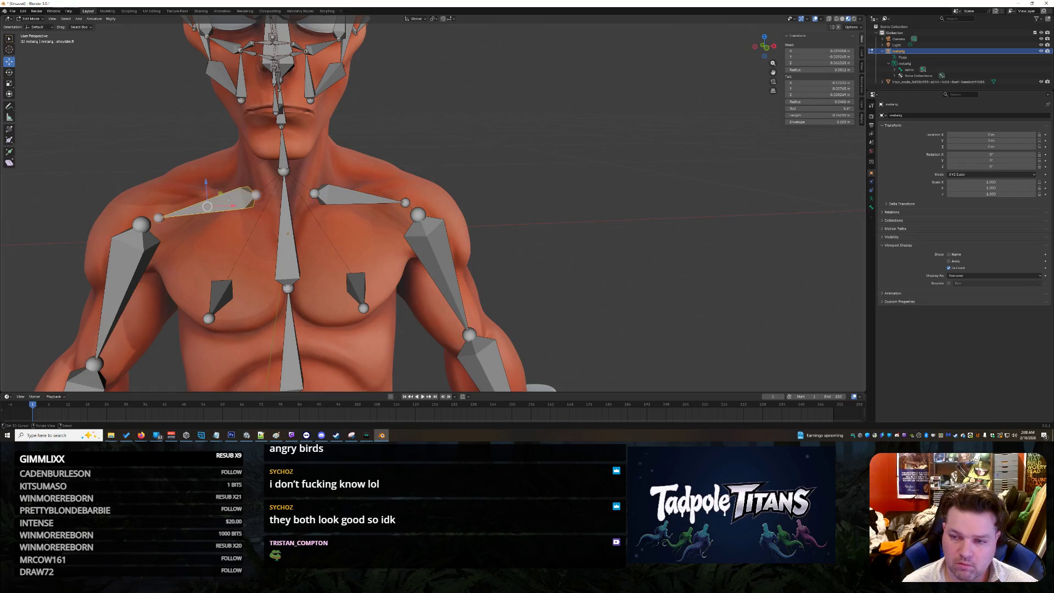
click(824, 88)
key(Return)
click(360, 195)
click(818, 89)
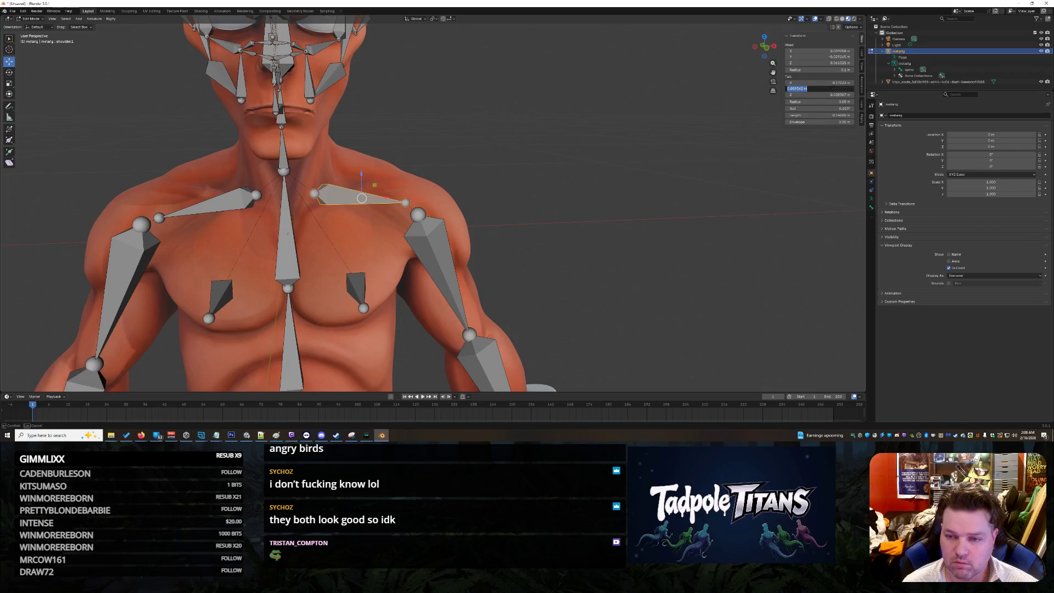
key(Return)
- Set shoulder.L's tail Z to 0.028249 to match shoulder.R, then view the torso frontally
click(227, 208)
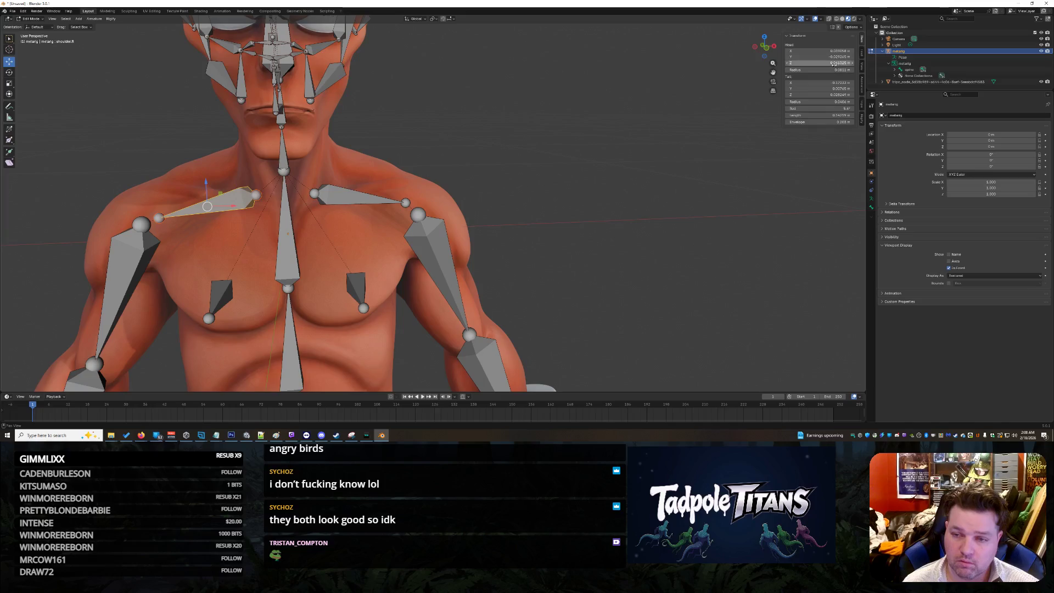
click(818, 94)
key(Return)
click(357, 196)
click(818, 95)
text(0.028249)
key(Return)
click(543, 230)
middle_drag(544, 230, 543, 225)
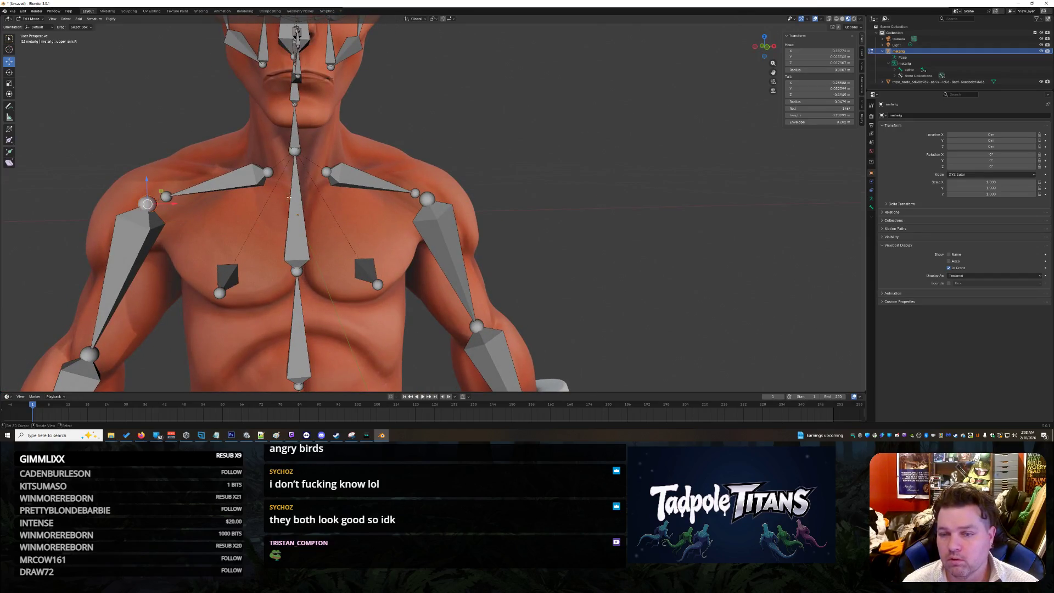
- Give the left upper arm head X 0.19771 and nudge its head Y near 0.015562
click(844, 50)
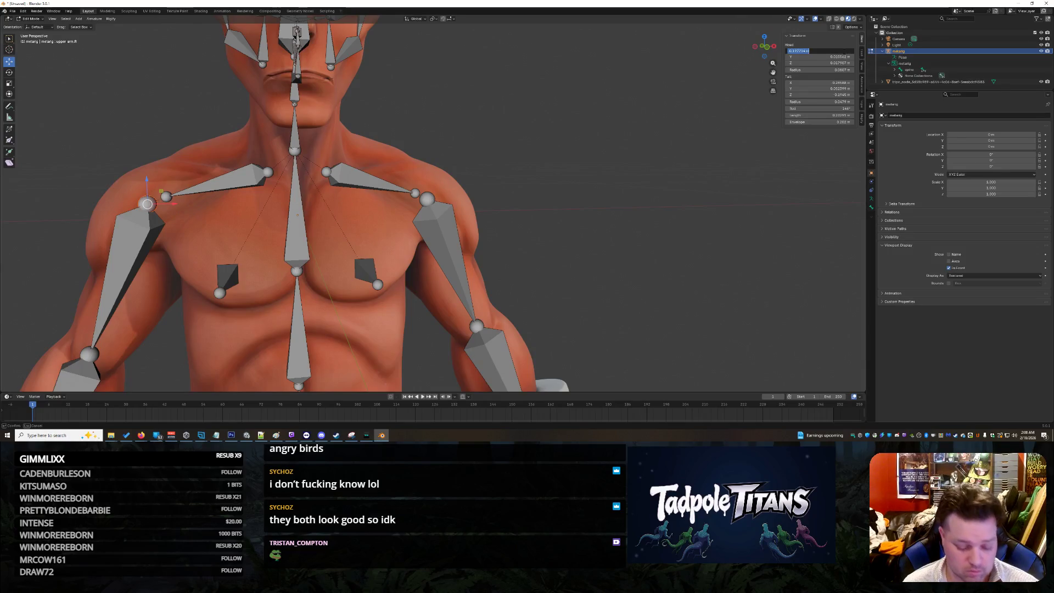
click(428, 198)
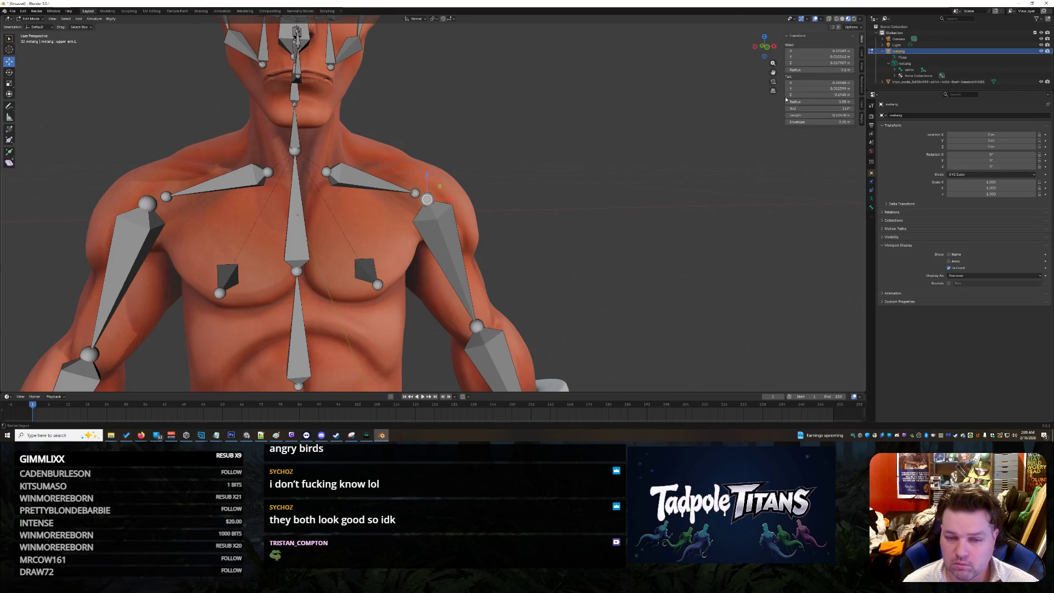
key(Return)
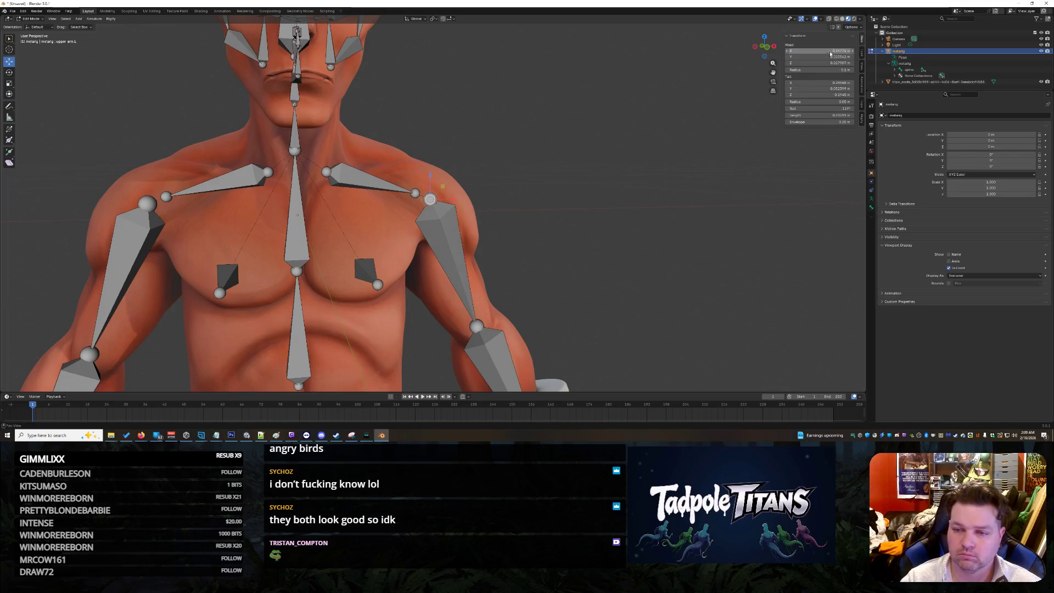
click(154, 203)
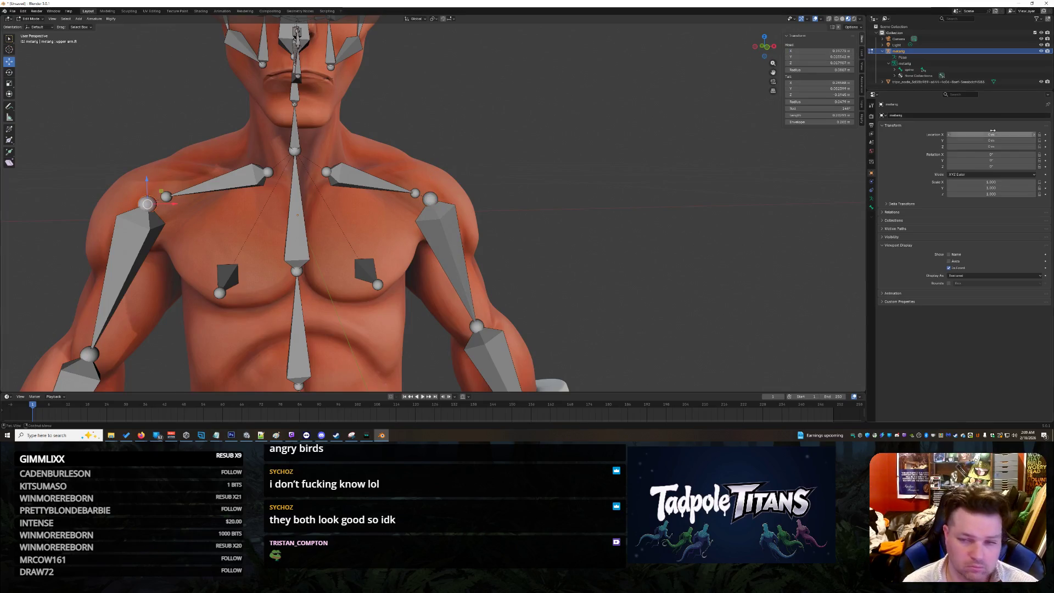
key(Return)
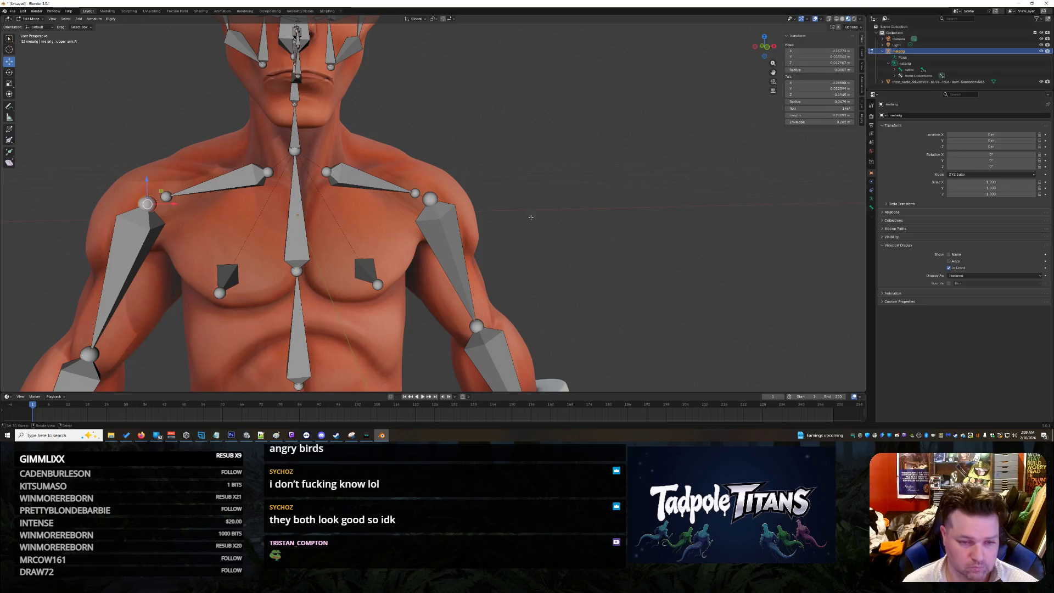
click(447, 198)
drag(823, 56, 824, 56)
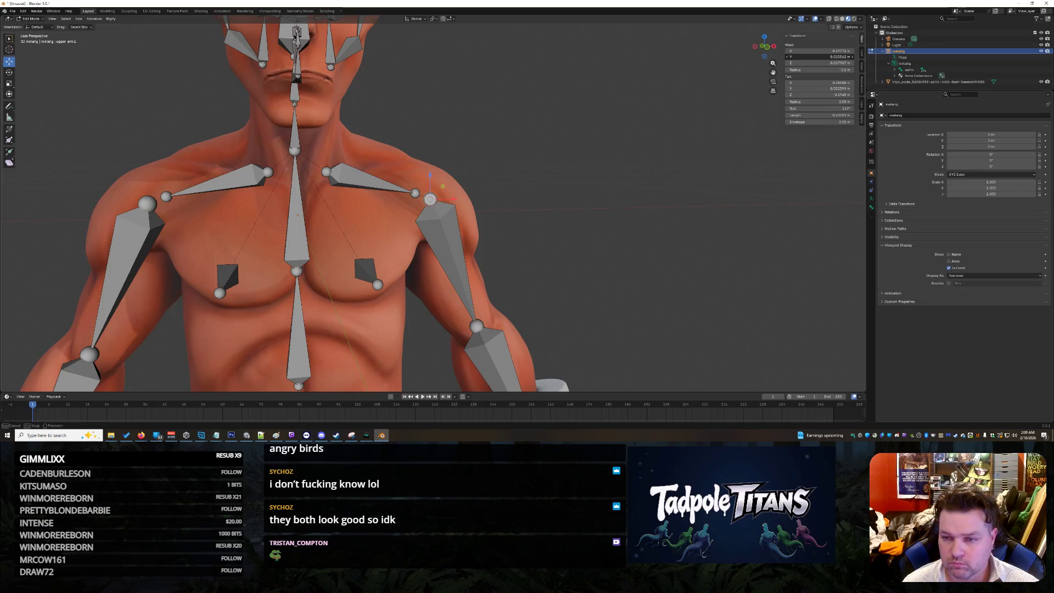
key(Return)
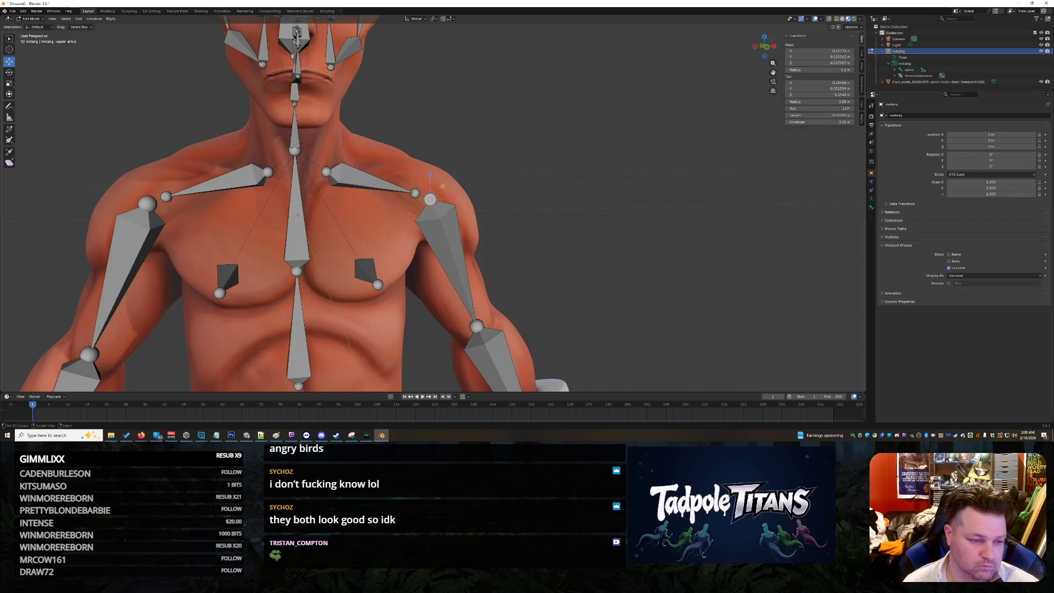
click(145, 203)
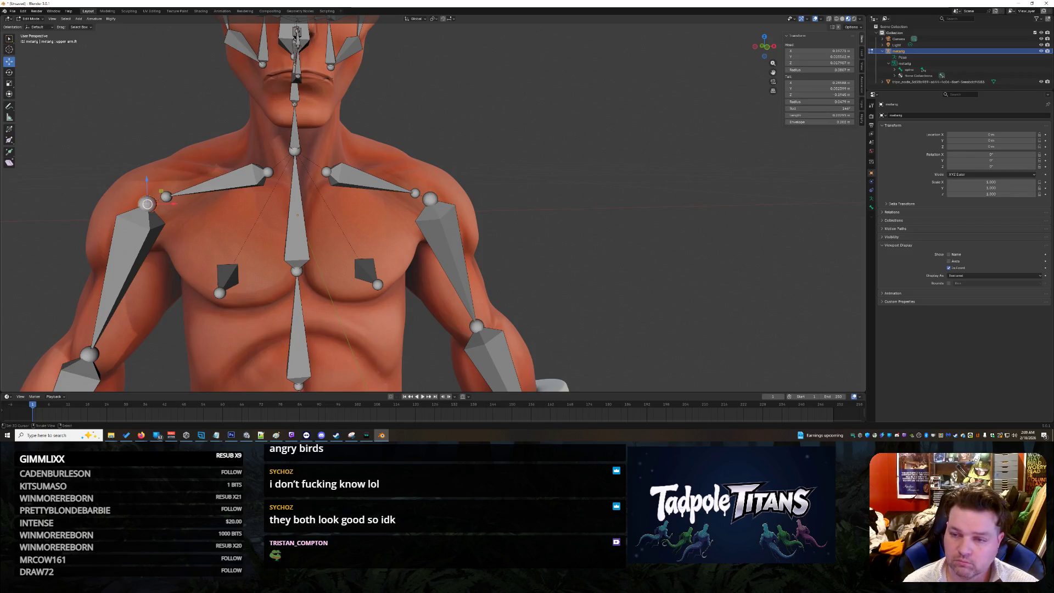
scroll(494, 168, down, 10)
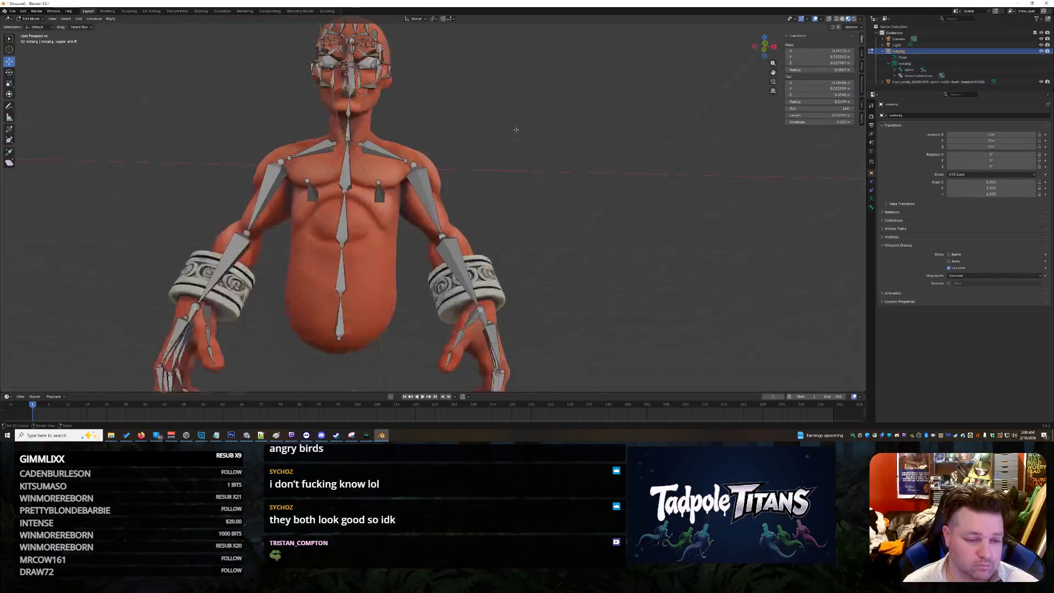
mouse_move(512, 148)
middle_down()
mouse_move(445, 182)
mouse_move(466, 187)
mouse_move(323, 186)
mouse_move(471, 189)
middle_up()
scroll(439, 180, up, 6)
middle_drag(604, 203, 750, 215)
click(577, 141)
click(582, 117)
click(577, 142)
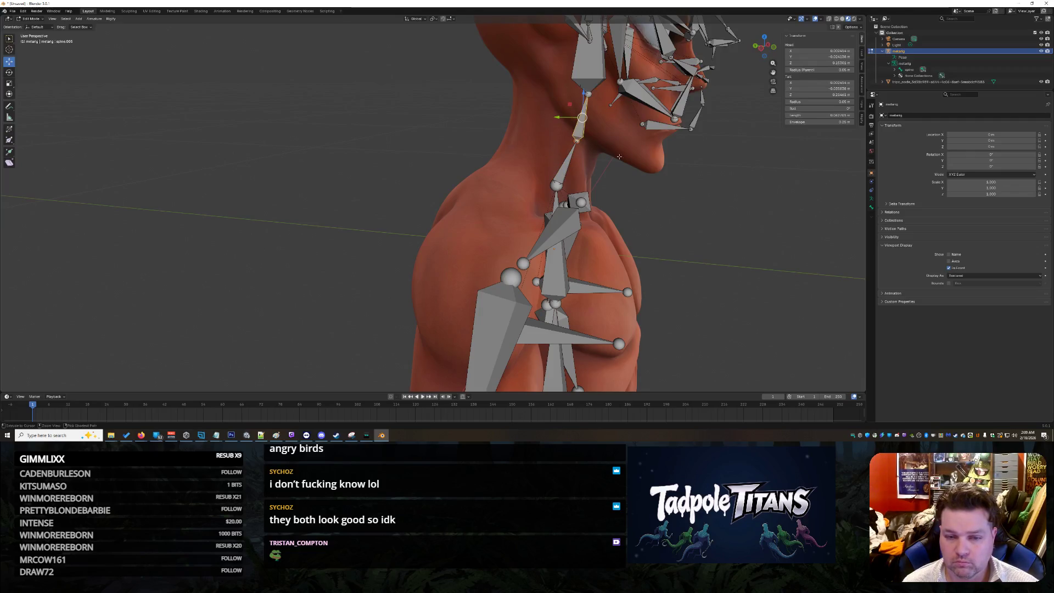
middle_drag(587, 141, 740, 229)
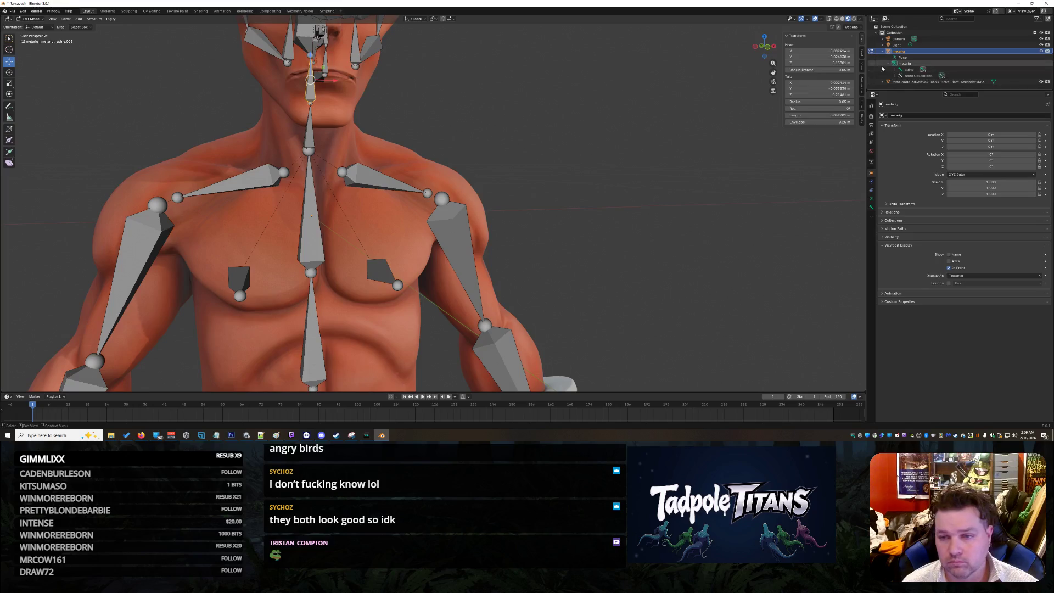
- Set Head X and Tail X to 0 for the first spine and neck bones
text(0)
key(Return)
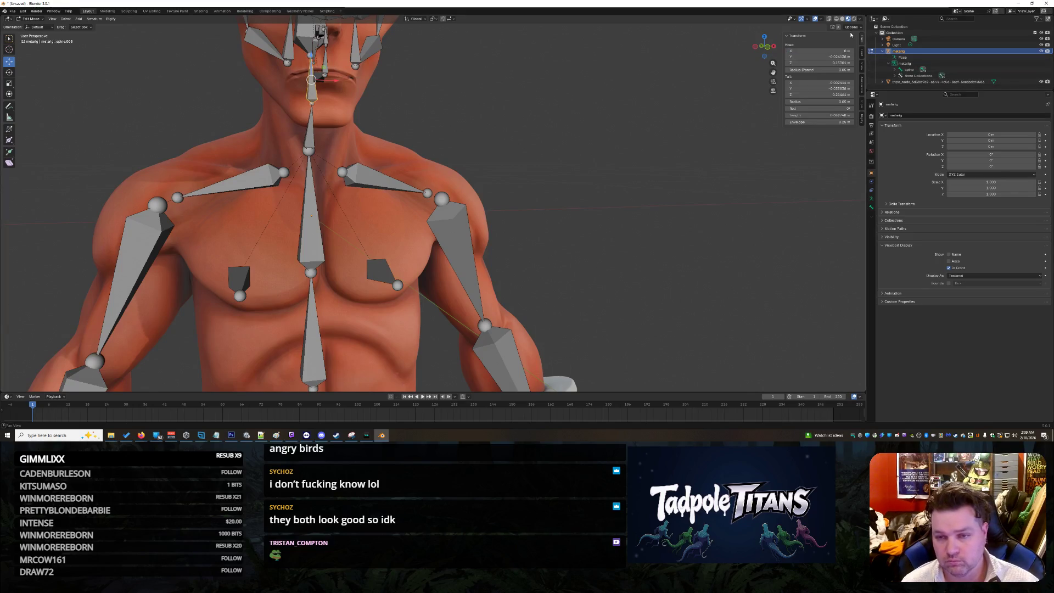
key(Return)
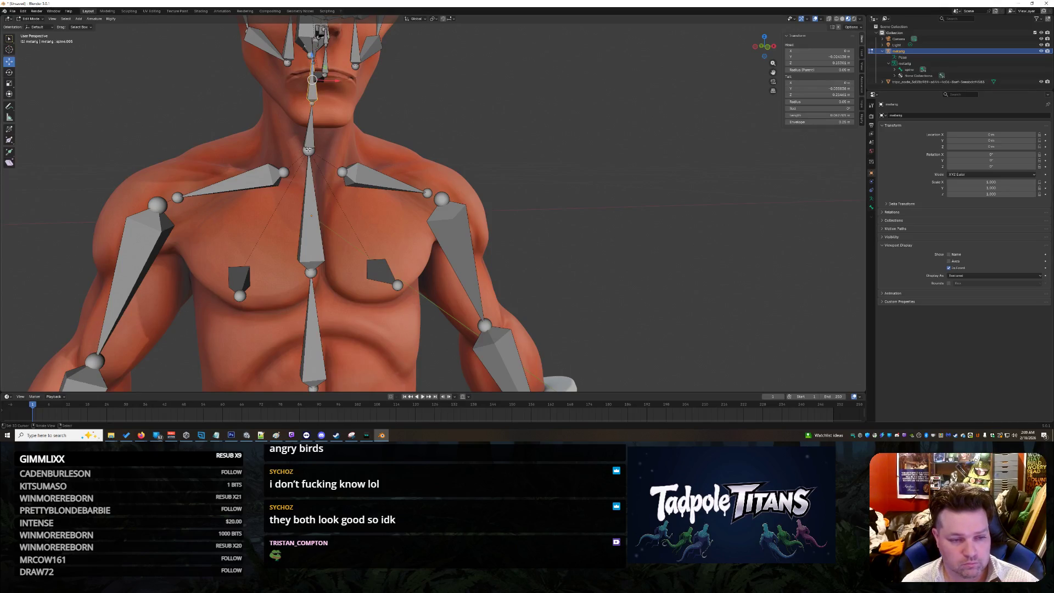
click(823, 82)
text(0)
key(Return)
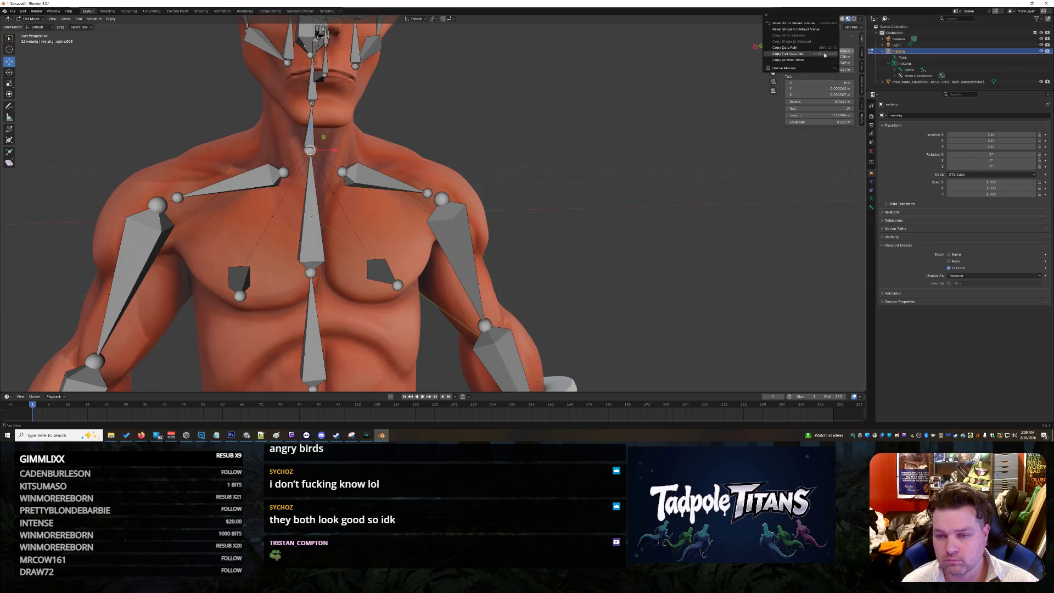
text(0)
key(Return)
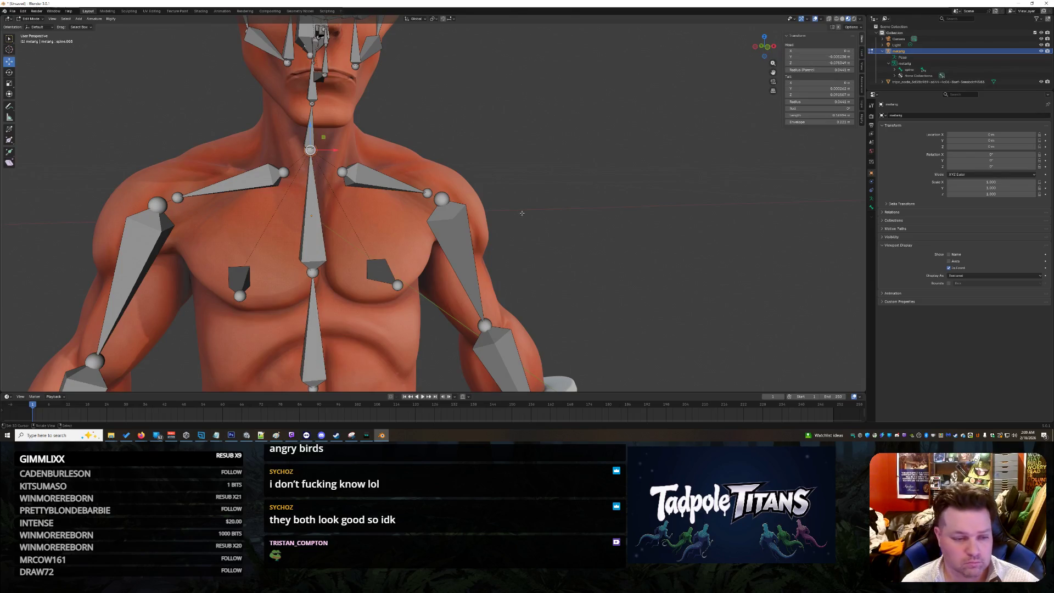
click(835, 50)
text(0)
key(Return)
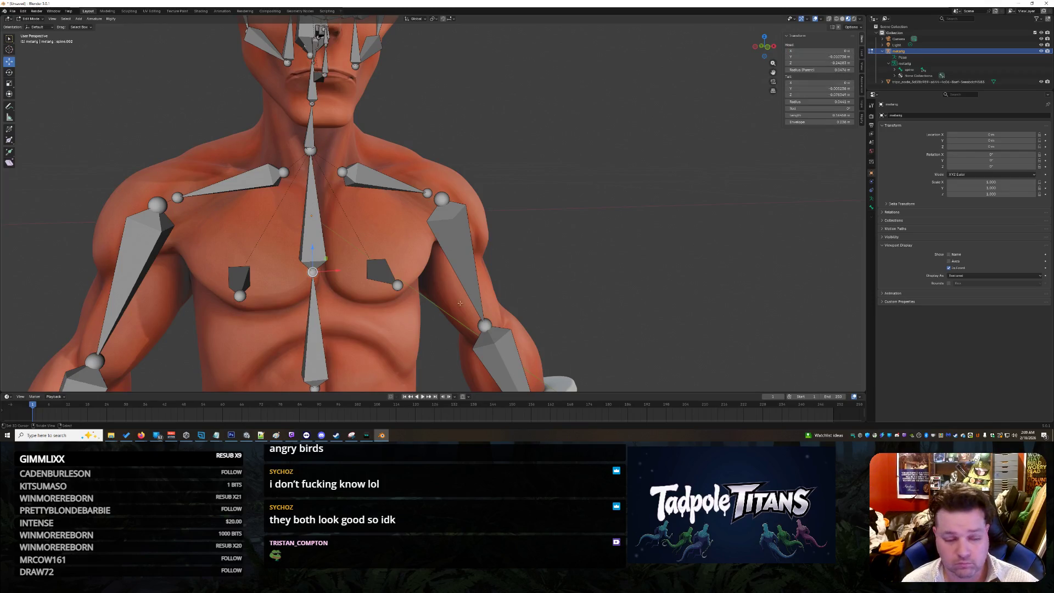
- Centre spine.001 and the small neck bone spine.004 with Head X 0
click(317, 386)
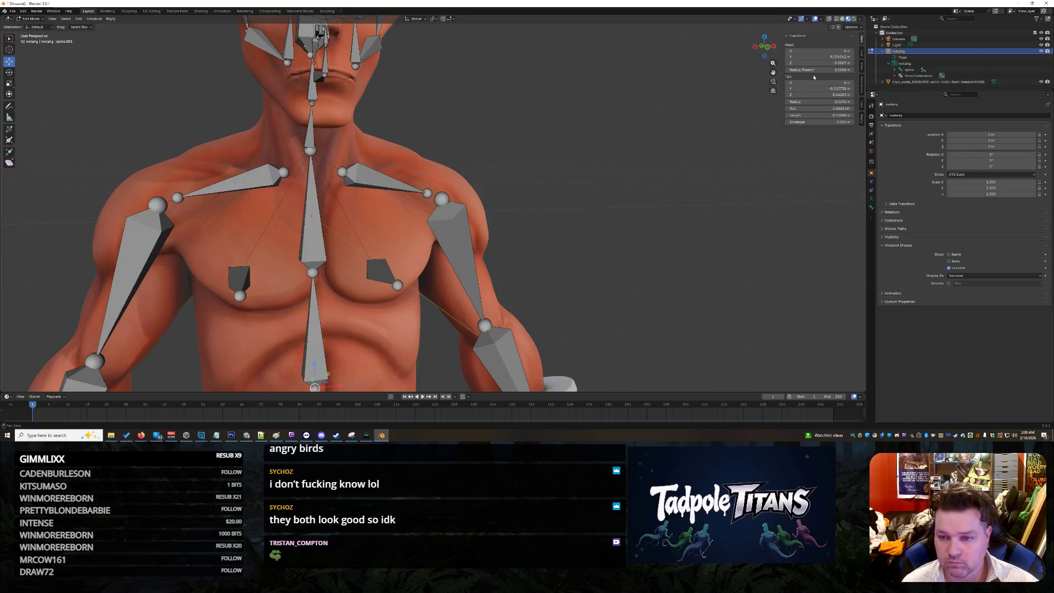
middle_drag(520, 133, 529, 132)
click(275, 122)
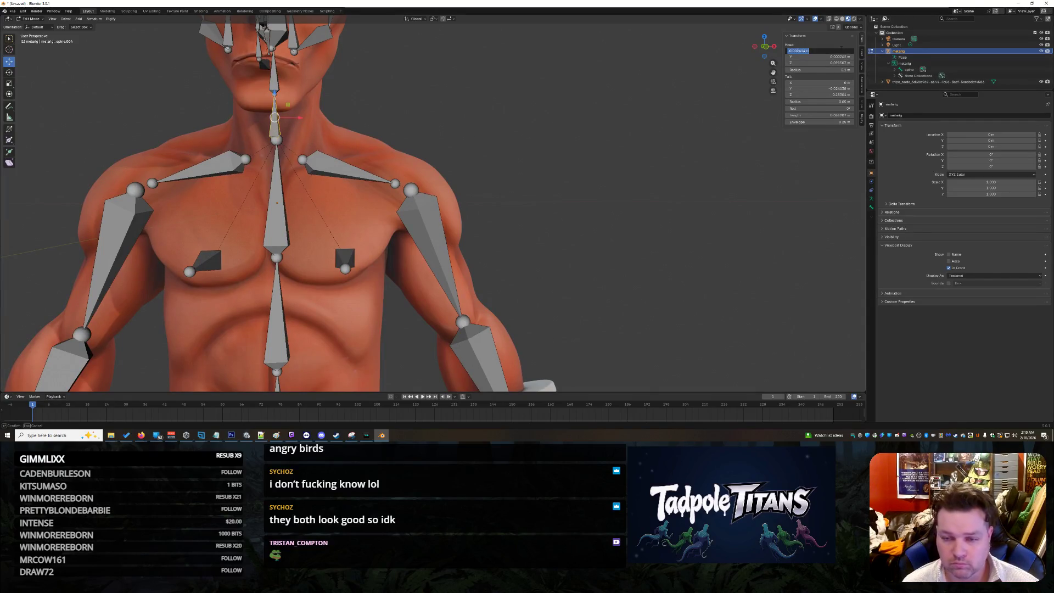
key(Return)
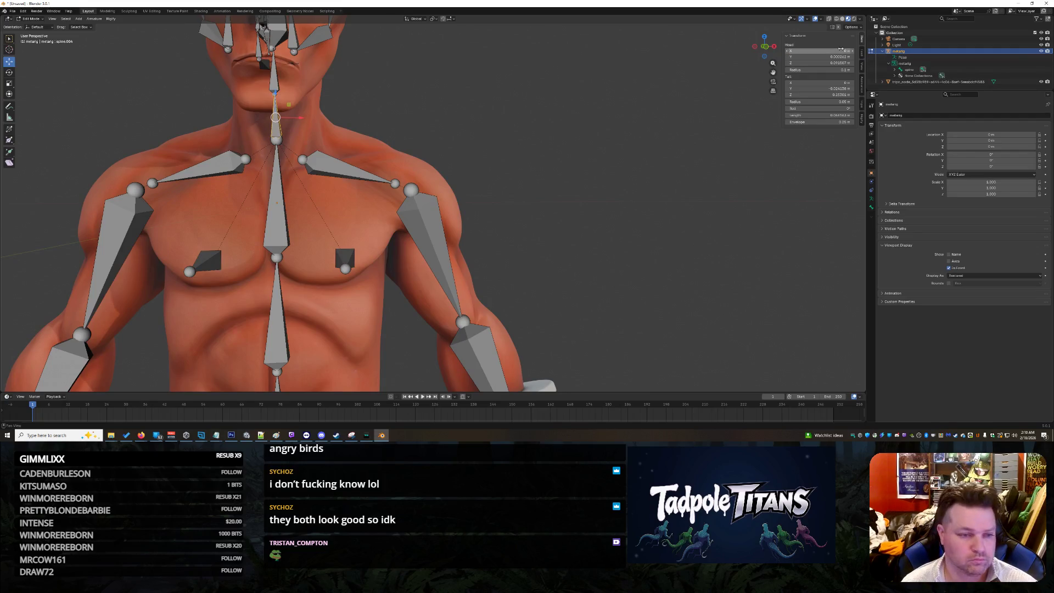
mouse_move(525, 111)
middle_down()
mouse_move(527, 122)
mouse_move(574, 119)
middle_up()
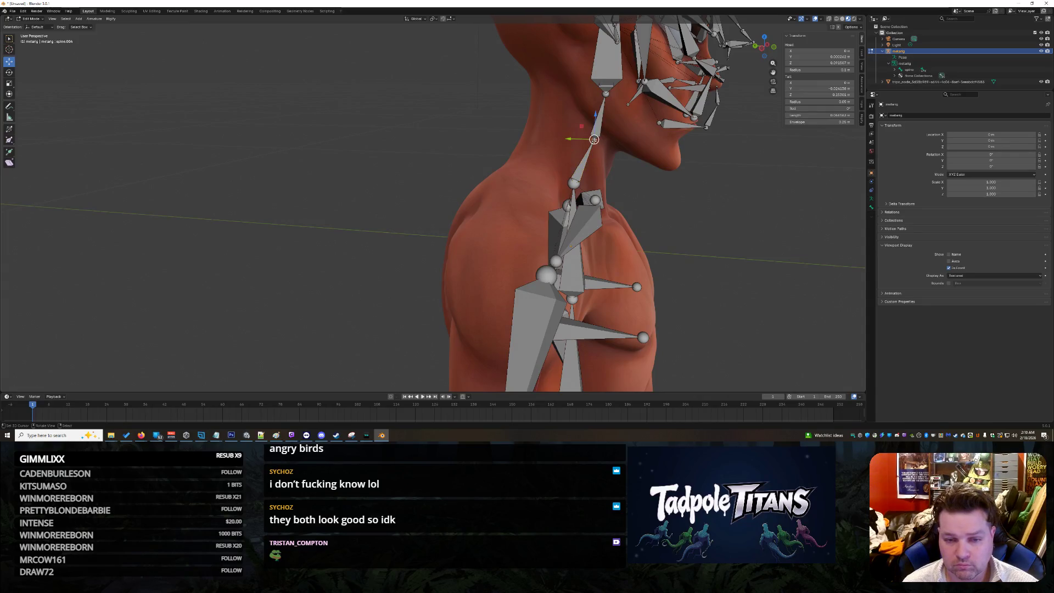
- Slide the face bone's head along the Y axis so it sits inside the neck
click(606, 93)
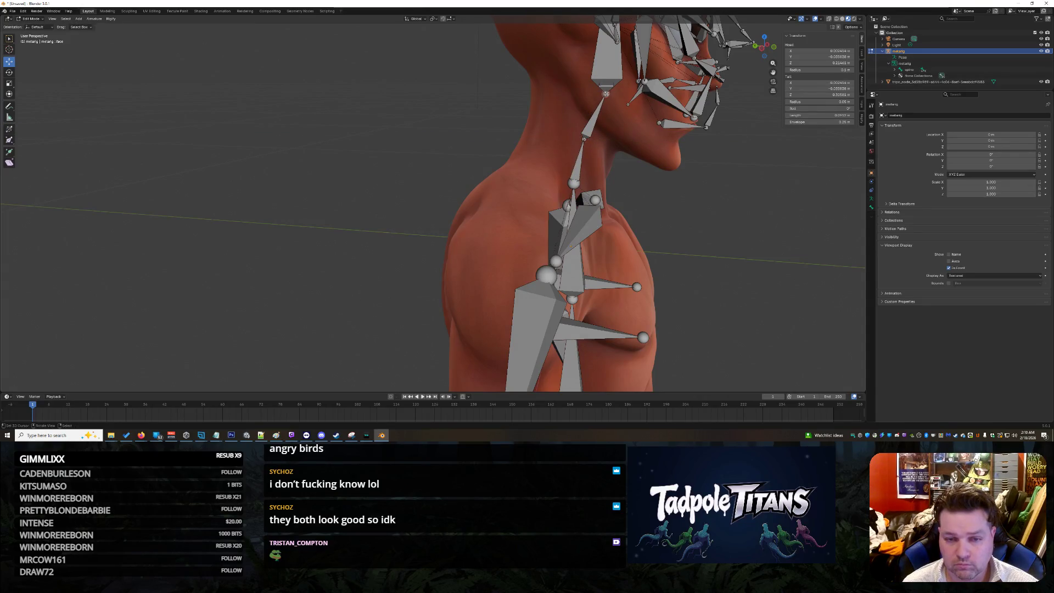
drag(584, 94, 566, 91)
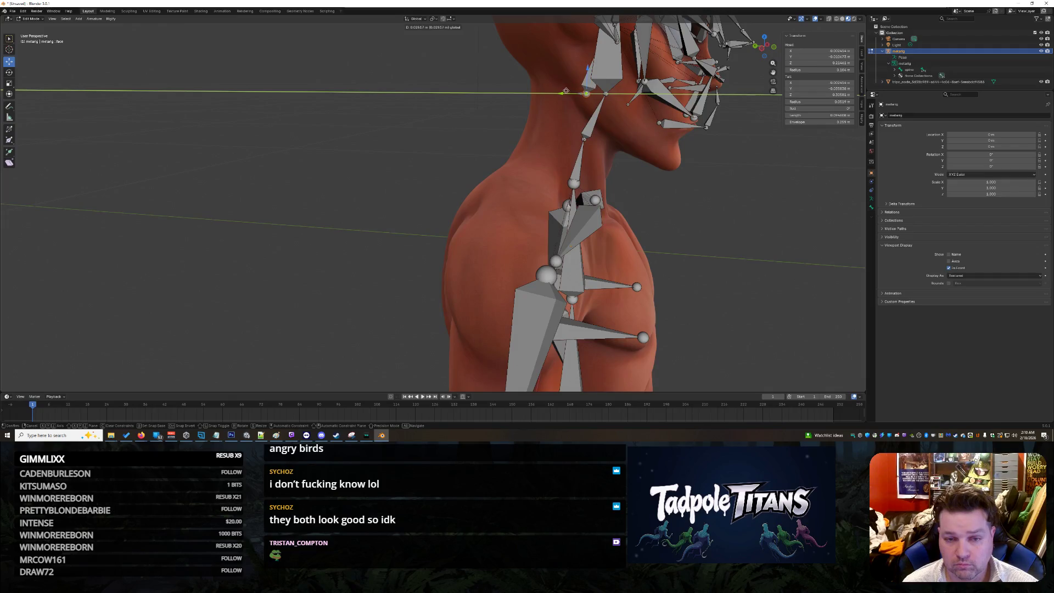
key(Escape)
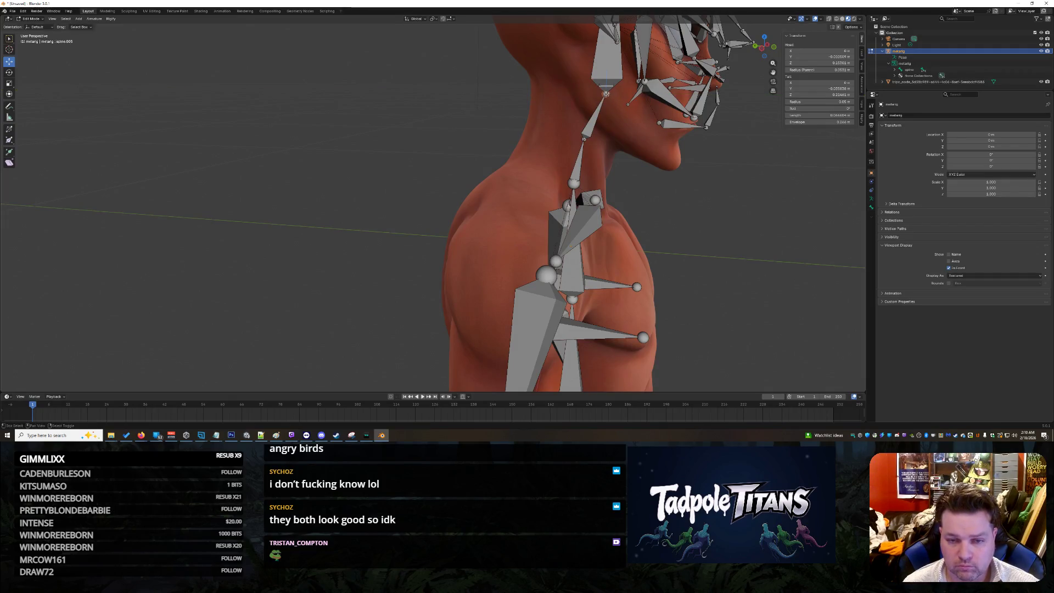
drag(580, 94, 562, 92)
mouse_move(563, 92)
middle_down()
mouse_move(527, 110)
mouse_move(516, 132)
mouse_move(564, 162)
mouse_move(604, 159)
mouse_move(553, 153)
mouse_move(679, 209)
mouse_move(648, 206)
mouse_move(679, 210)
middle_up()
scroll(587, 163, up, 3)
scroll(457, 131, down, 5)
mouse_move(457, 131)
middle_down()
mouse_move(447, 78)
mouse_move(613, 116)
mouse_move(503, 210)
middle_up()
- Shift ear.R.002 toward the ear and adjust the ear.R.003 and ear.R tips
scroll(464, 88, up, 3)
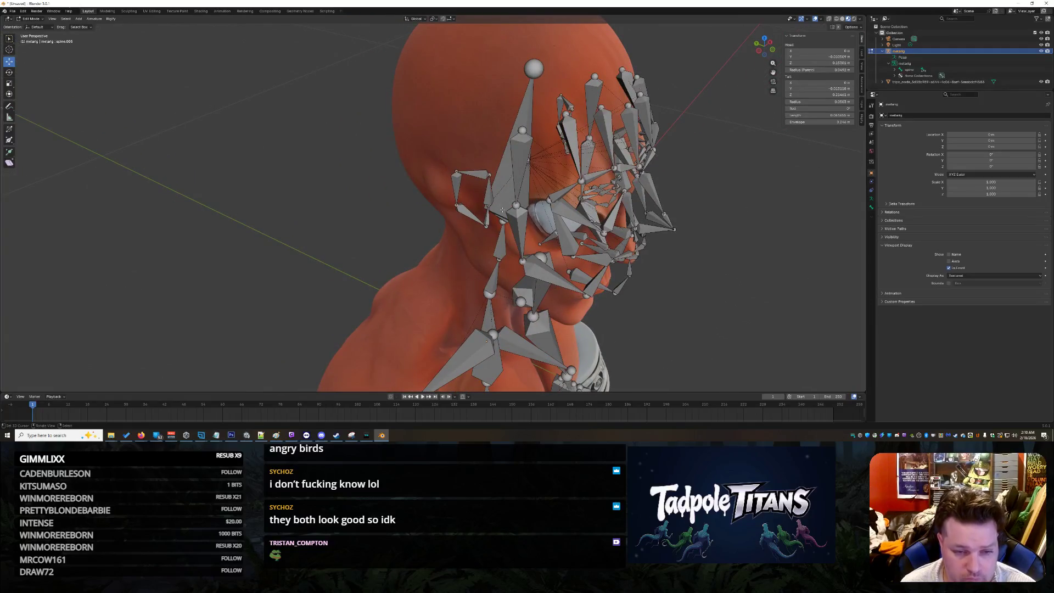
click(455, 205)
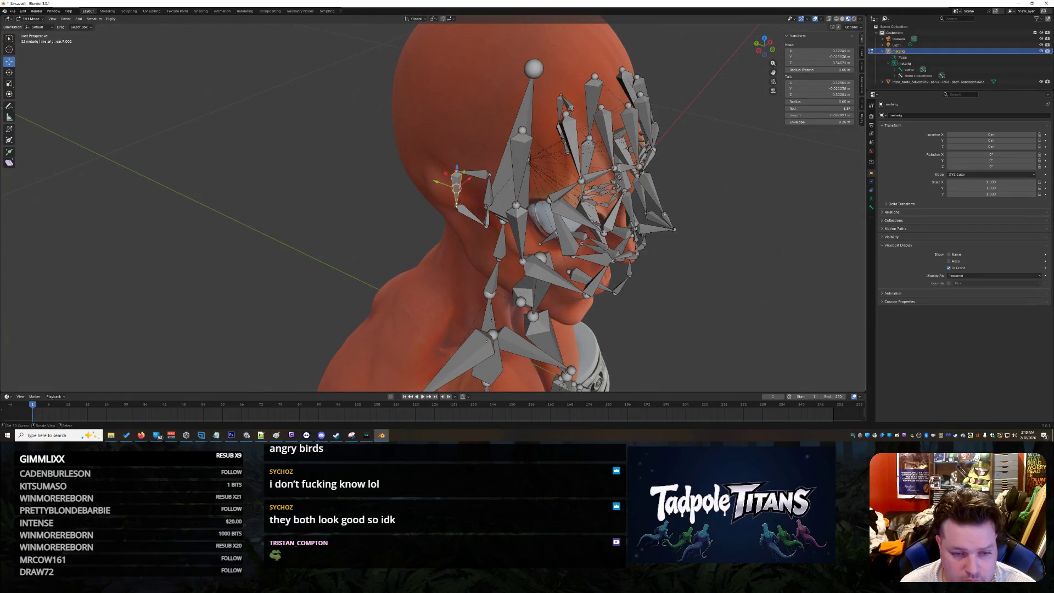
mouse_move(455, 204)
mouse_down()
mouse_move(442, 201)
mouse_move(473, 217)
mouse_move(479, 207)
mouse_up()
click(486, 225)
click(488, 205)
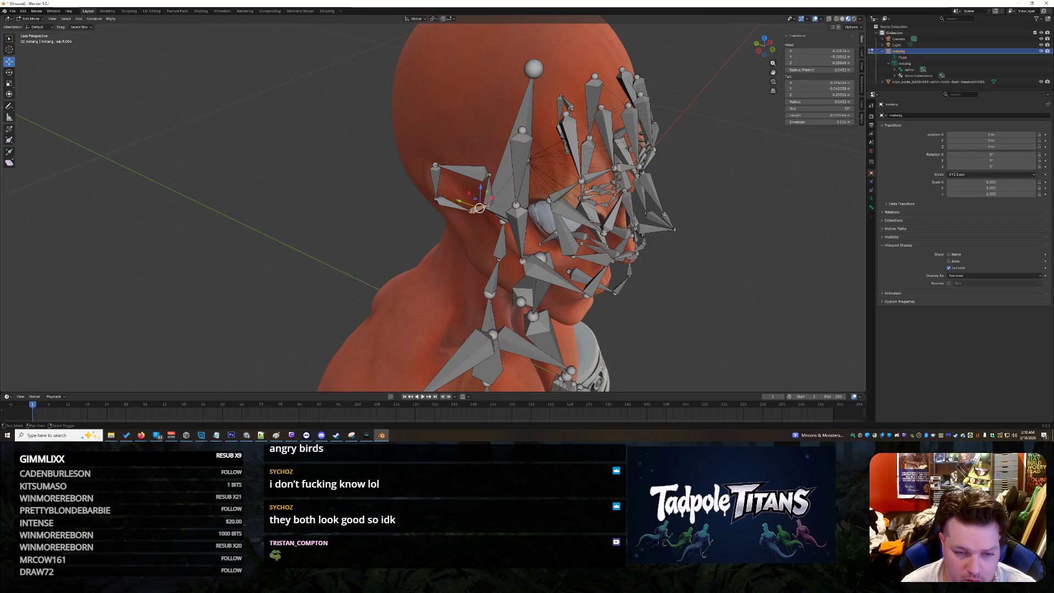
drag(489, 205, 492, 204)
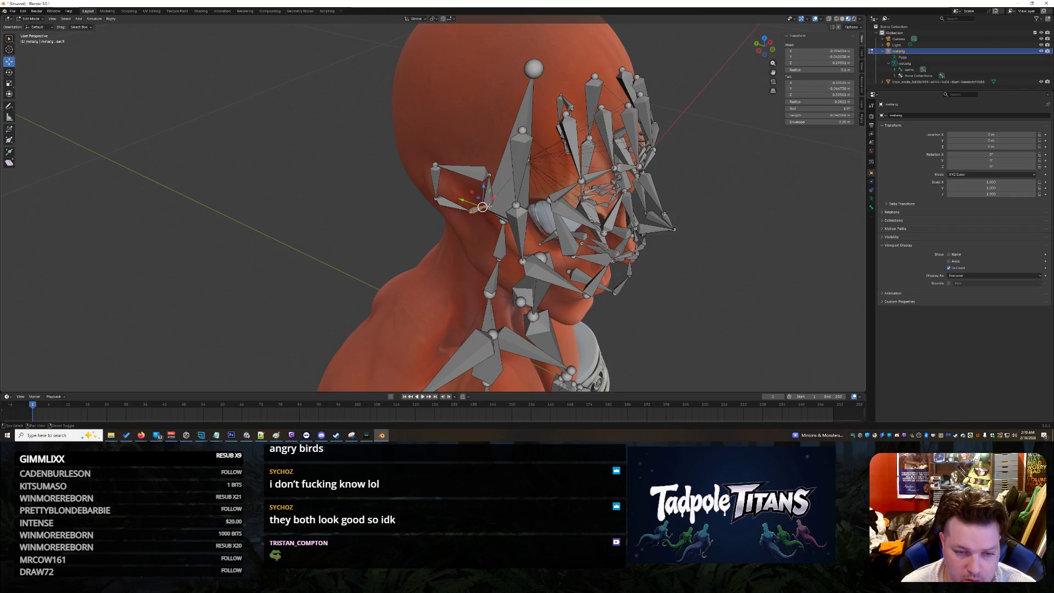
scroll(496, 213, up, 4)
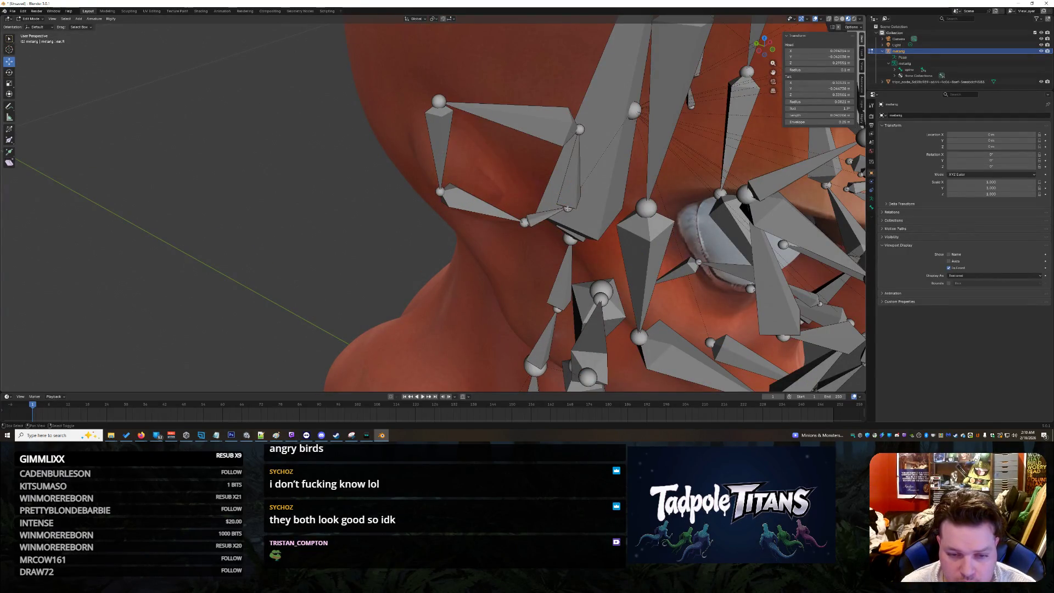
- Reposition the ear.R bone tip with G, then orbit around the head to check
click(560, 205)
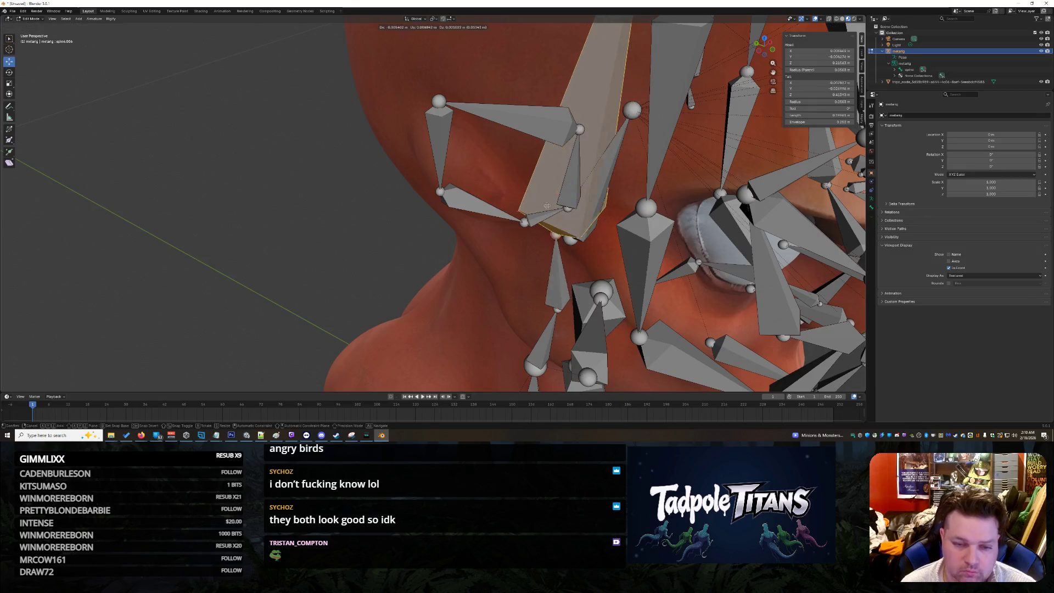
click(568, 207)
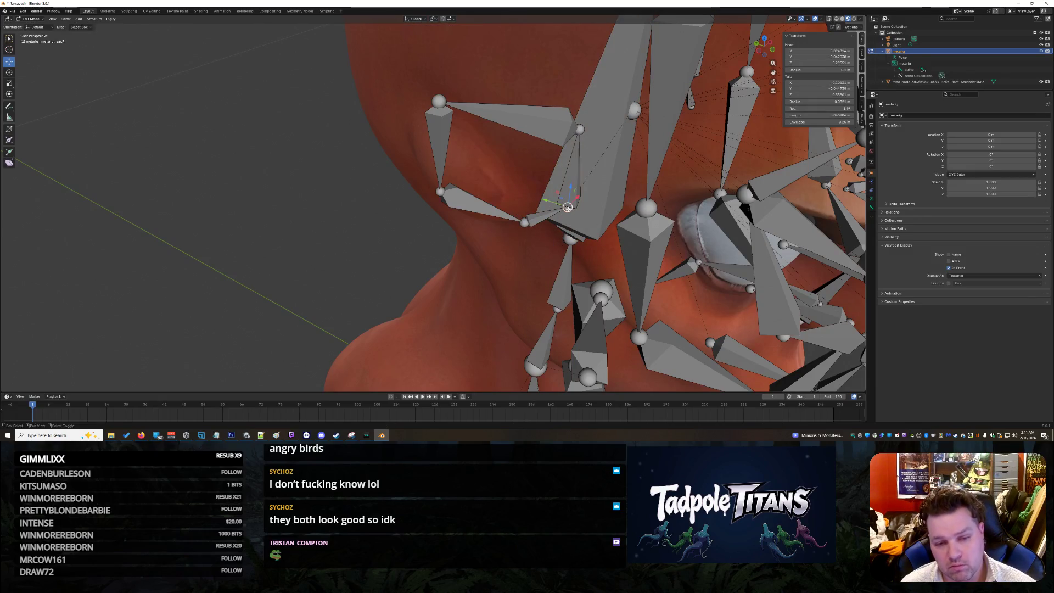
key(g)
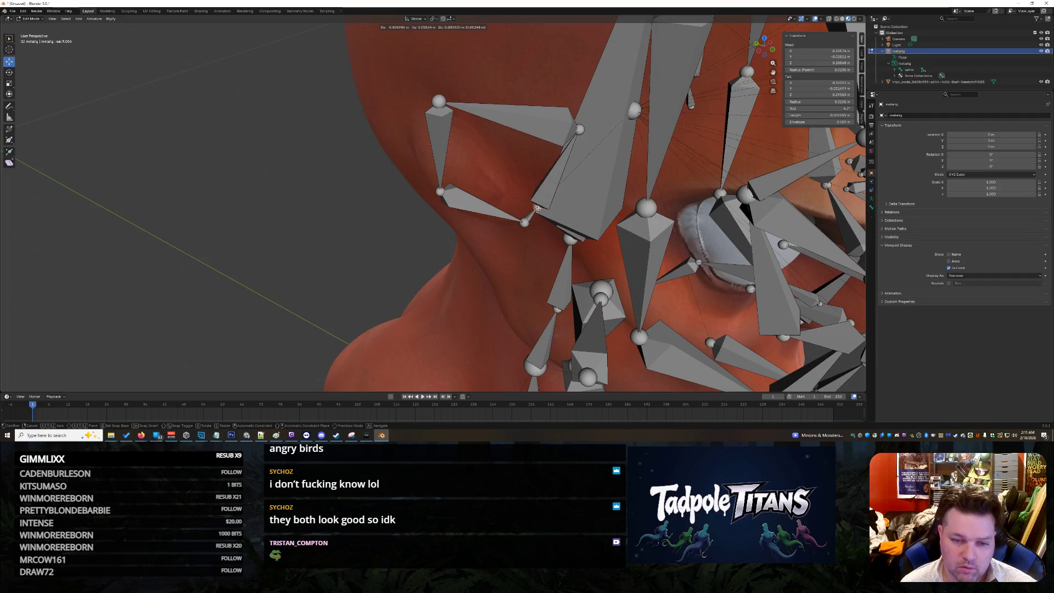
click(534, 204)
mouse_move(535, 204)
middle_down()
mouse_move(449, 254)
mouse_move(354, 229)
mouse_move(456, 239)
mouse_move(379, 246)
middle_up()
scroll(353, 229, up, 3)
scroll(354, 229, down, 3)
scroll(456, 240, up, 2)
scroll(456, 239, down, 3)
scroll(448, 243, up, 3)
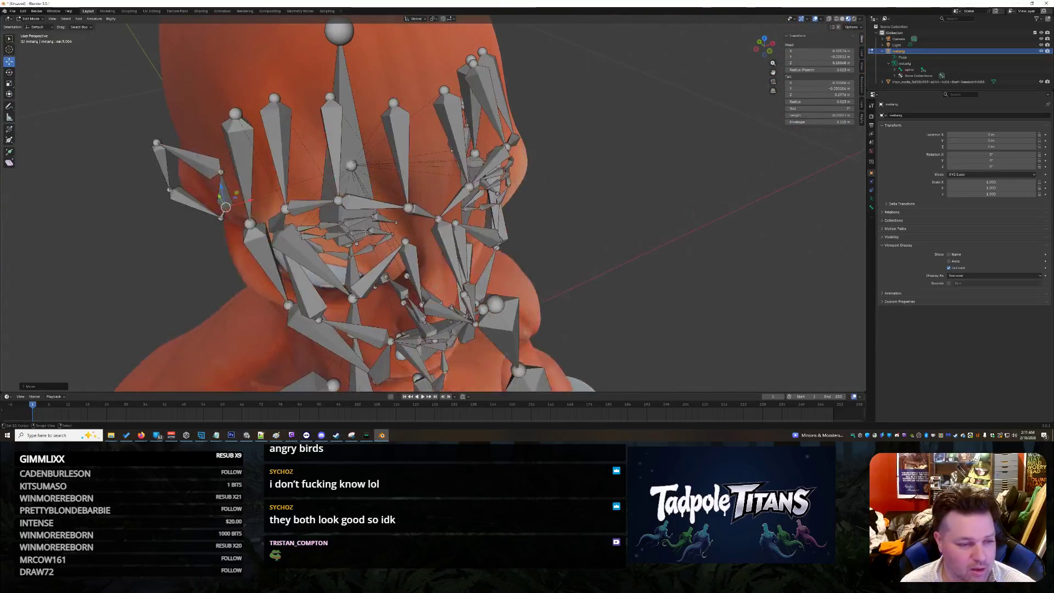
- Shift the ear bone tail along X and the ear.R tail joint along Y onto the ear
mouse_move(189, 187)
mouse_down()
mouse_move(194, 165)
mouse_move(176, 140)
mouse_move(189, 138)
mouse_up()
middle_drag(190, 137, 164, 190)
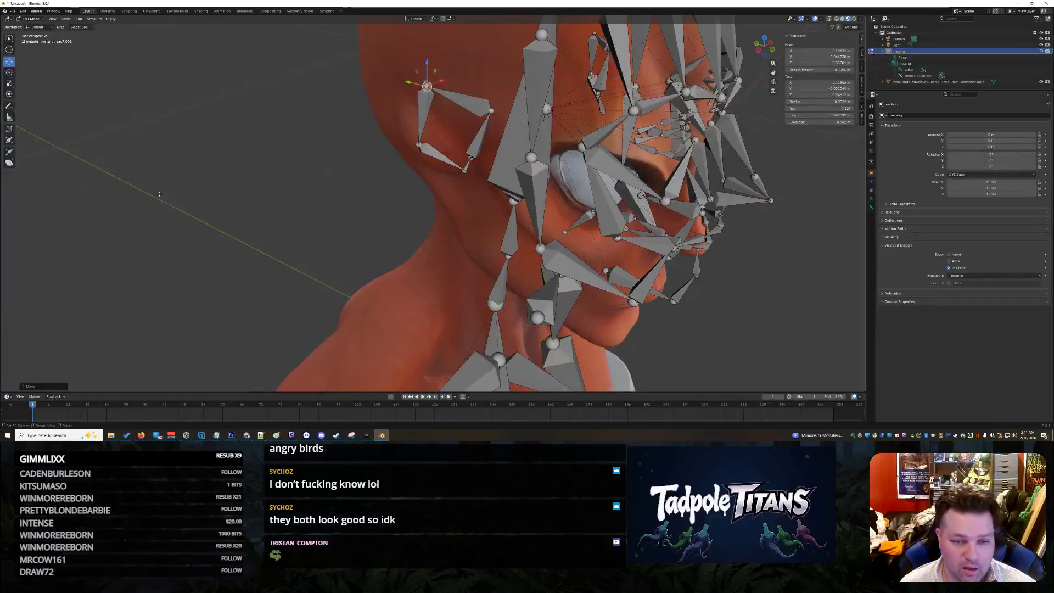
mouse_move(410, 83)
mouse_down()
mouse_move(382, 78)
mouse_move(401, 73)
mouse_up()
click(491, 110)
key(alt+a)
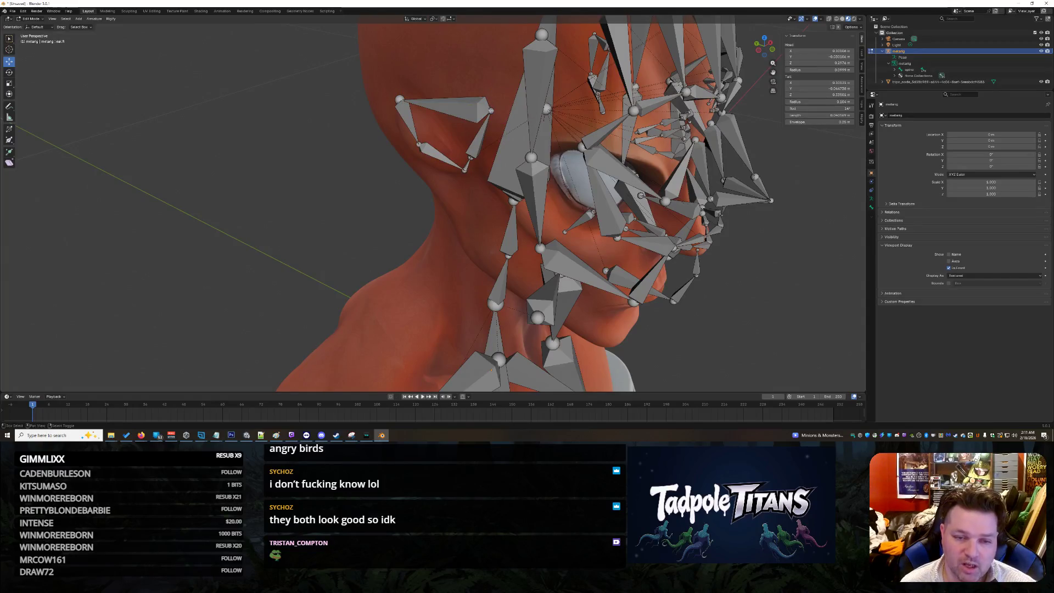
click(491, 110)
key(g)
key(y)
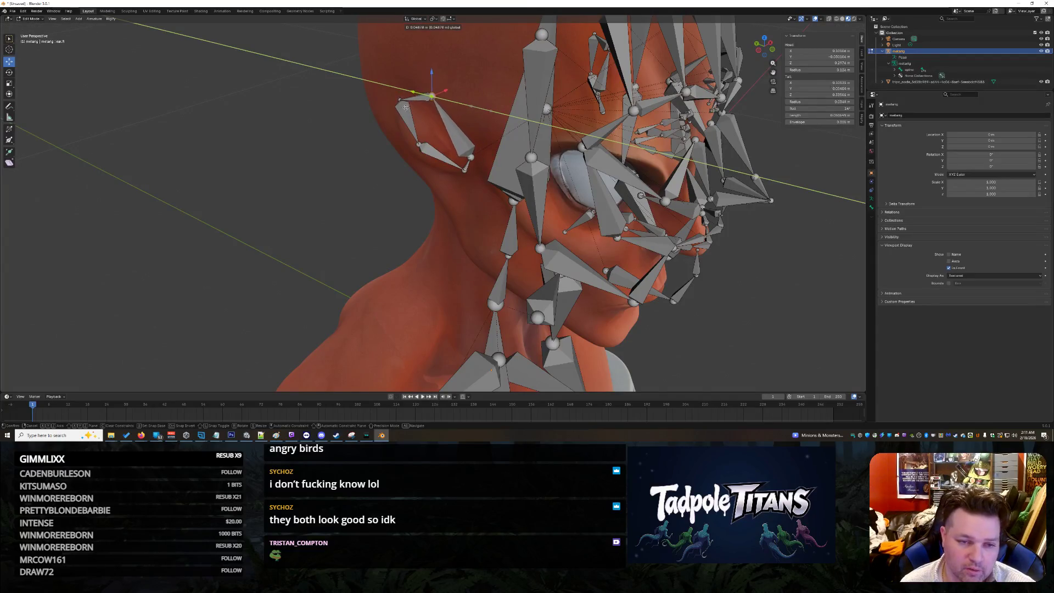
click(406, 109)
mouse_move(406, 109)
middle_down()
mouse_move(399, 197)
mouse_move(409, 194)
middle_up()
scroll(528, 209, up, 3)
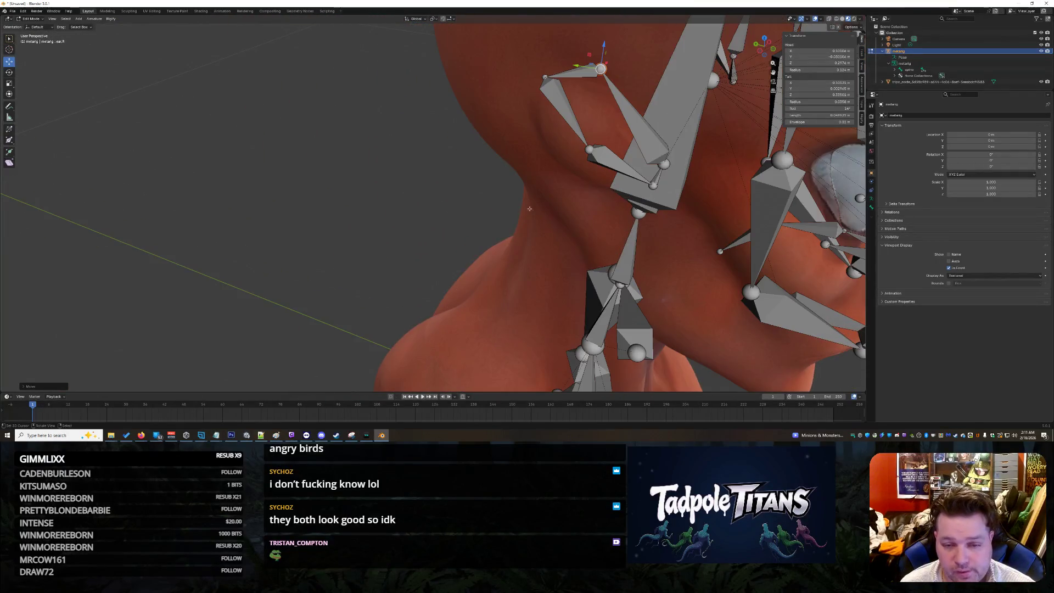
- Lower the ear.R.002, ear.R.001 and ear.R joints onto the ear
click(588, 148)
key(g)
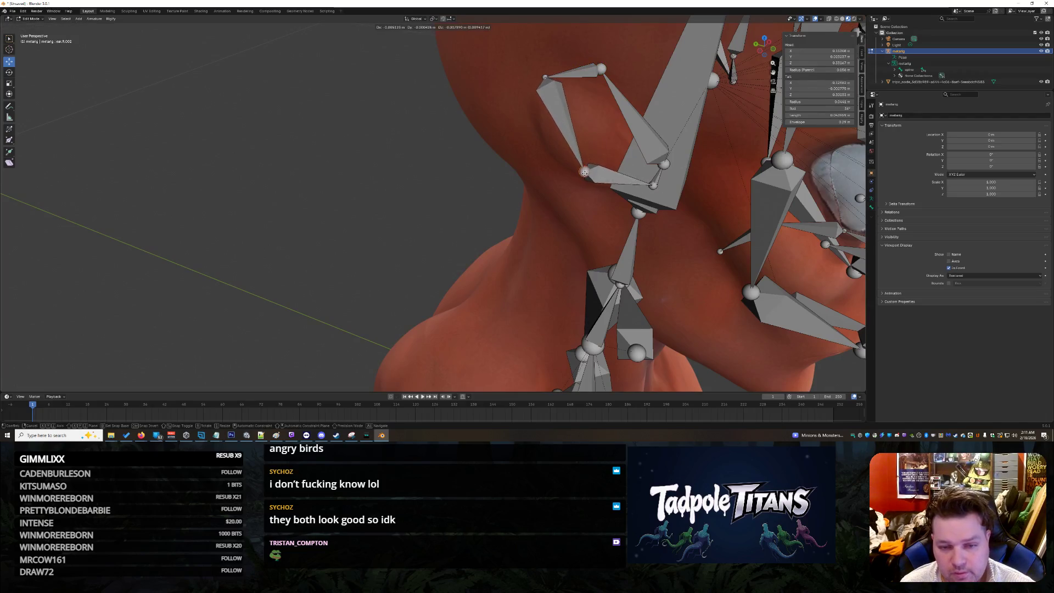
click(584, 174)
click(545, 77)
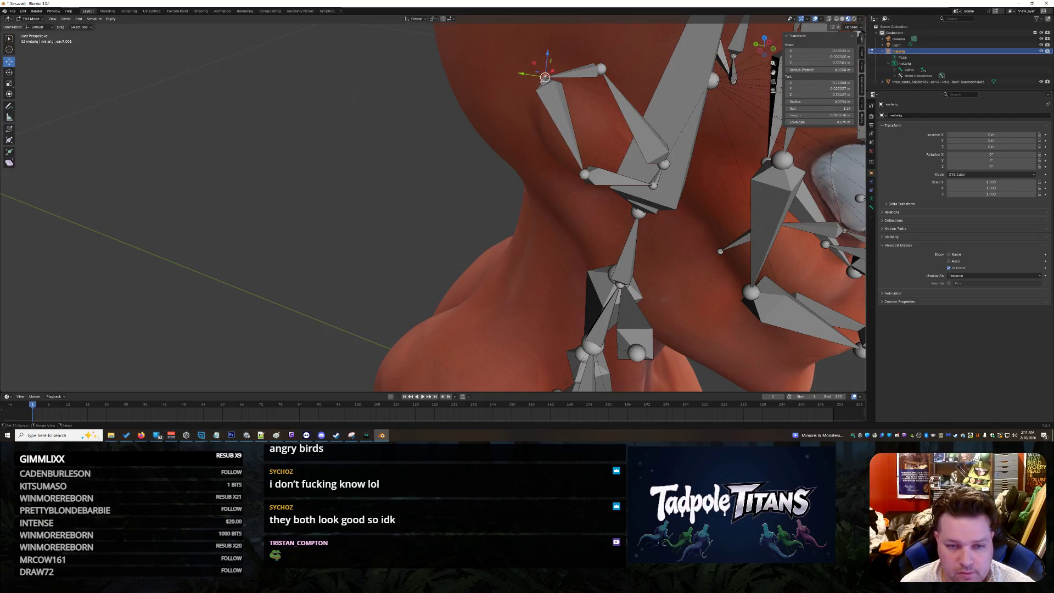
key(g)
click(592, 126)
click(664, 164)
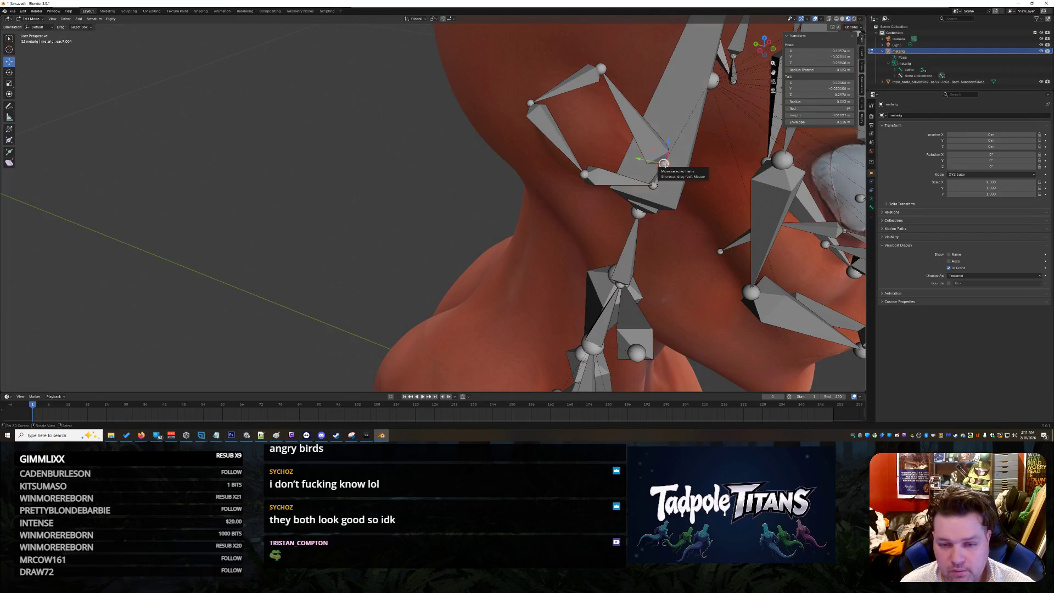
click(664, 163)
ctrl+click(664, 163)
shift+click(664, 164)
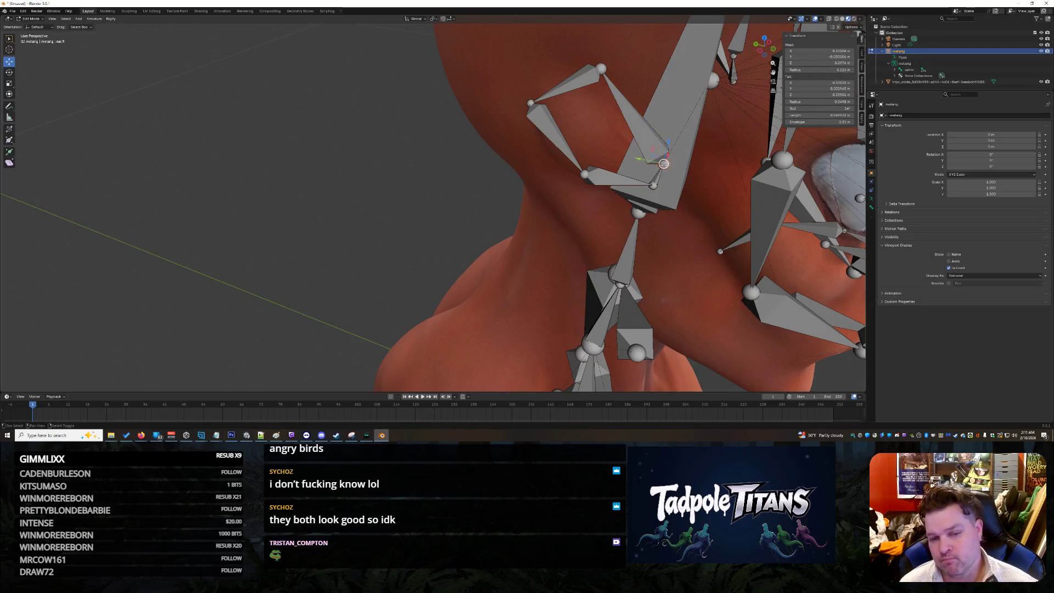
key(g)
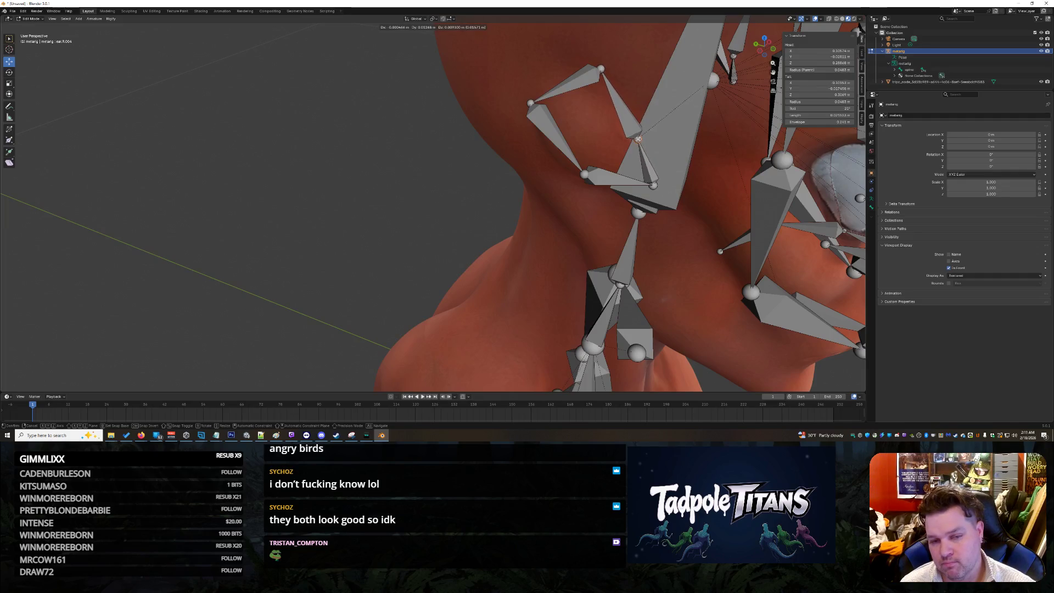
click(638, 139)
mouse_move(638, 139)
middle_down()
mouse_move(658, 229)
mouse_move(631, 231)
middle_up()
- Nudge ear.R.002 and ear.R.001 along X, then orbit to check the ear fit
click(176, 127)
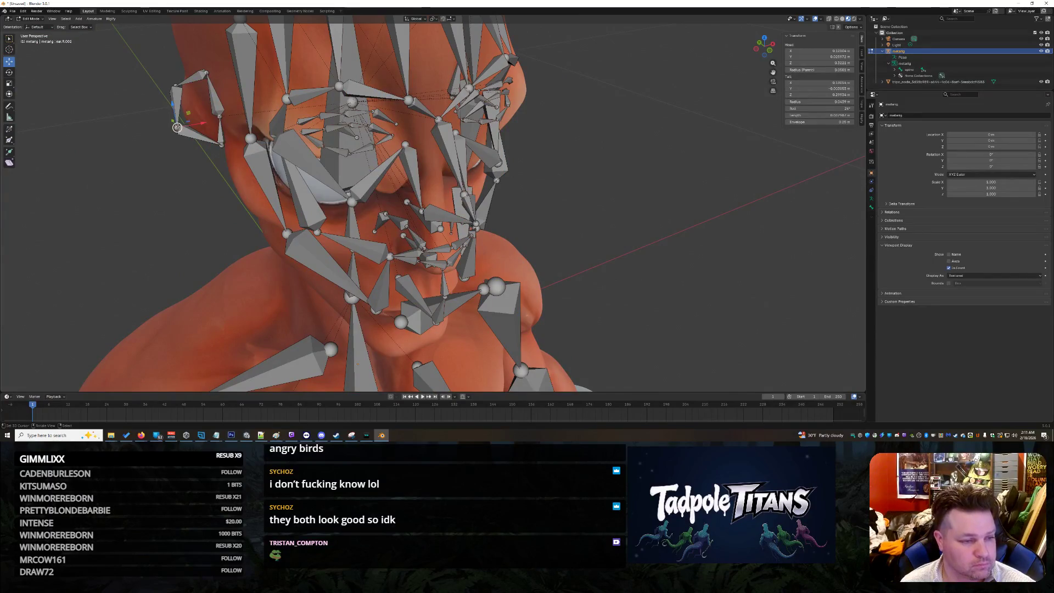
key(g)
key(x)
click(208, 123)
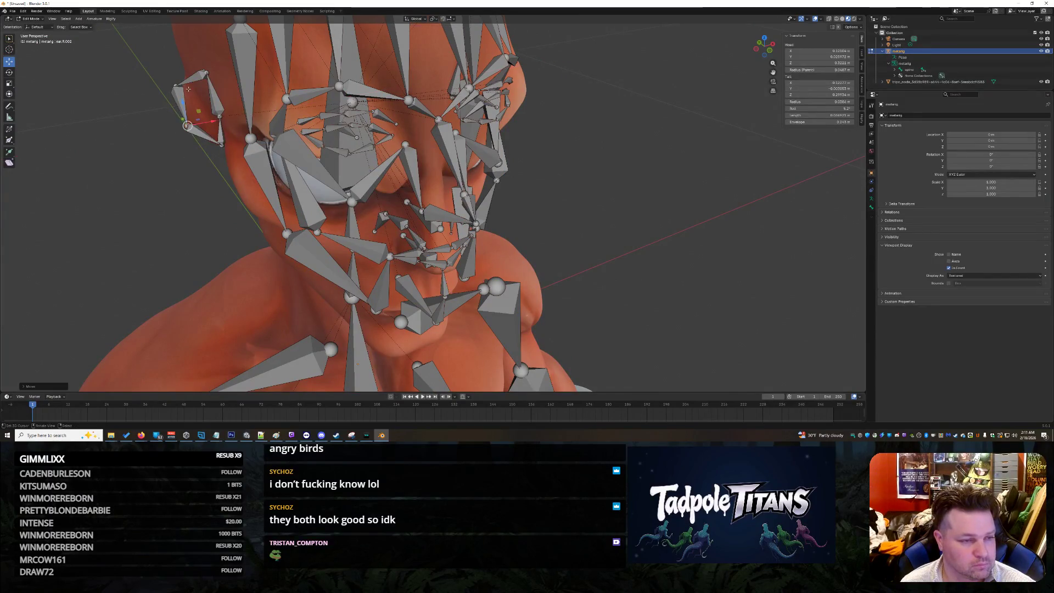
click(175, 85)
drag(200, 84, 208, 84)
scroll(653, 174, down, 5)
mouse_move(653, 174)
middle_down()
mouse_move(466, 168)
mouse_move(525, 163)
middle_up()
scroll(468, 165, up, 3)
scroll(466, 167, down, 2)
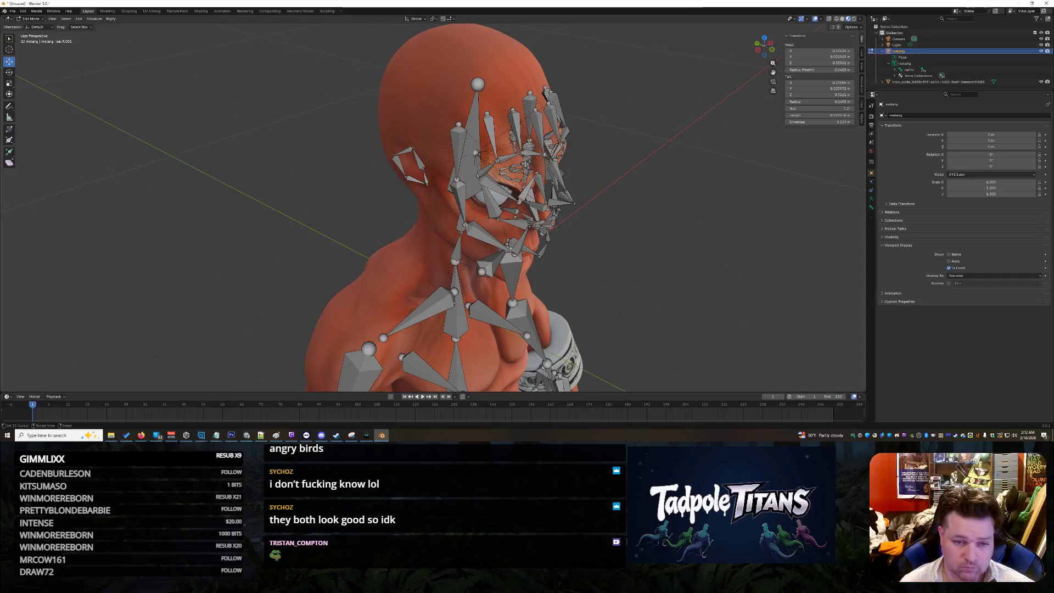
- Move the top head joint along Y and pull the temple joint back toward the ear
scroll(525, 164, up, 2)
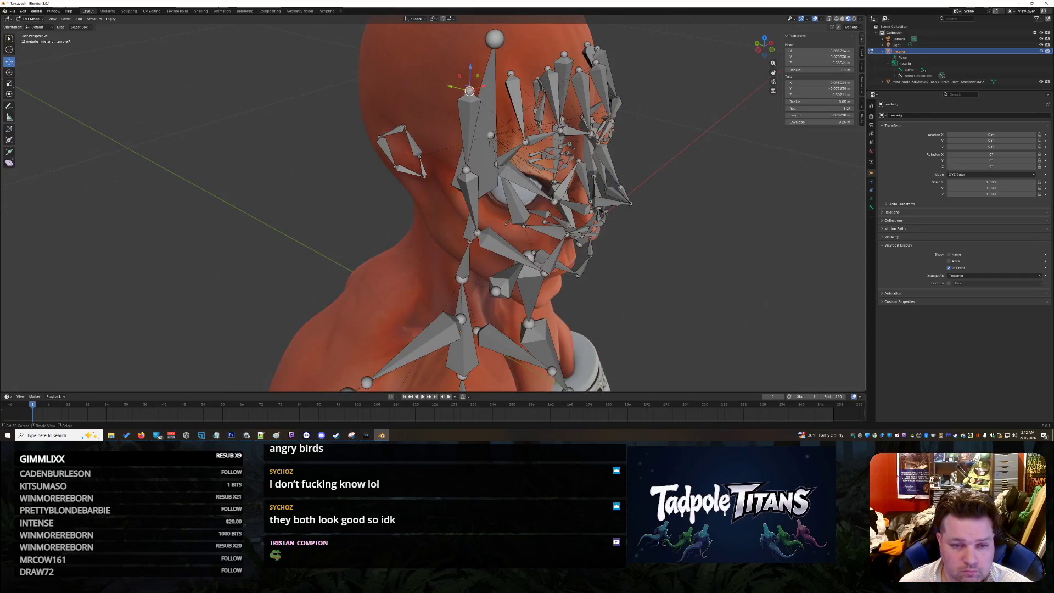
drag(451, 87, 435, 87)
middle_drag(435, 87, 511, 127)
mouse_move(305, 149)
middle_down()
mouse_move(686, 181)
mouse_move(614, 190)
middle_up()
click(560, 127)
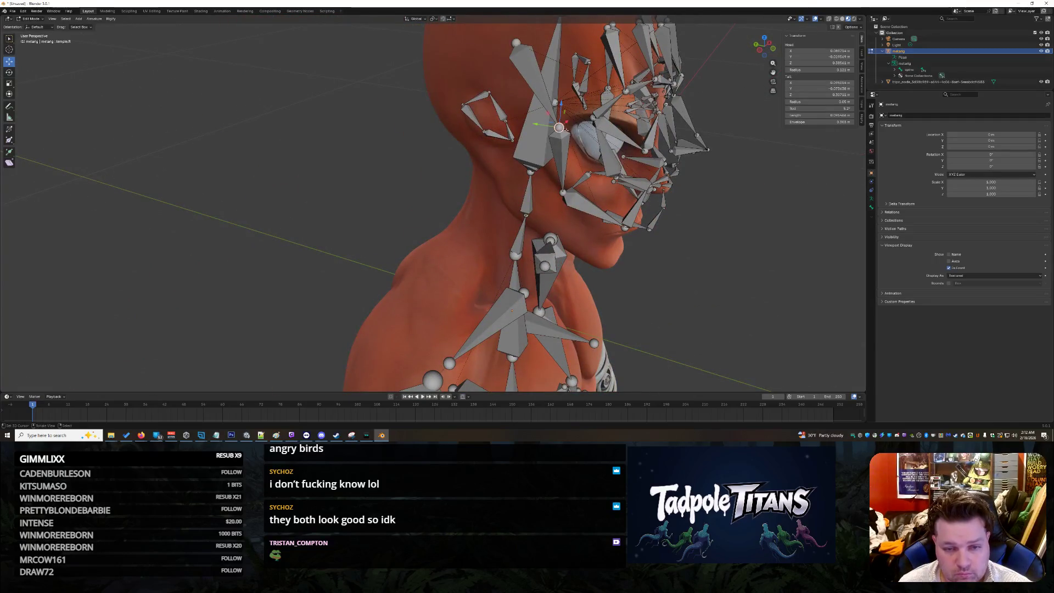
drag(533, 125, 496, 122)
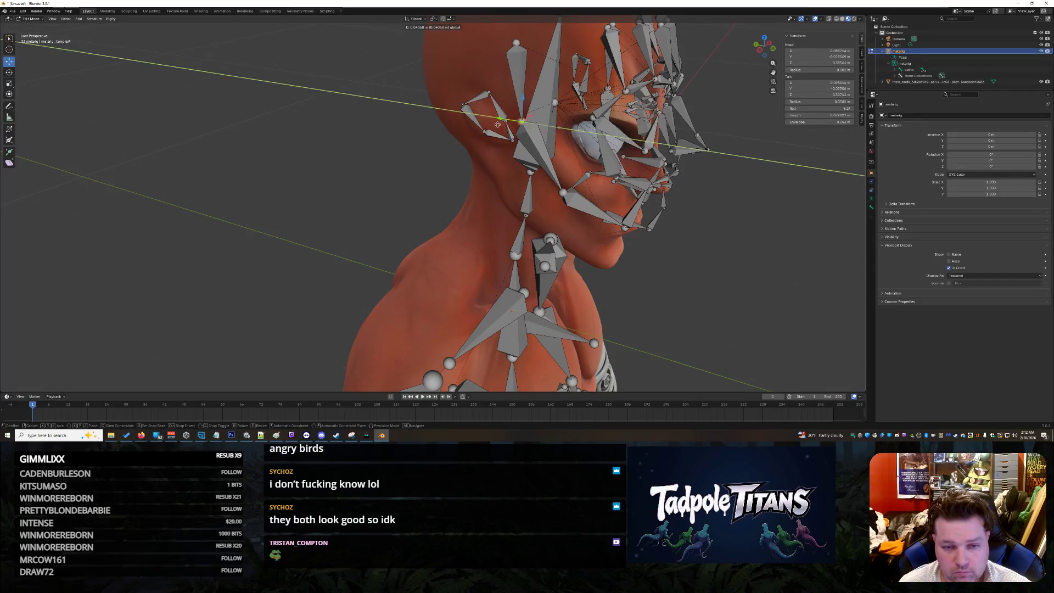
scroll(748, 266, up, 5)
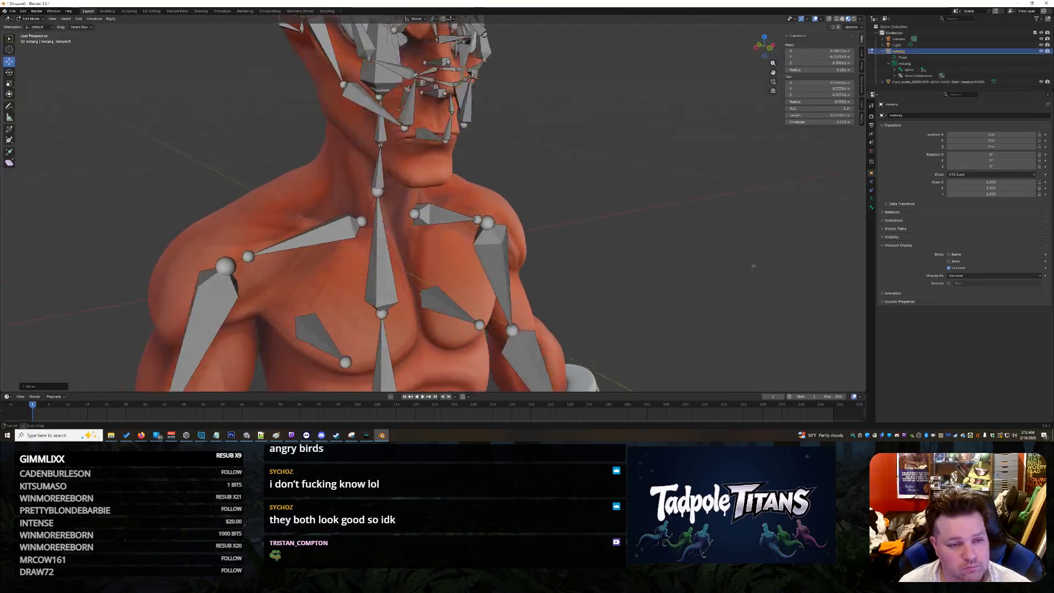
- Select the jaw.R.001 joint and orbit to a frontal view of the face rig
click(555, 165)
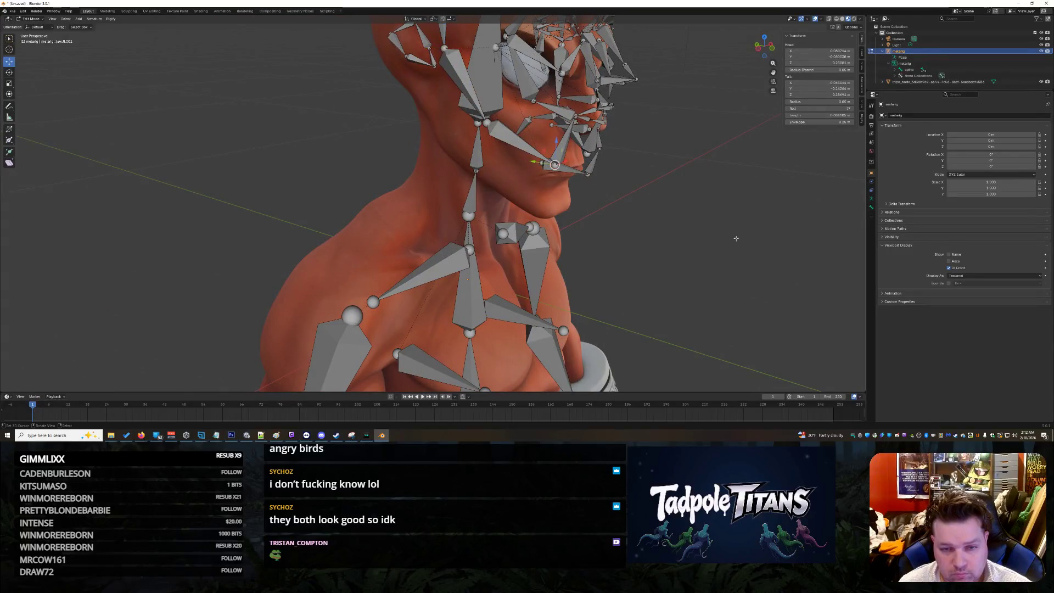
scroll(735, 214, up, 2)
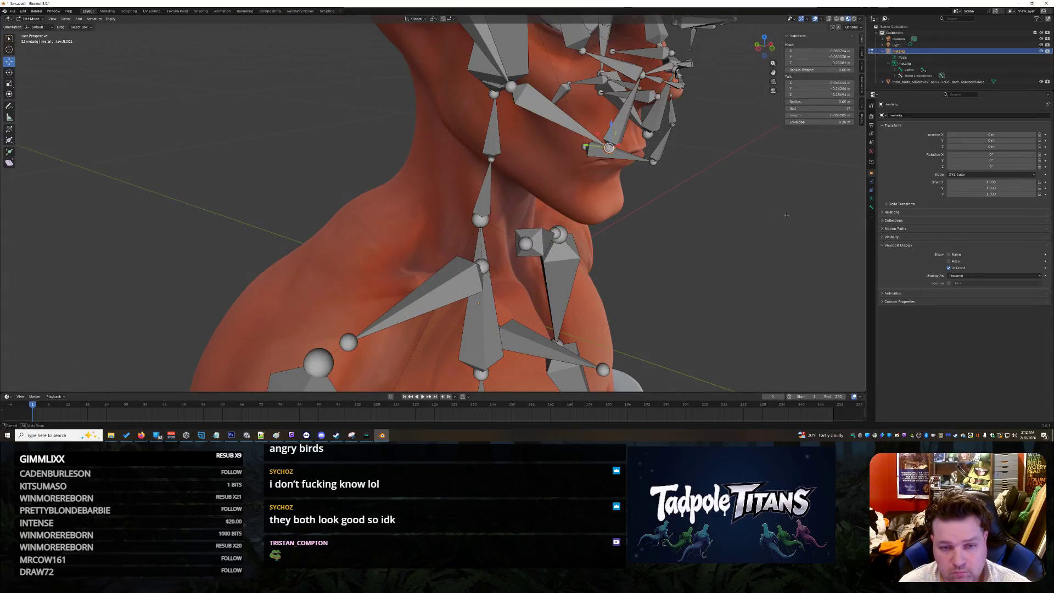
middle_drag(786, 215, 780, 219)
middle_drag(655, 157, 631, 166)
scroll(467, 163, down, 2)
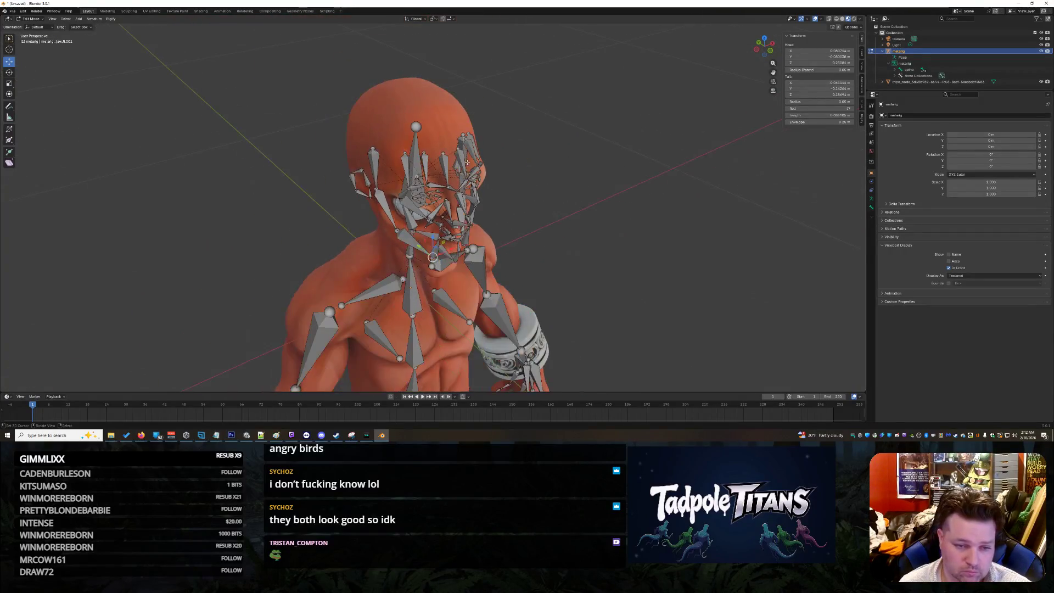
scroll(367, 134, up, 3)
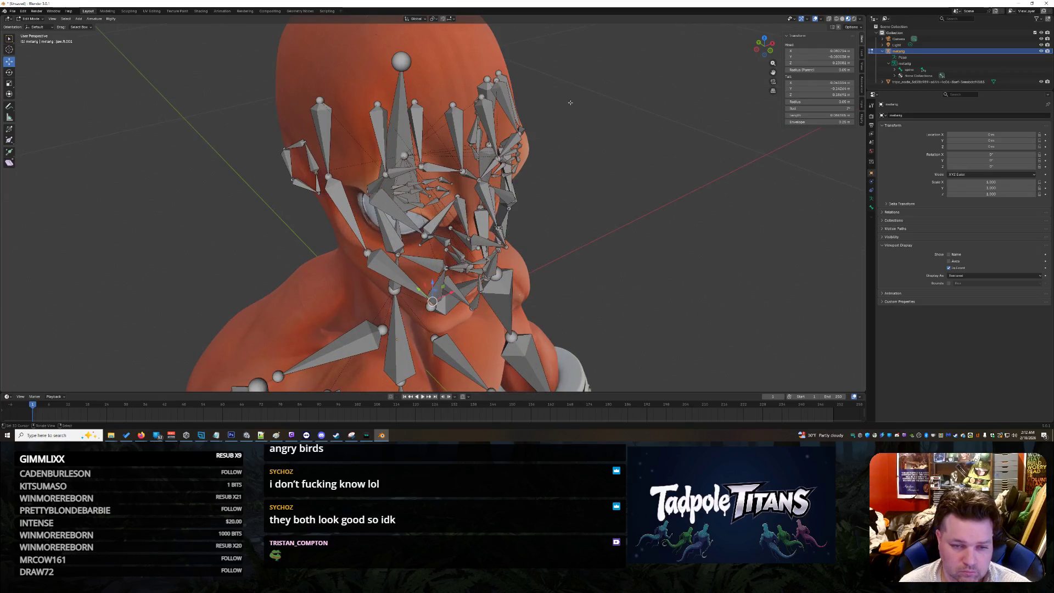
middle_drag(675, 146, 651, 148)
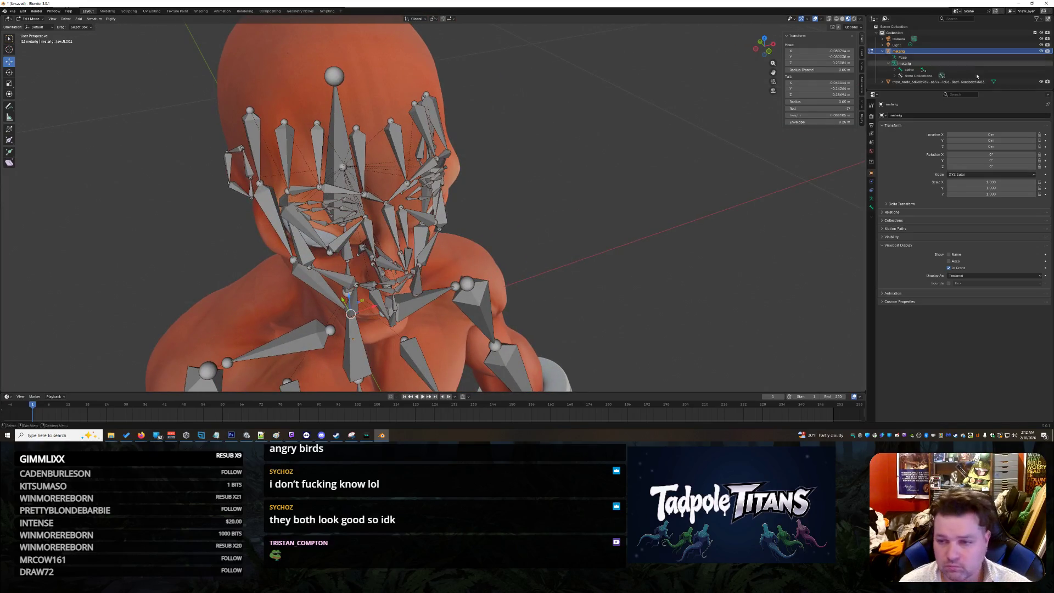
- Expand the spine.001–spine.006 hierarchy down to the face bone and select it
click(894, 70)
click(903, 71)
click(906, 77)
scroll(906, 77, down, 1)
click(913, 77)
scroll(923, 78, down, 3)
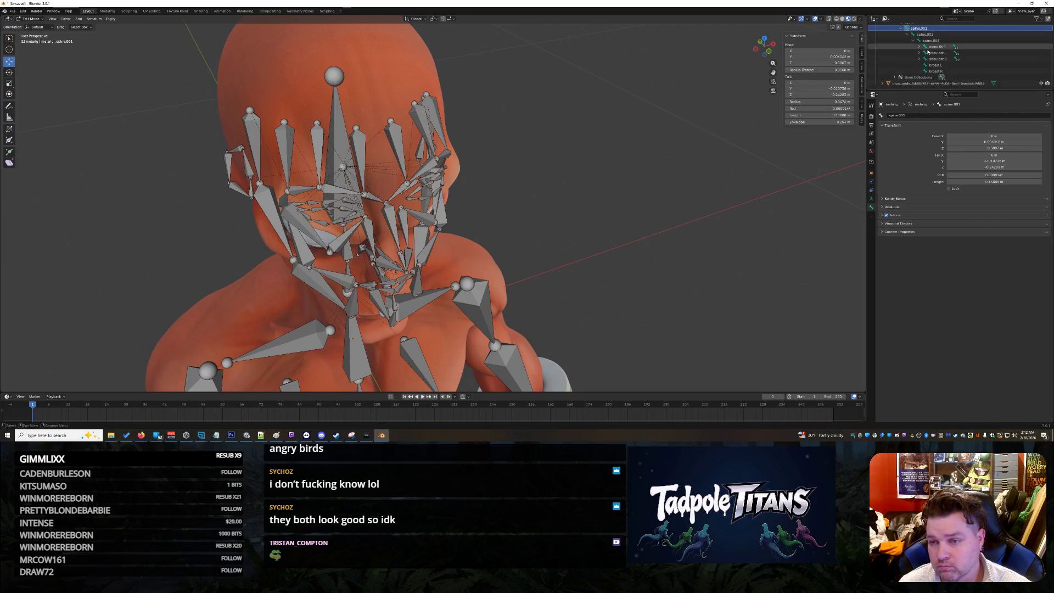
click(919, 47)
click(925, 52)
click(931, 59)
click(937, 66)
click(952, 64)
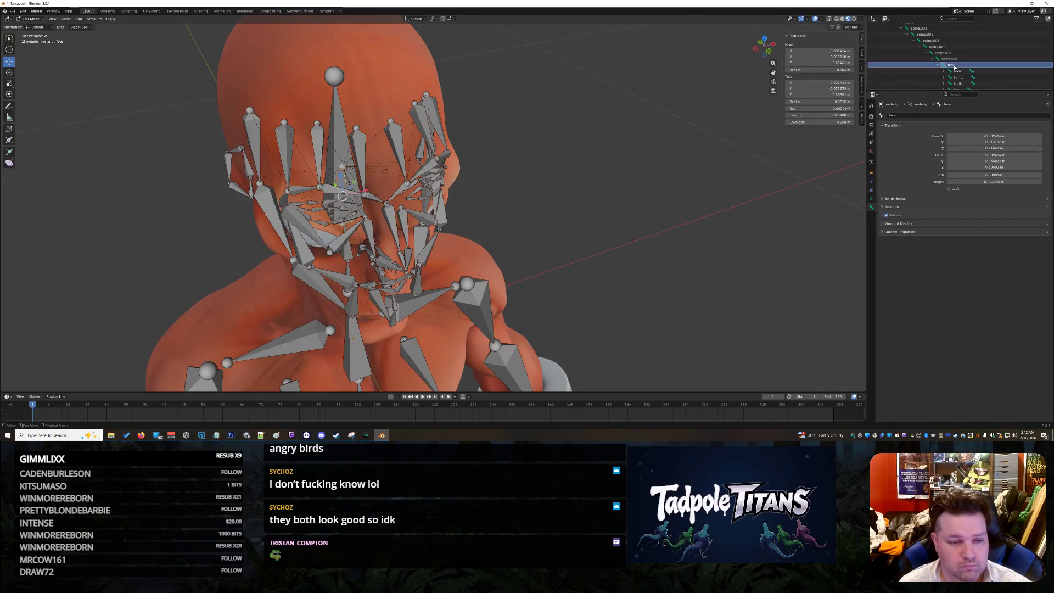
- Select the nose bone, then the tongue bone, cheek.T.L-to-tongue bones and forehead bones
scroll(957, 70, down, 2)
click(957, 59)
scroll(966, 60, down, 5)
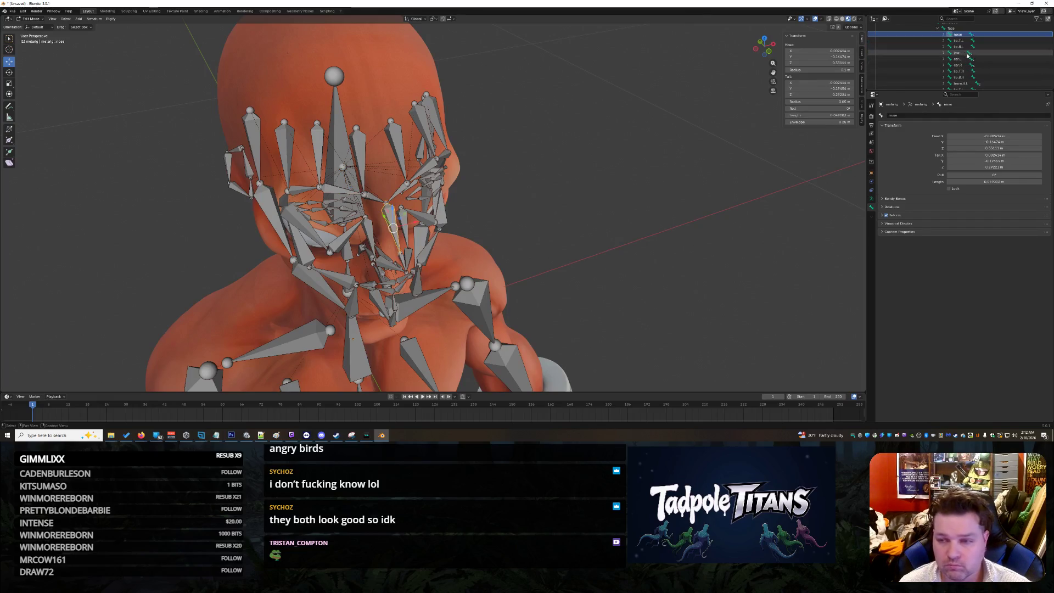
scroll(972, 57, down, 2)
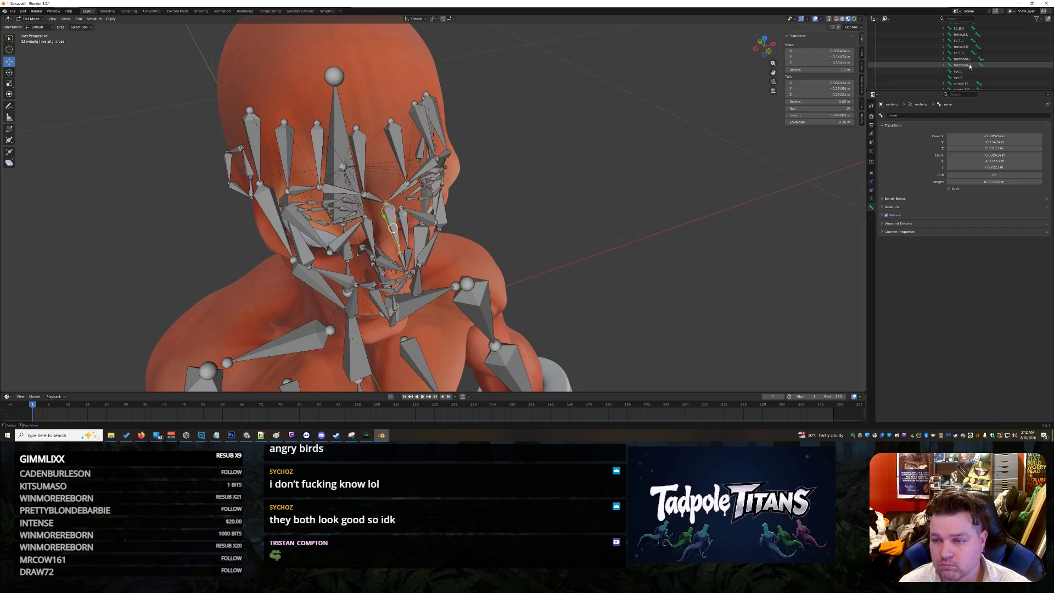
scroll(972, 68, down, 6)
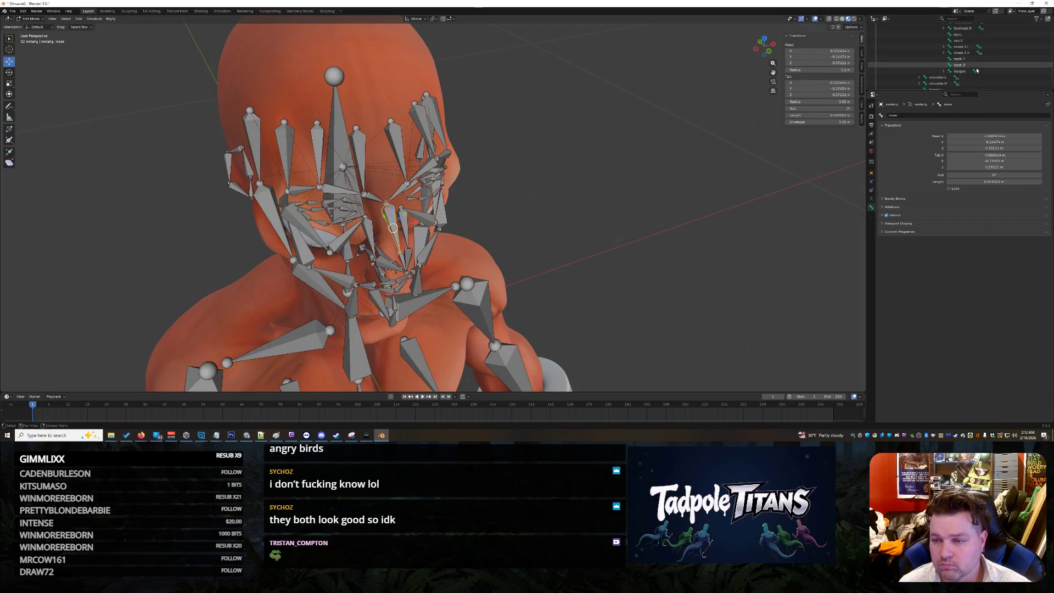
click(976, 71)
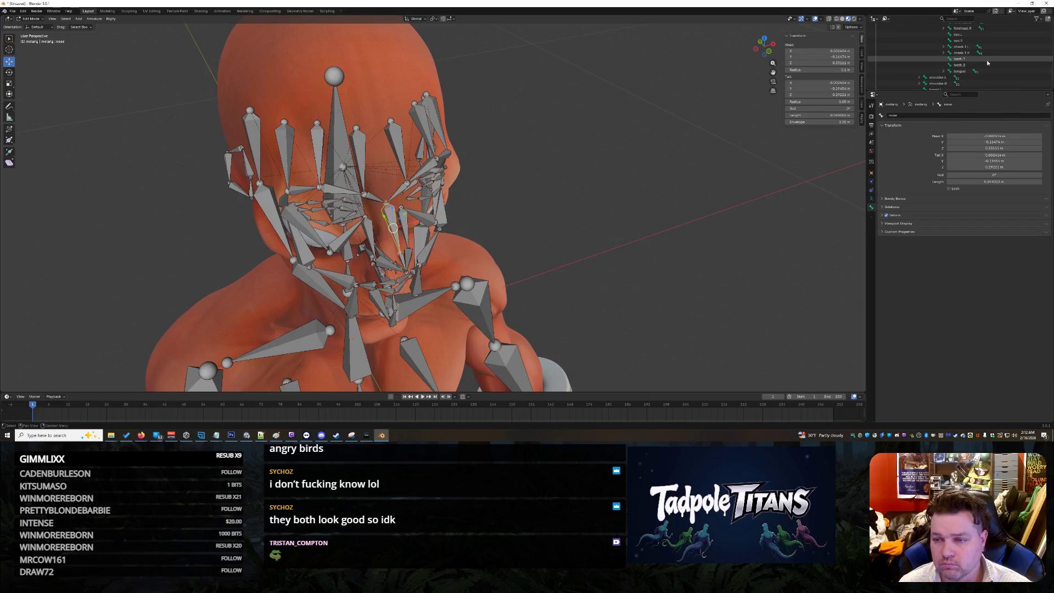
click(960, 71)
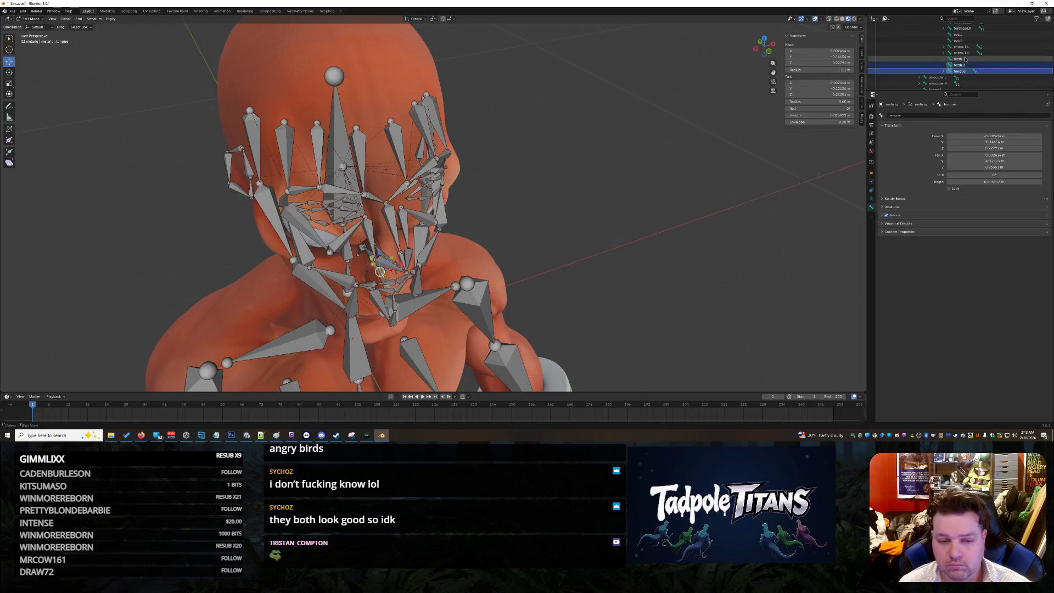
shift+click(961, 47)
scroll(979, 49, up, 4)
click(980, 48)
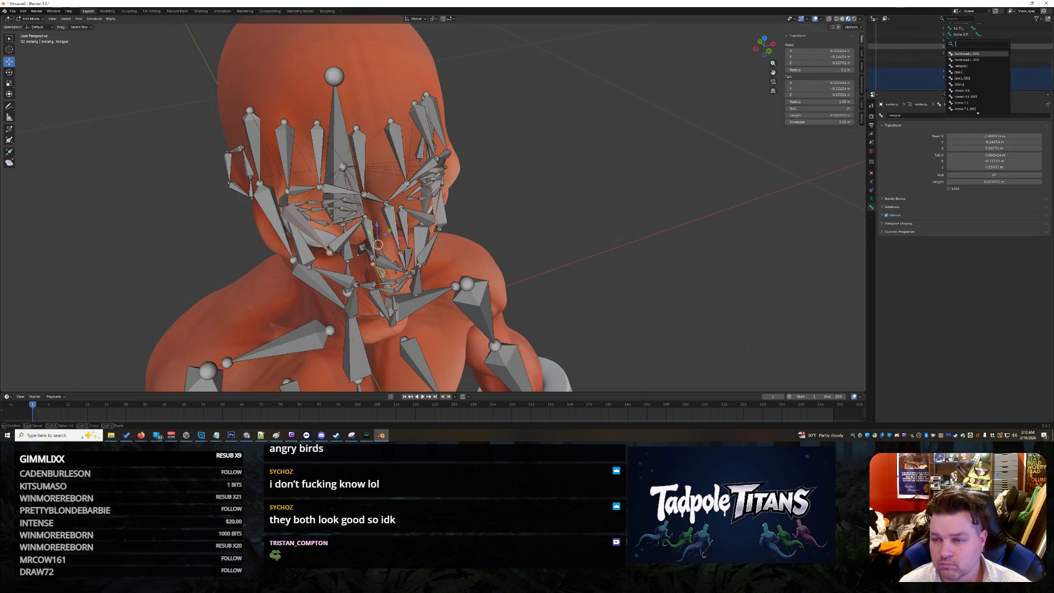
click(966, 53)
- Select the jaw and lip bones with the nose bone as the active bone
scroll(1015, 48, up, 4)
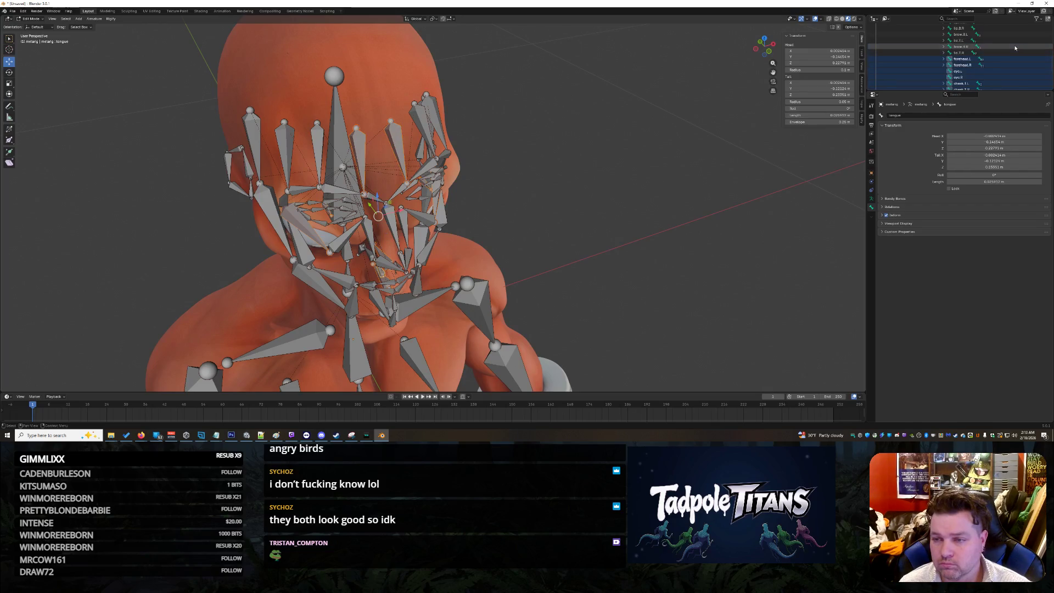
scroll(996, 54, up, 4)
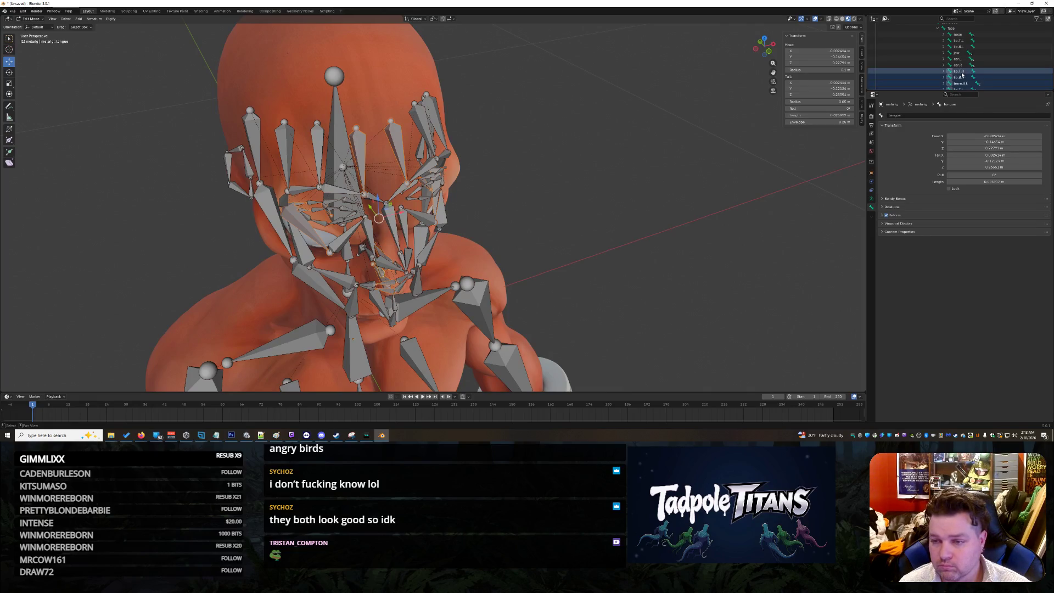
ctrl+click(958, 53)
ctrl+click(958, 47)
ctrl+click(958, 41)
ctrl+click(958, 34)
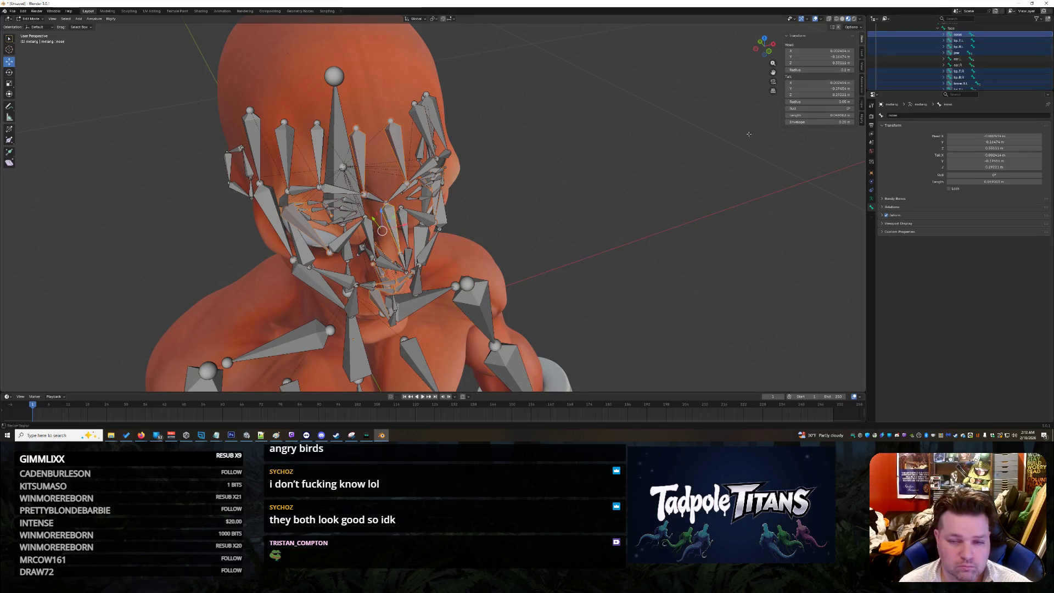
mouse_move(687, 143)
middle_down()
mouse_move(627, 147)
mouse_move(636, 145)
middle_up()
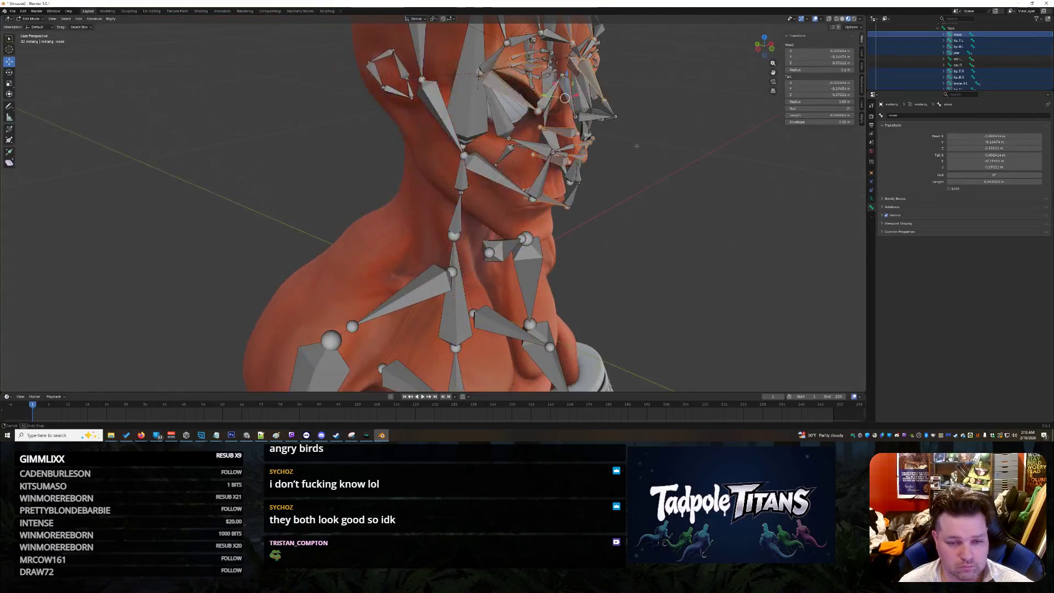
- Undo an accidental nose-tip extrusion, then select the jaw, right jaw and right temple bones
middle_drag(513, 175, 648, 180)
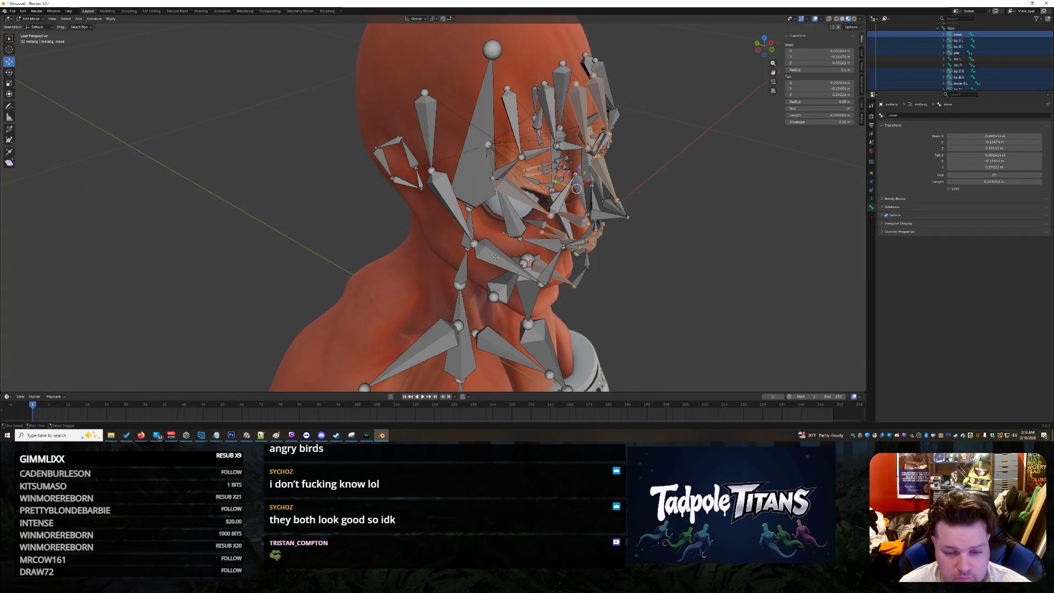
ctrl+right_click(496, 256)
key(ctrl+z)
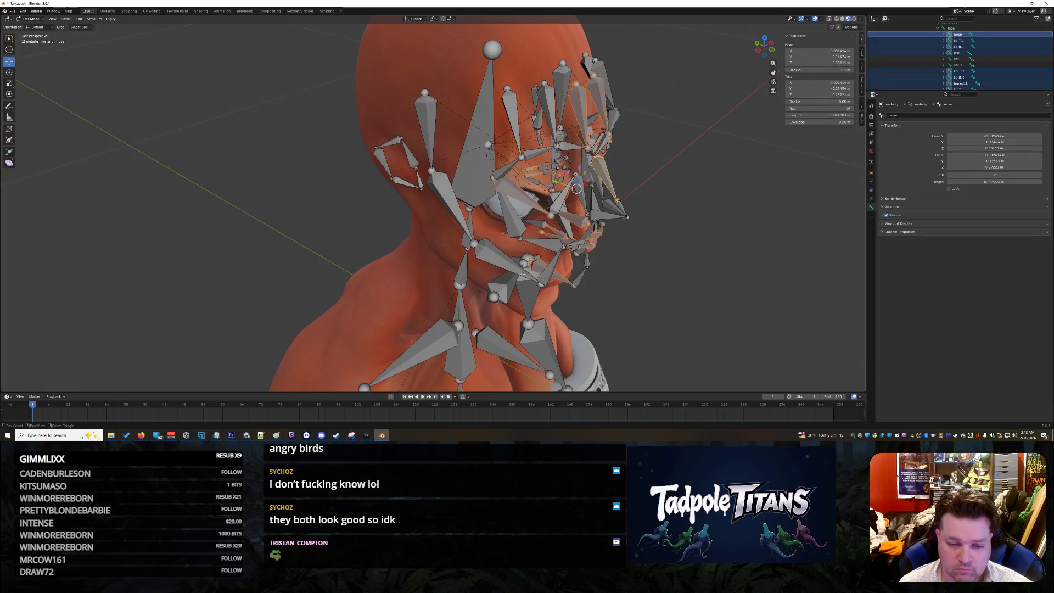
click(497, 258)
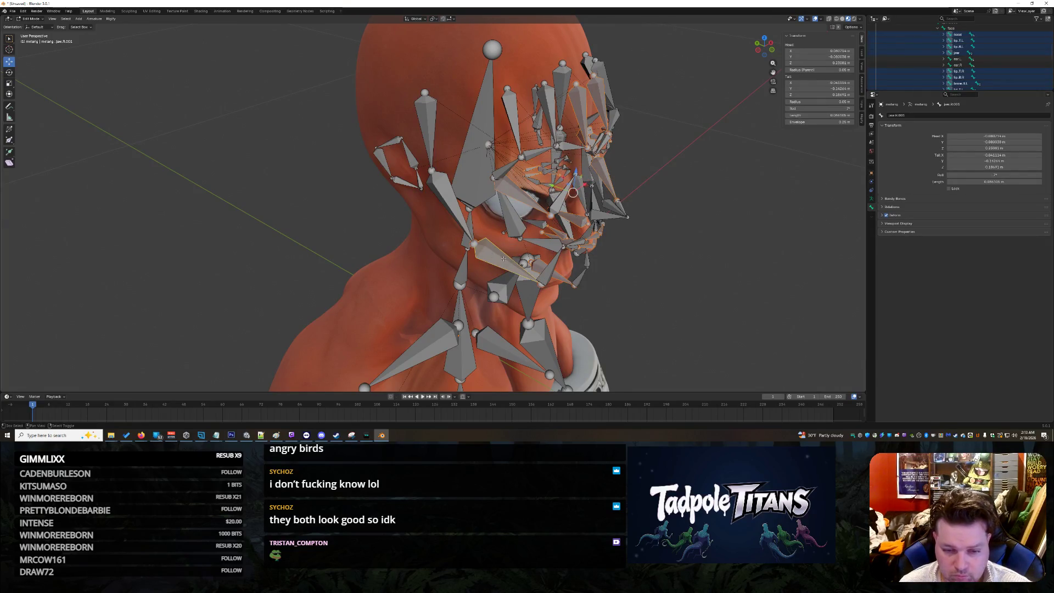
shift+click(454, 206)
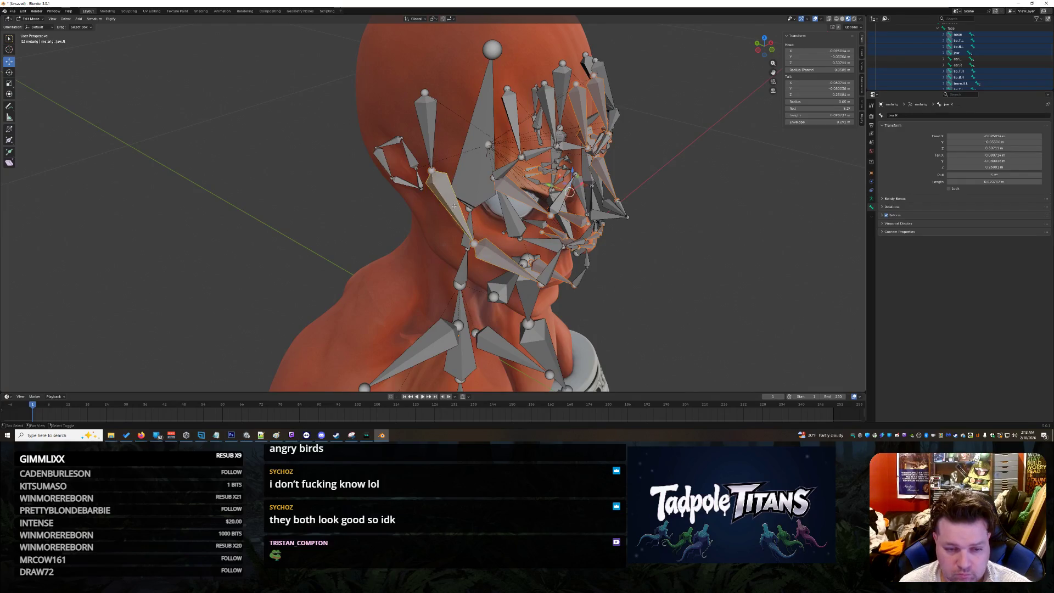
click(430, 129)
middle_drag(433, 132, 699, 251)
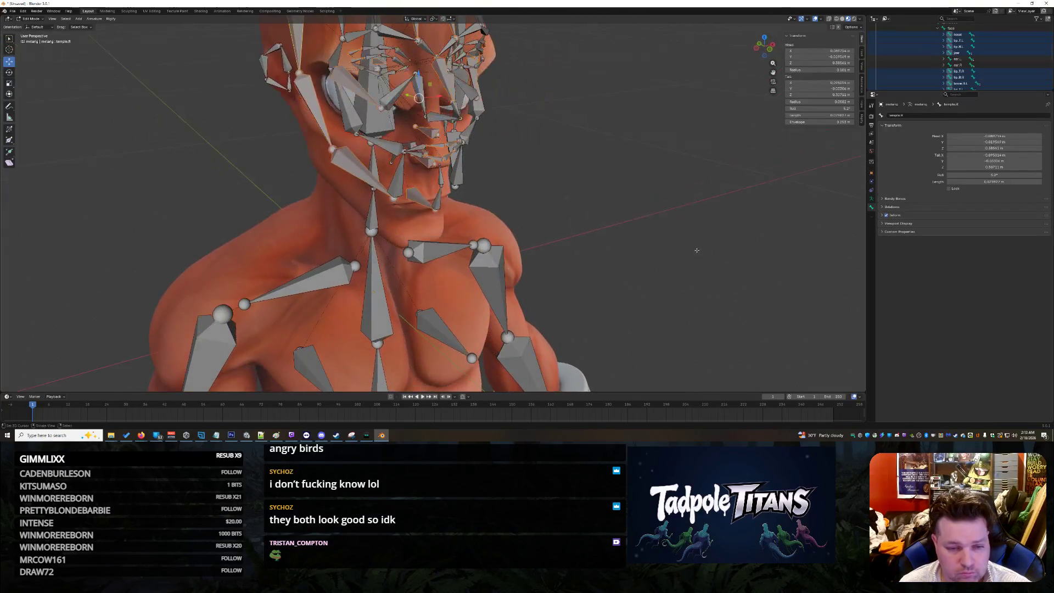
- Add the right cheek, brow and forehead bones and the left lower cheek bone
click(382, 143)
middle_drag(568, 157, 576, 168)
click(428, 208)
click(467, 155)
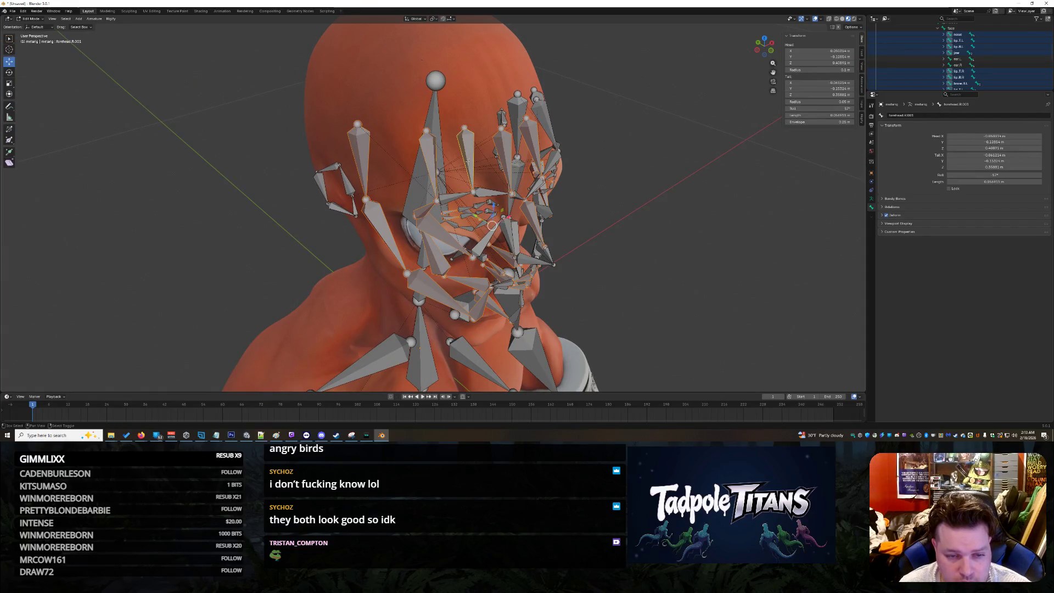
click(482, 240)
middle_drag(672, 273, 493, 209)
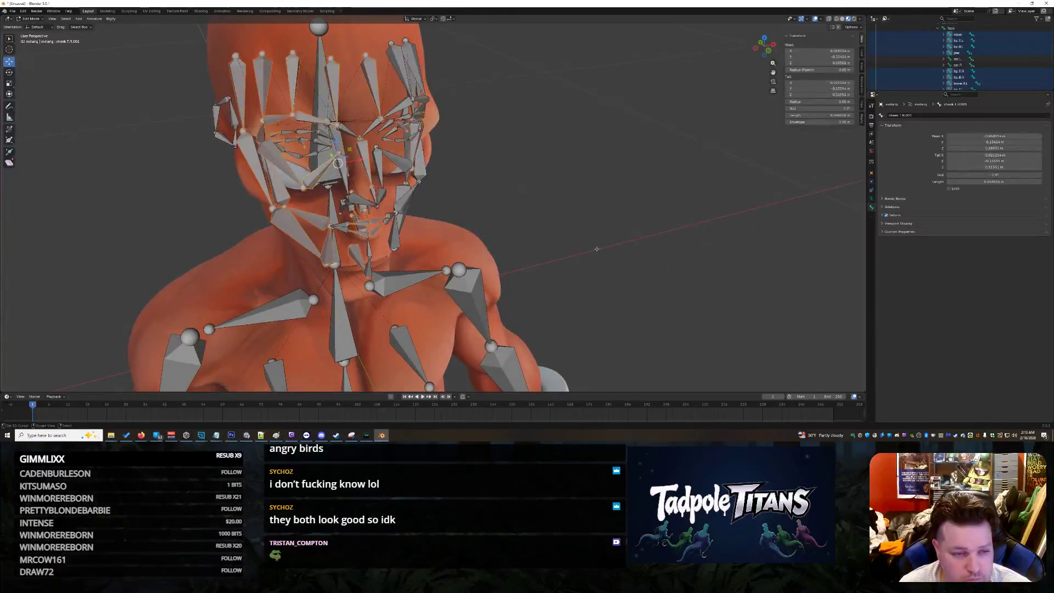
scroll(492, 209, up, 2)
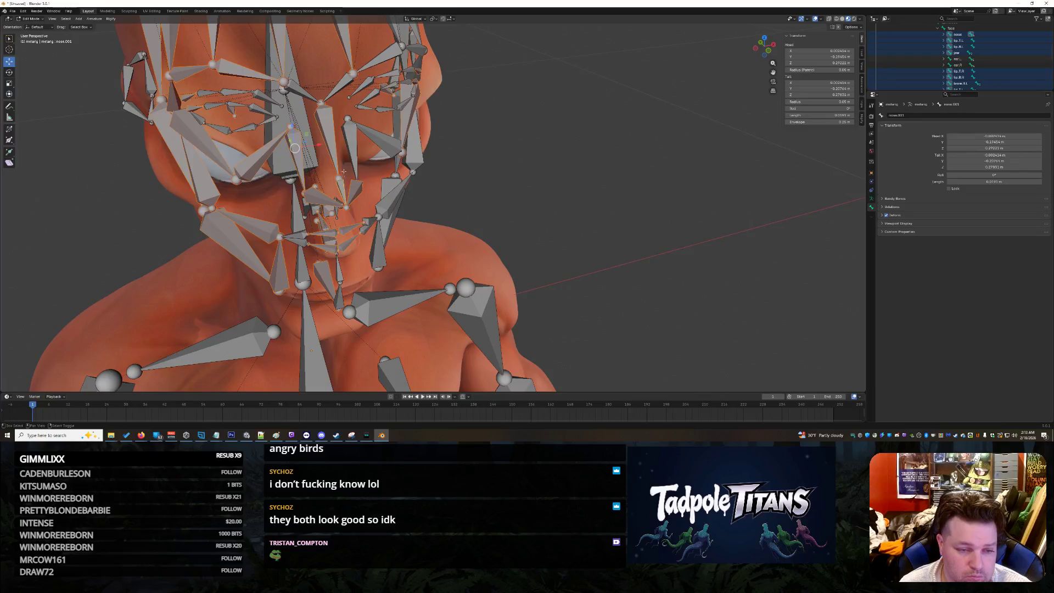
click(386, 208)
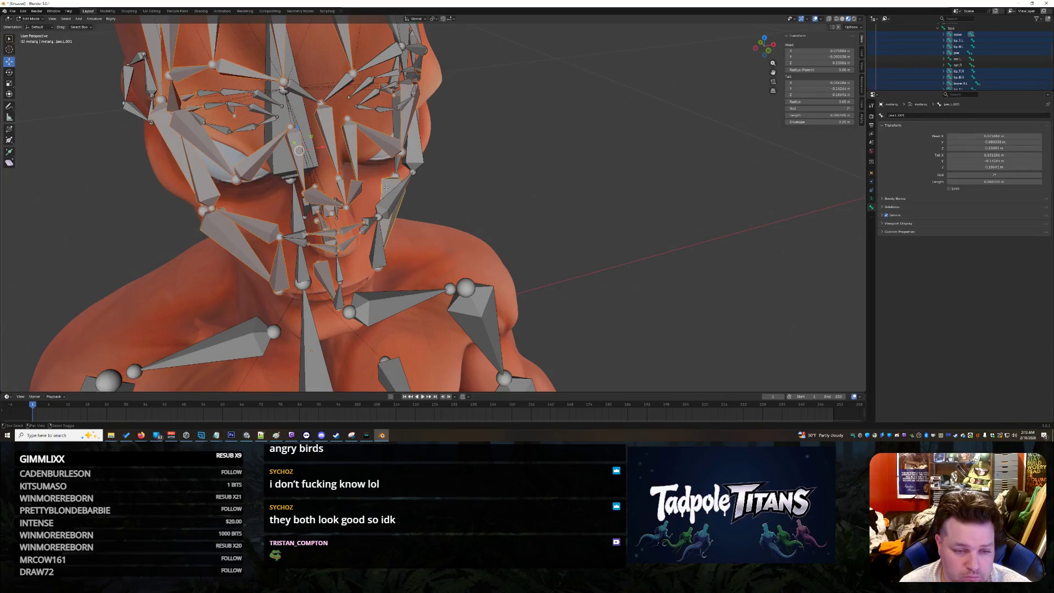
middle_drag(572, 244, 227, 216)
- Extrude a new bone from the chin, then select the tongue, left temple, forehead and brow bones
key(e)
middle_drag(439, 151, 214, 196)
click(125, 176)
click(220, 111)
click(177, 108)
click(128, 116)
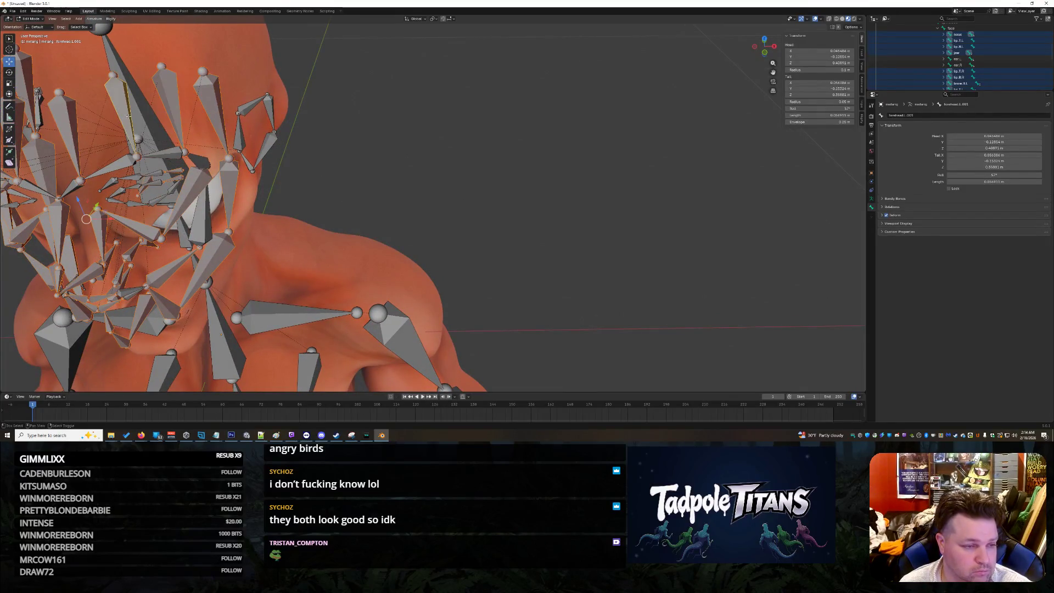
click(94, 185)
click(164, 156)
middle_drag(163, 155, 402, 211)
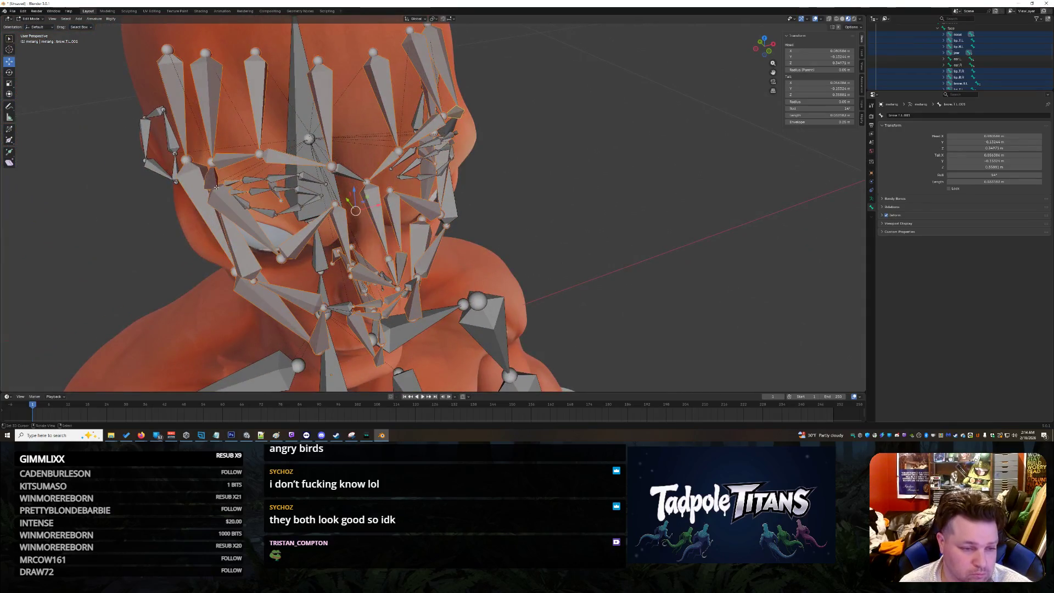
- Add the right lower brow, right lower eyelid and central spine.006 bones
click(299, 188)
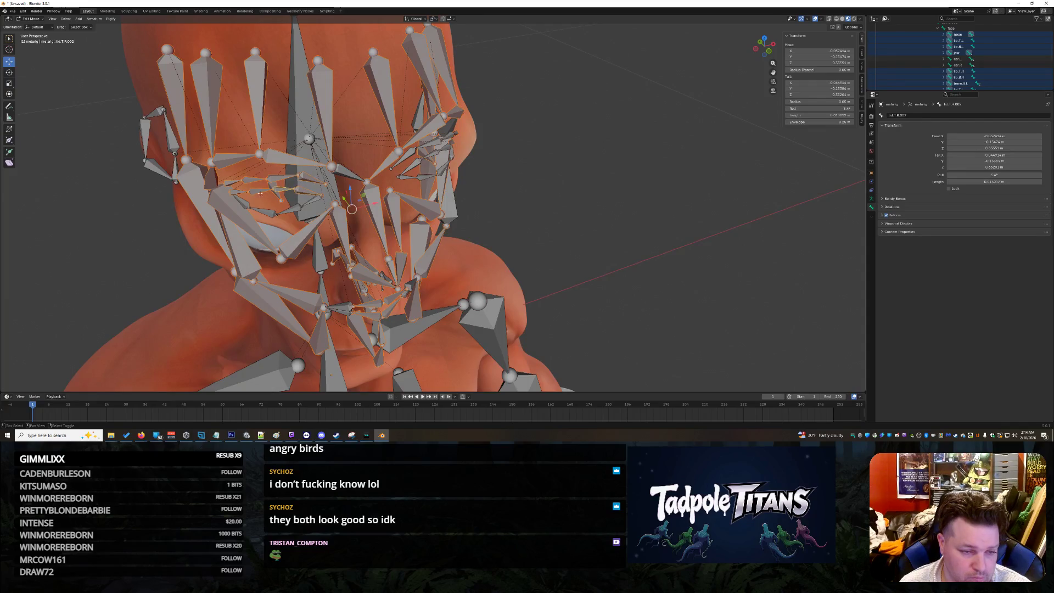
click(288, 209)
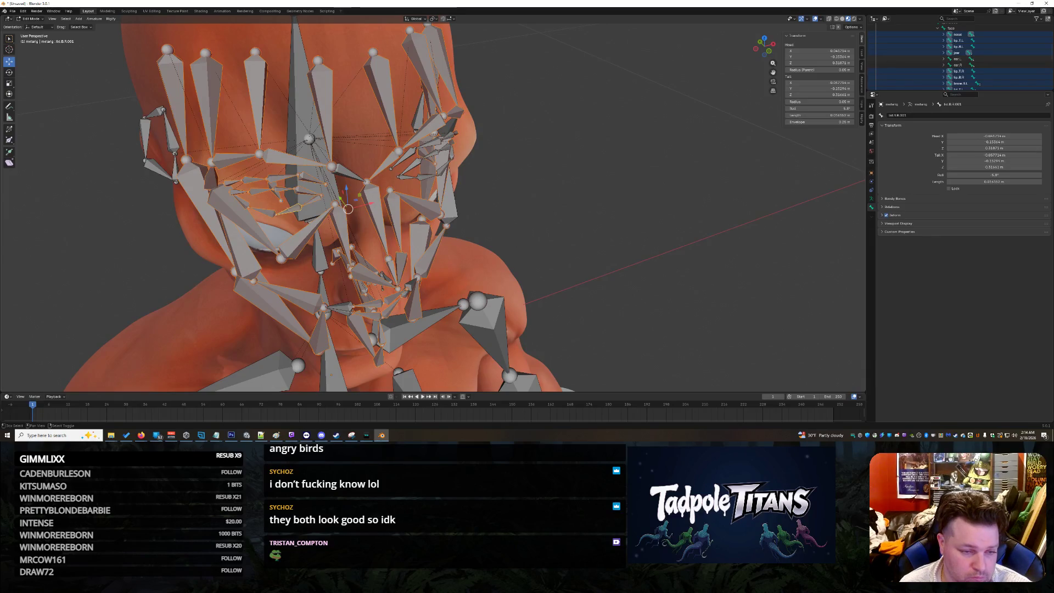
click(313, 199)
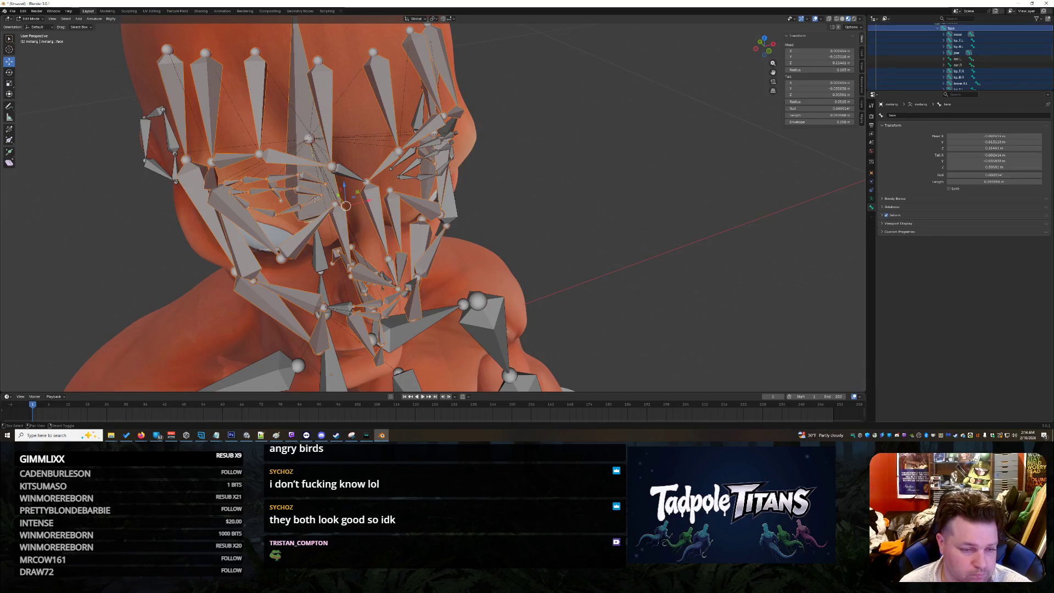
click(315, 200)
click(302, 200)
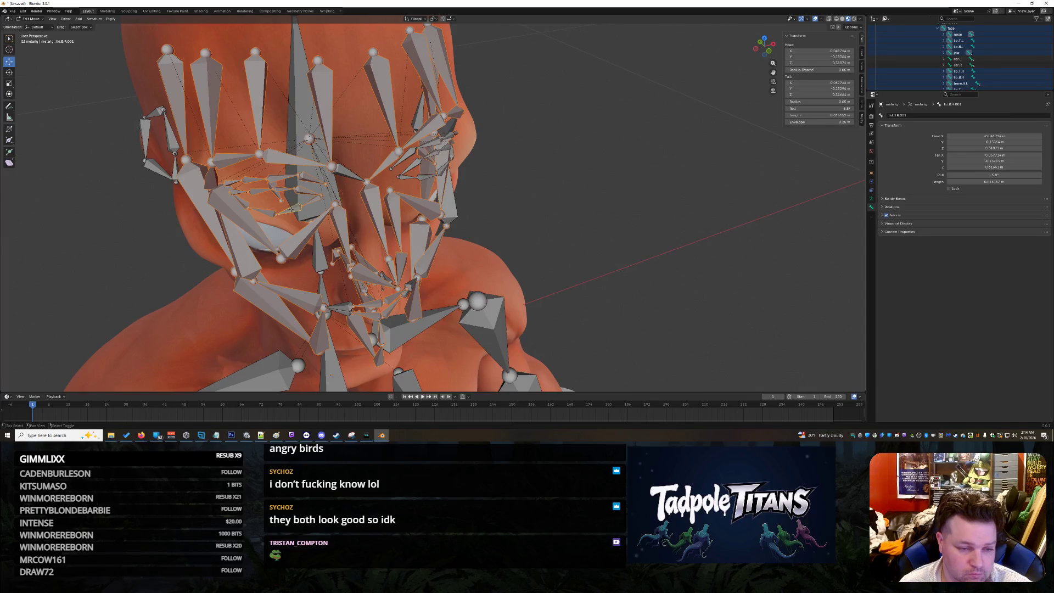
click(303, 197)
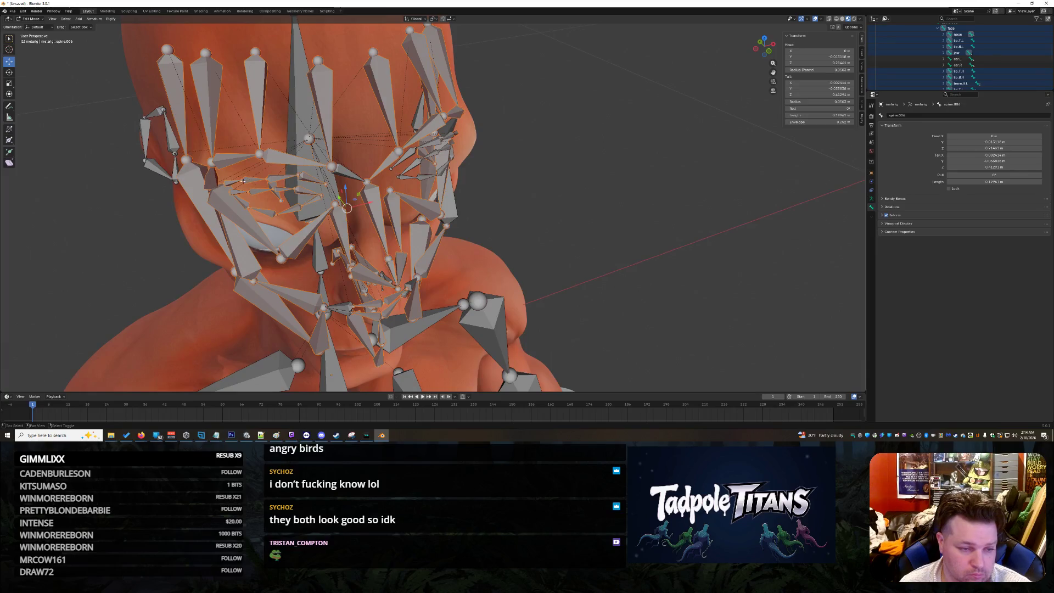
- Add the left lower brow, left upper eyelid and left lower eyelid bones
middle_drag(600, 218, 260, 104)
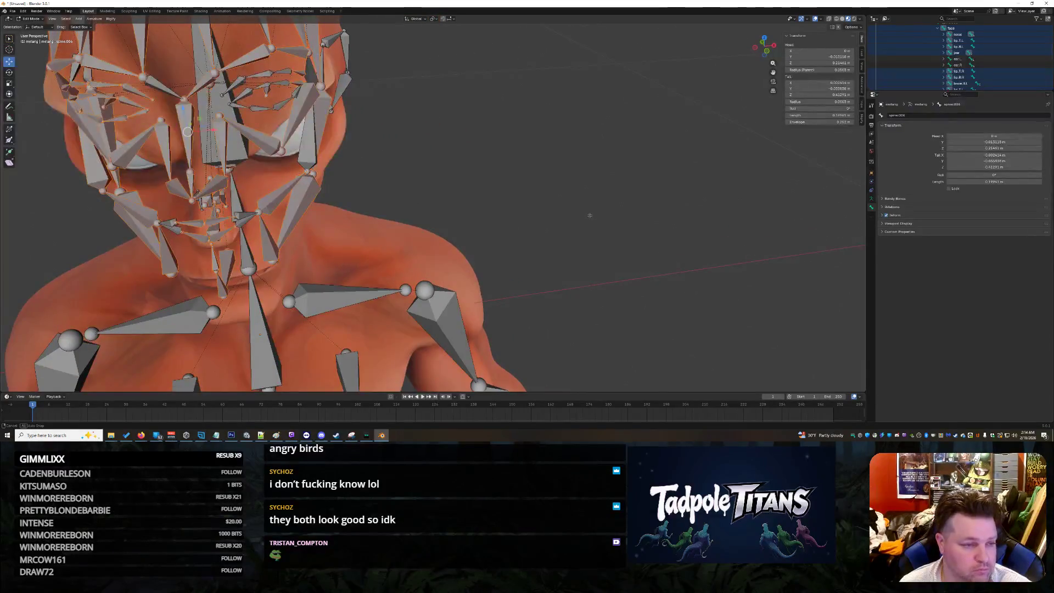
click(261, 73)
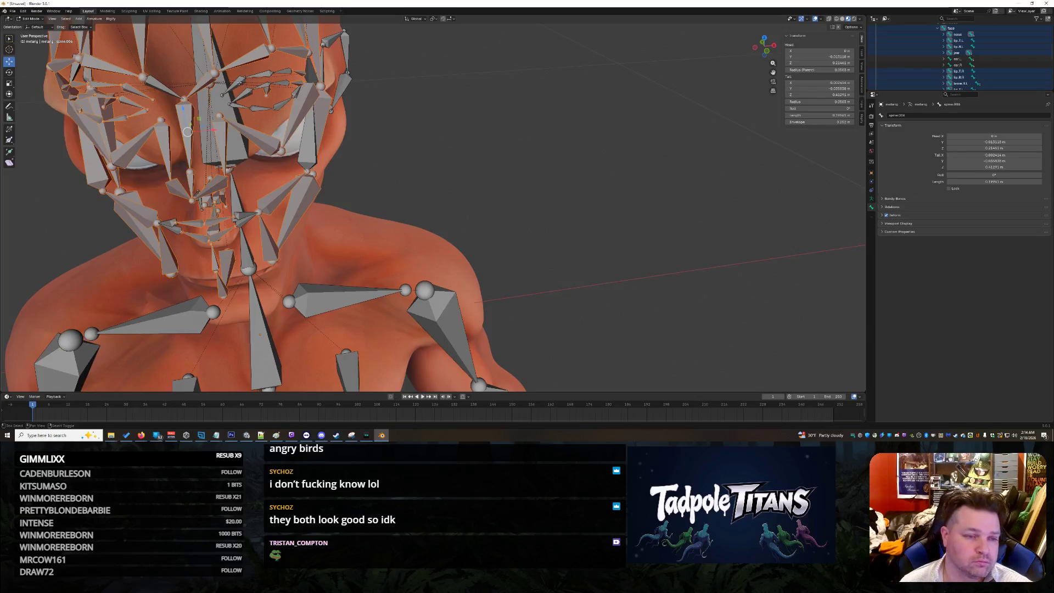
click(297, 72)
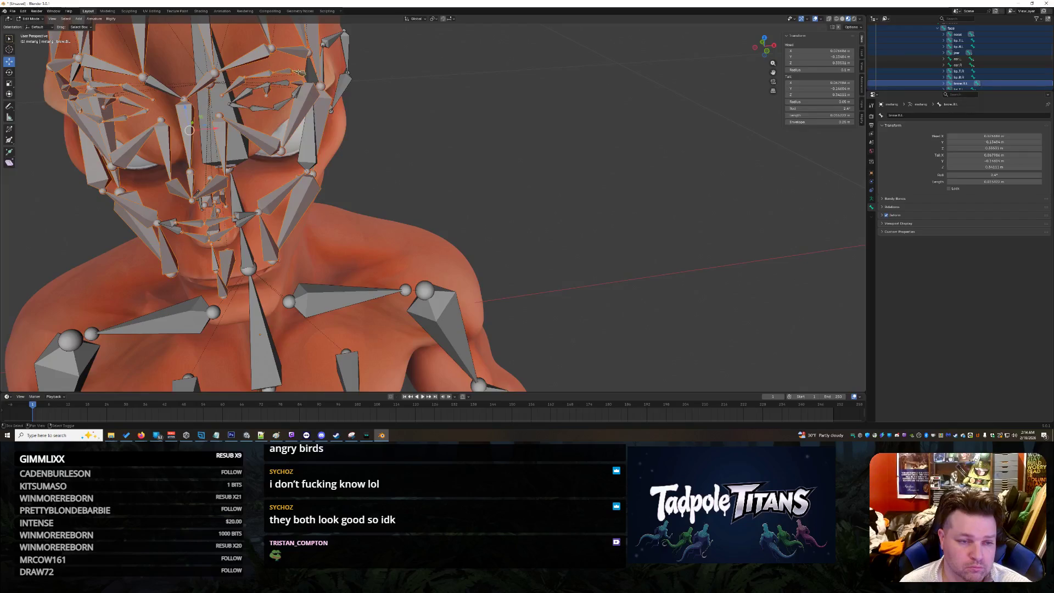
click(297, 86)
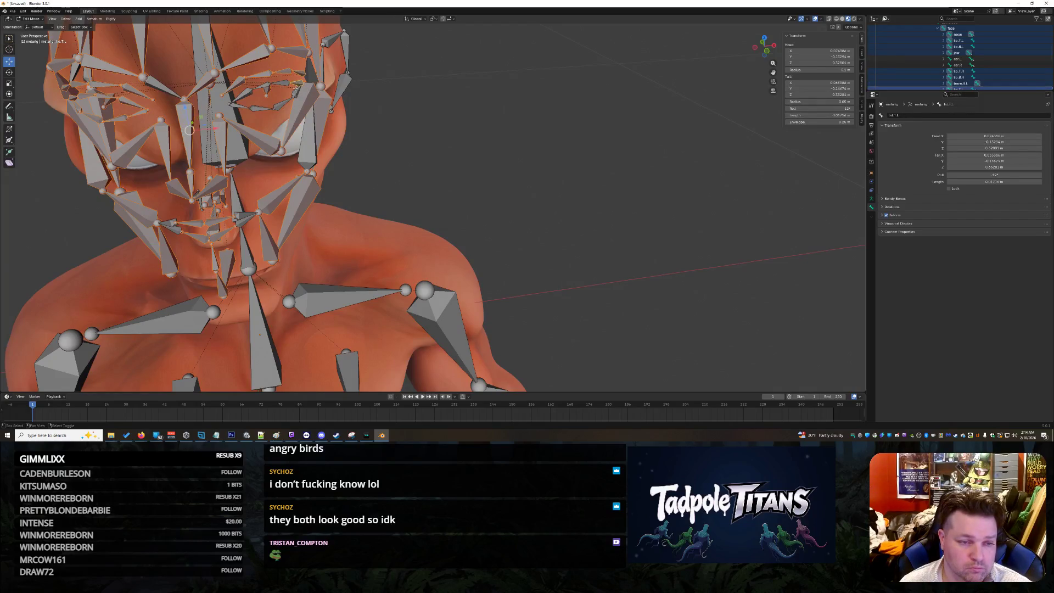
click(286, 98)
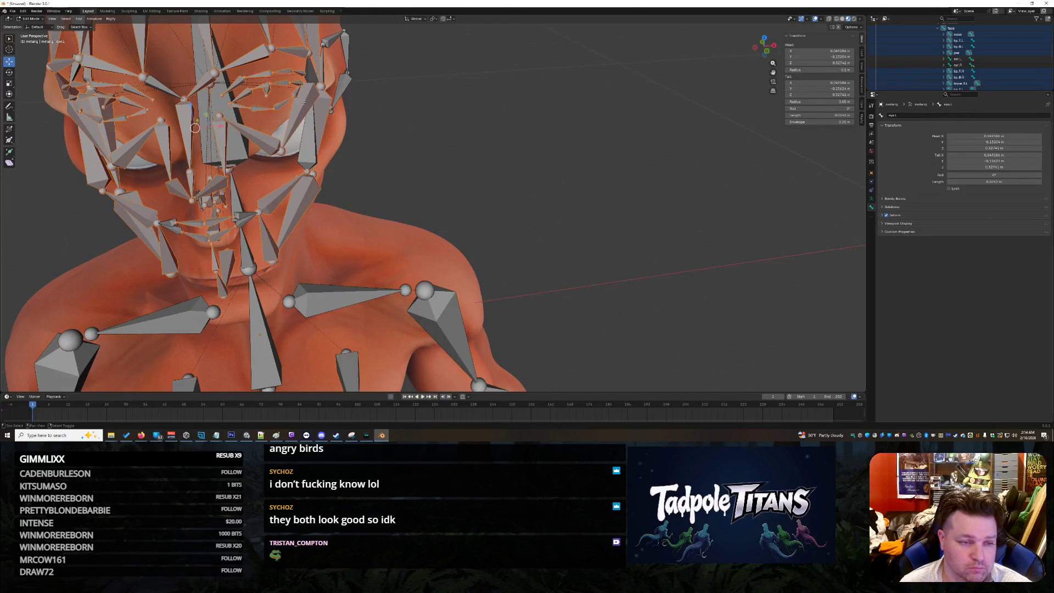
mouse_move(381, 152)
middle_down()
mouse_move(460, 138)
mouse_move(477, 156)
mouse_move(444, 157)
middle_up()
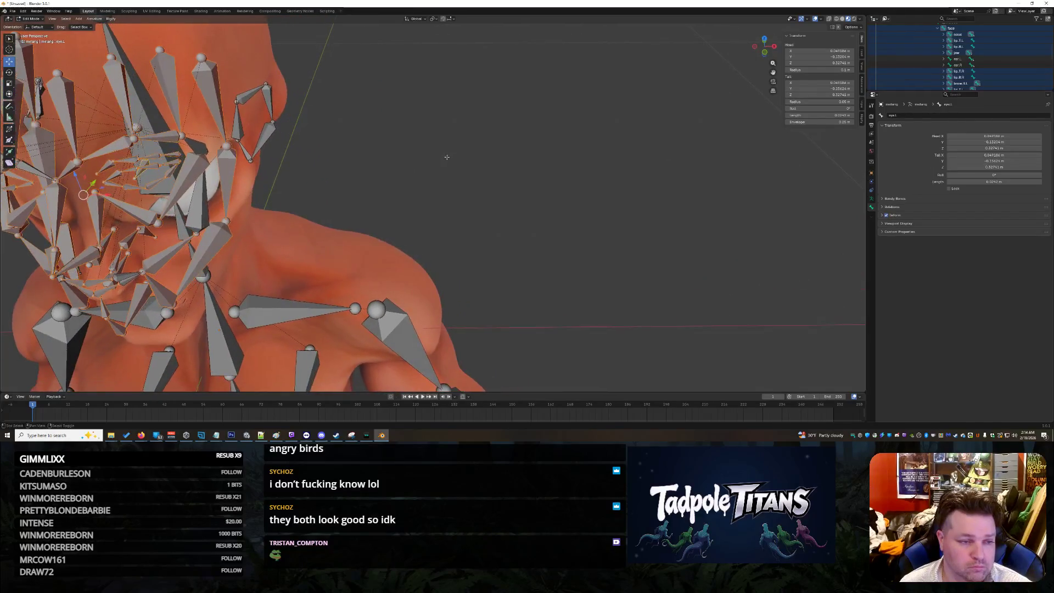
middle_drag(212, 88, 204, 153)
- Lower the selected face bones along the Z axis
key(g)
key(z)
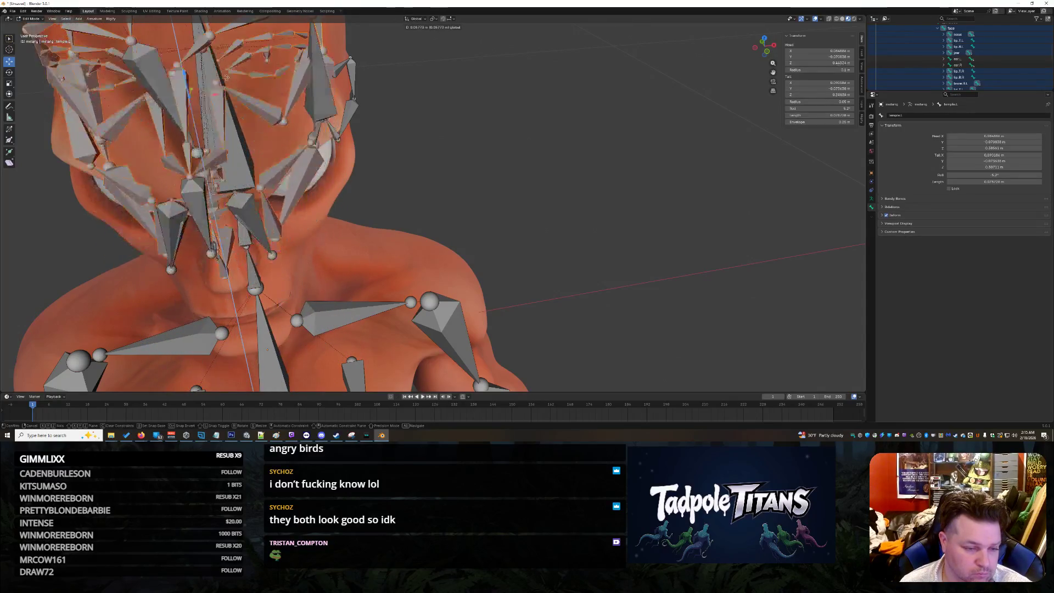
click(234, 181)
scroll(235, 180, down, 5)
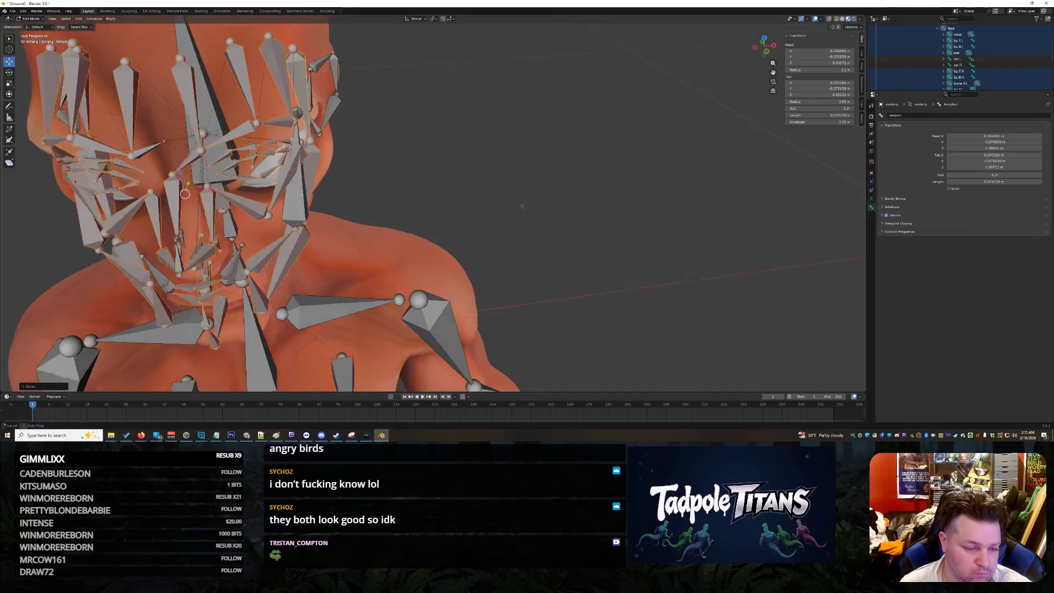
middle_drag(234, 180, 383, 146)
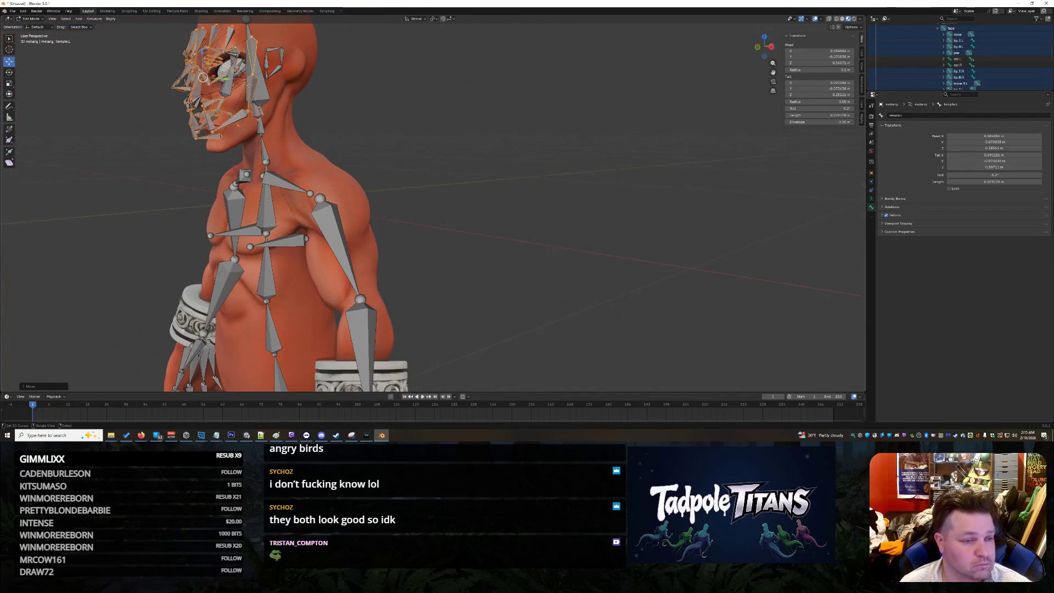
- Move the face bones along Z, scale them up, and shift them along Y
key(g)
key(z)
click(229, 88)
key(s)
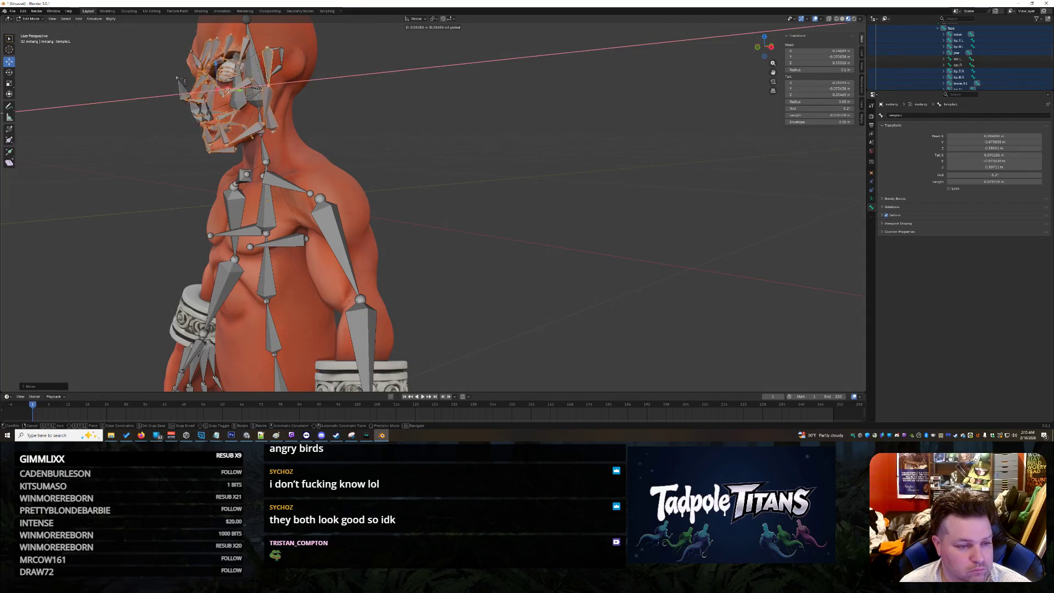
click(292, 100)
key(g)
key(y)
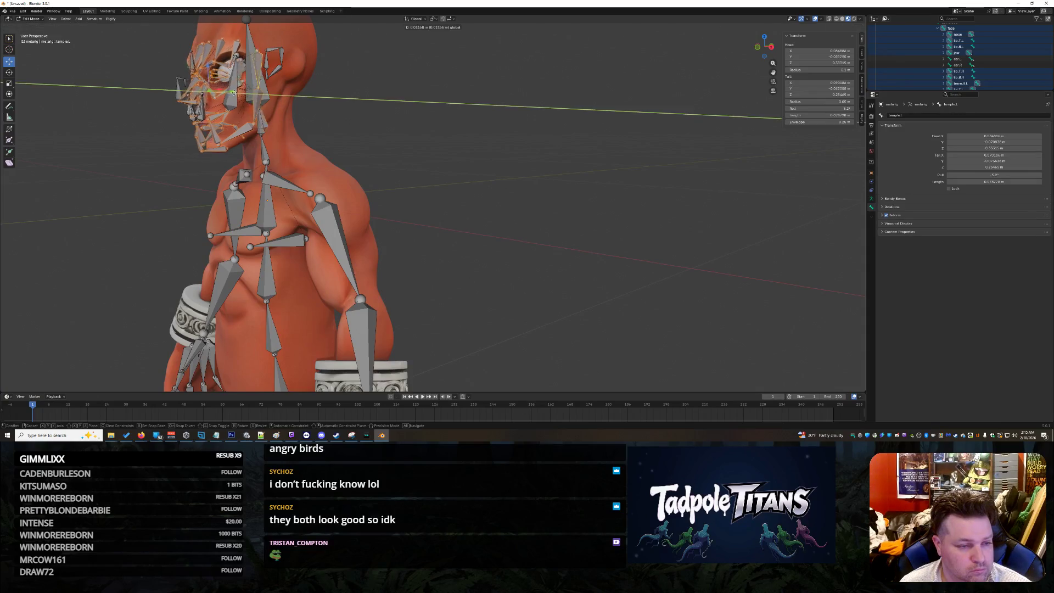
click(385, 165)
mouse_move(384, 165)
middle_down()
mouse_move(533, 164)
mouse_move(462, 182)
mouse_move(486, 189)
mouse_move(504, 177)
middle_up()
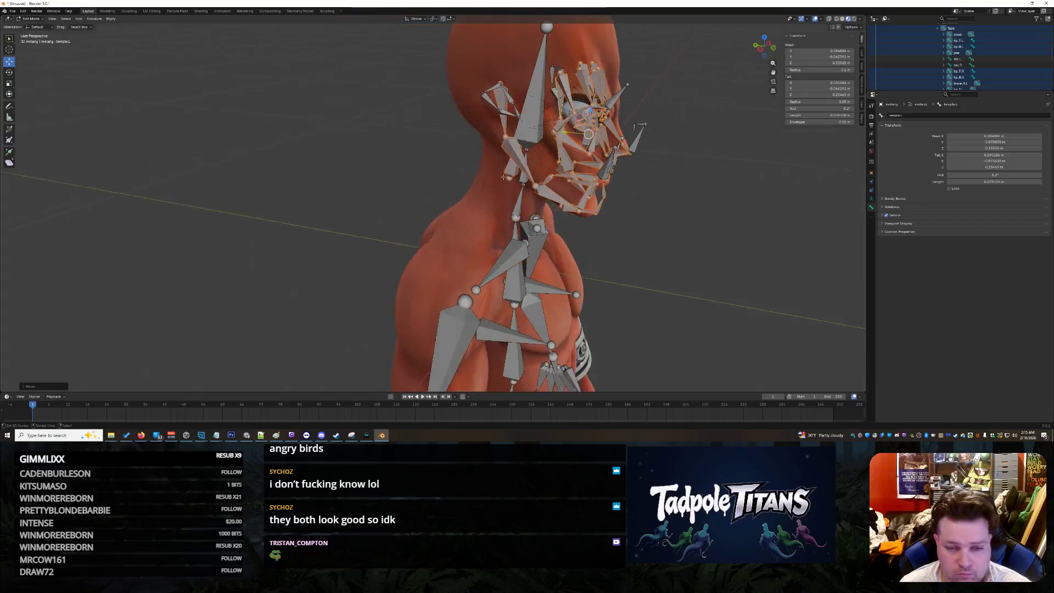
- Shift the face bones along Y again, then select only the nose.002 bone
key(g)
key(y)
key(Return)
middle_drag(582, 181, 651, 185)
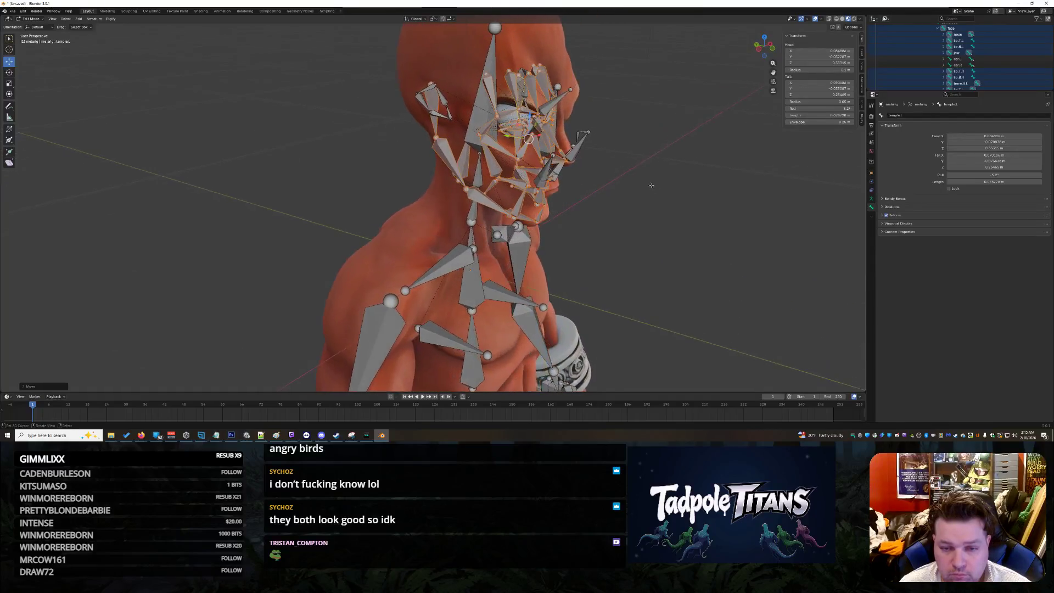
click(578, 145)
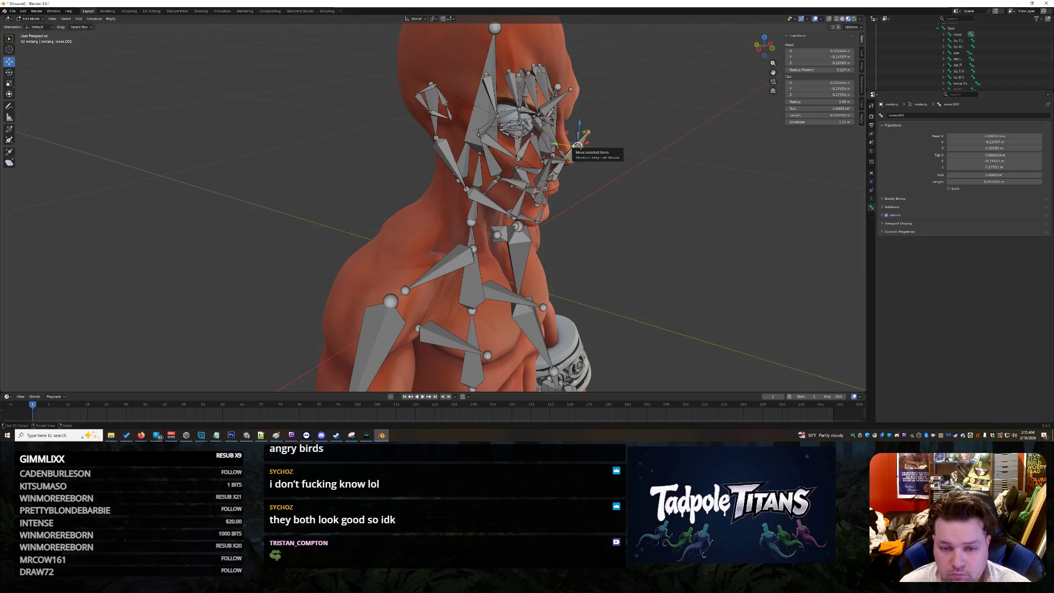
scroll(966, 60, down, 5)
scroll(665, 101, up, 3)
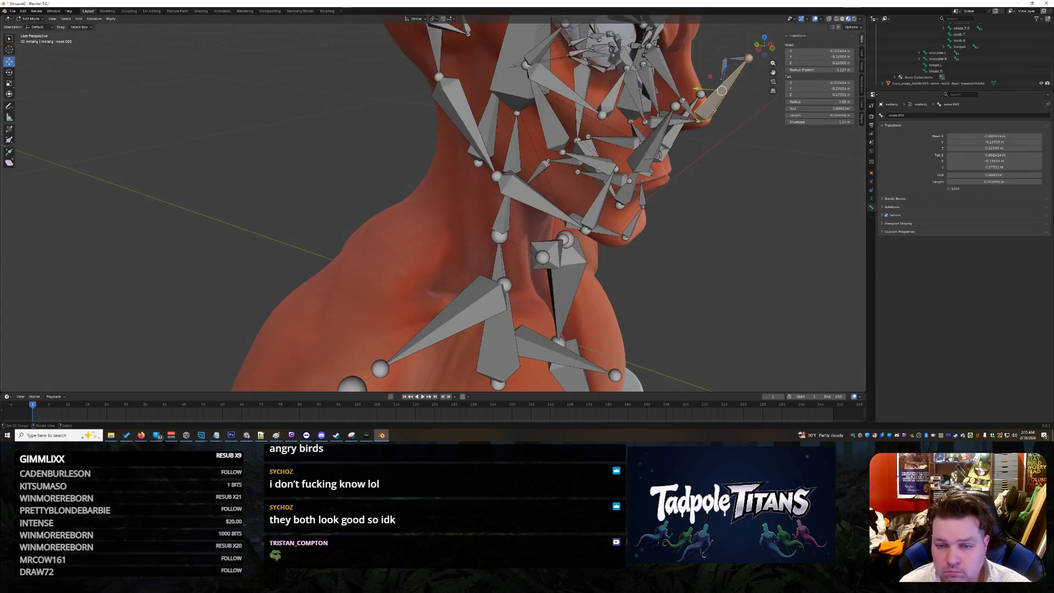
scroll(715, 109, down, 2)
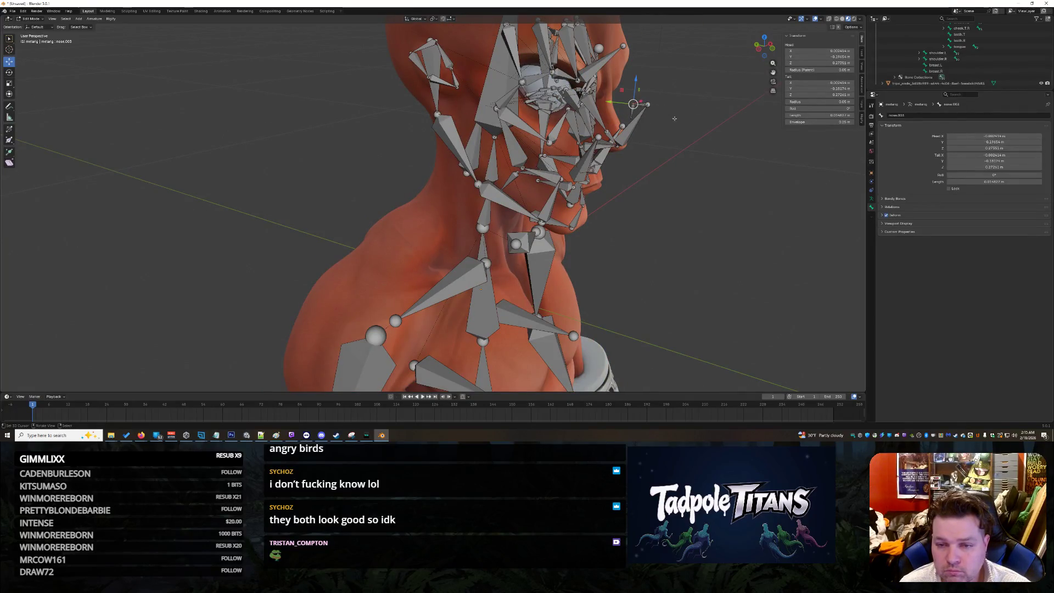
middle_drag(780, 159, 678, 153)
- Undo the bad moves with Ctrl+Z, restoring the face bones' earlier height
key(ctrl+z)
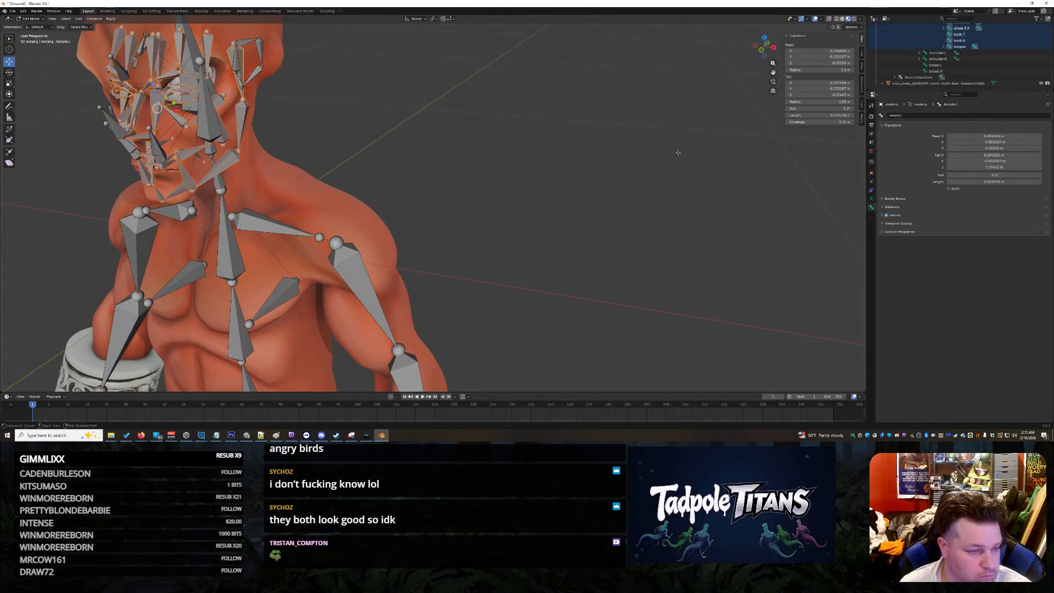
key(ctrl+z)
middle_drag(678, 152, 535, 158)
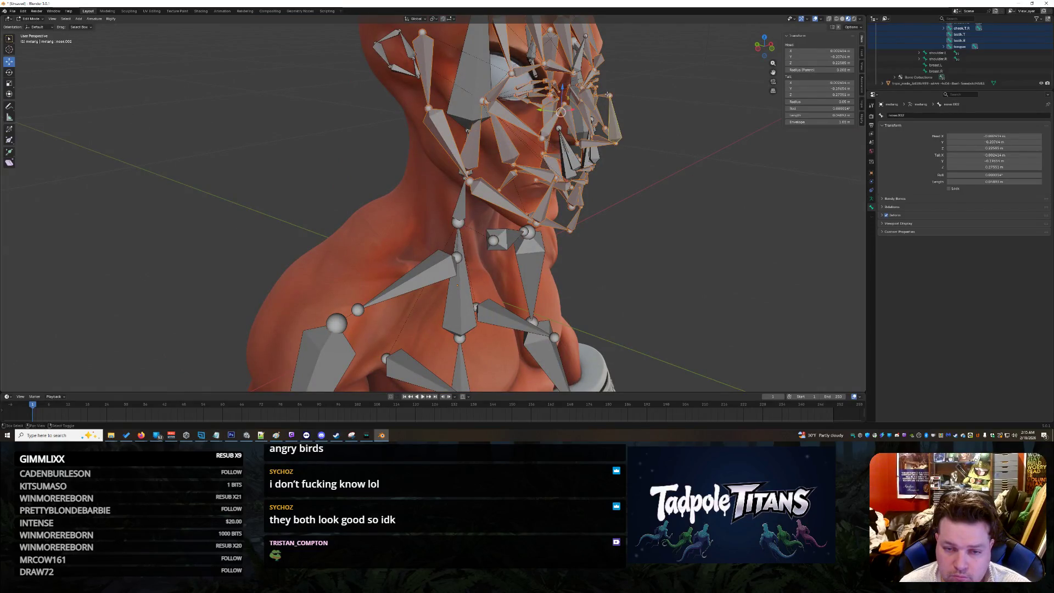
mouse_move(626, 128)
middle_down()
mouse_move(698, 159)
mouse_move(748, 158)
middle_up()
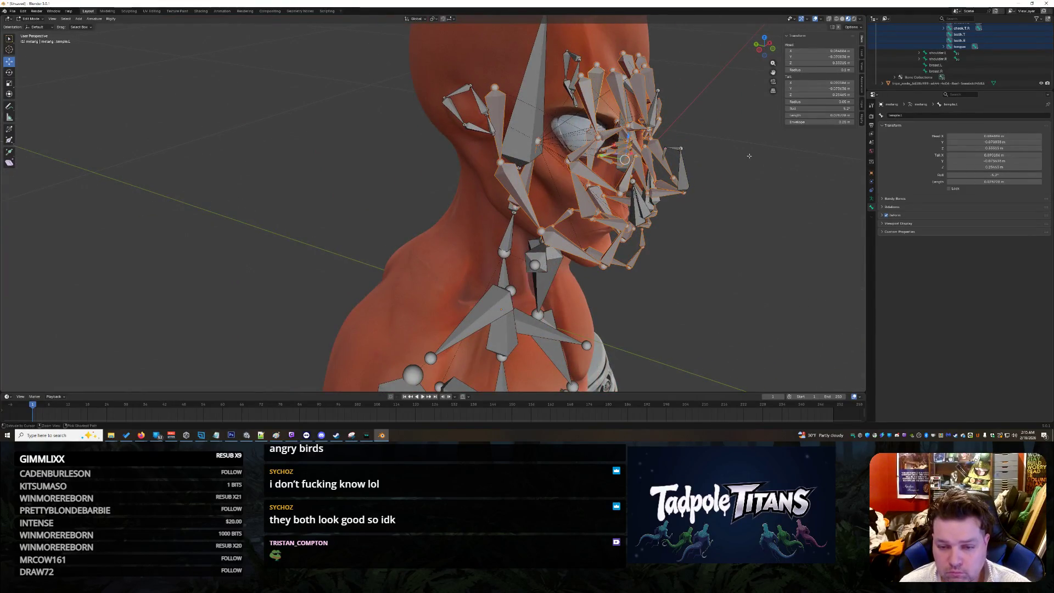
key(ctrl+z)
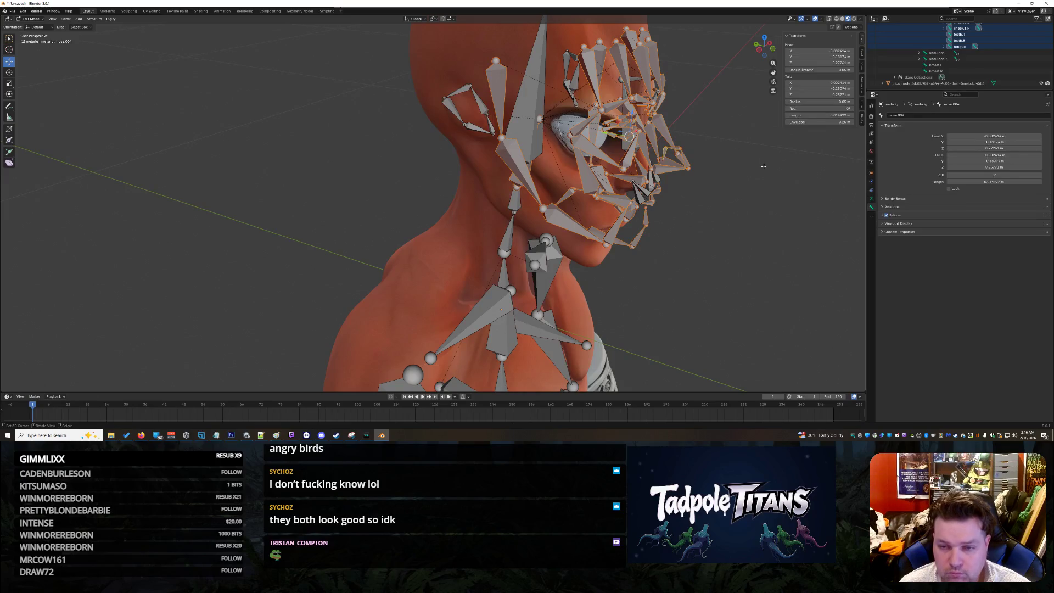
middle_drag(767, 161, 458, 75)
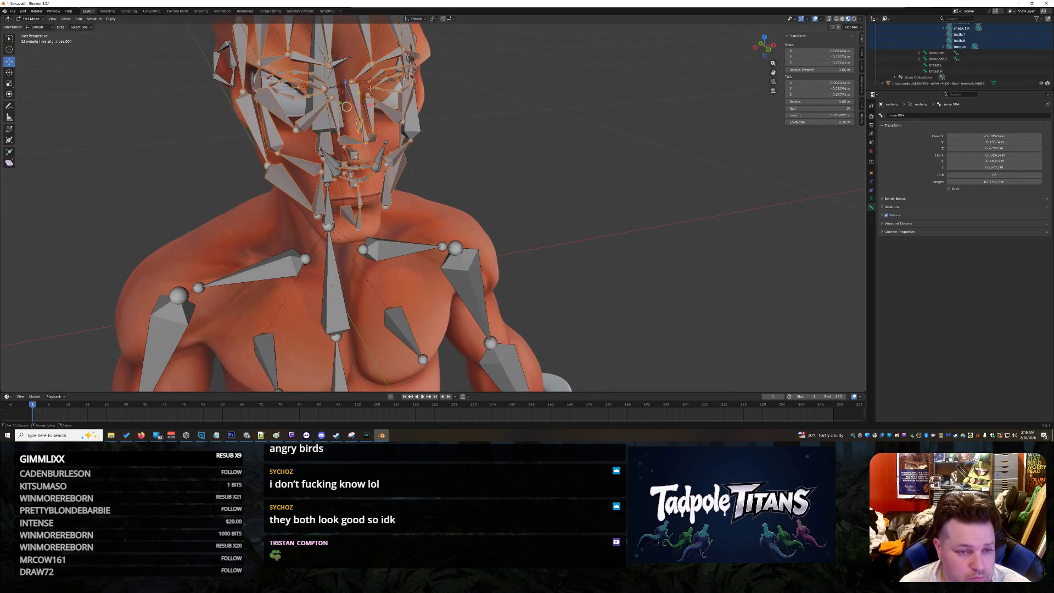
key(Escape)
key(g)
key(z)
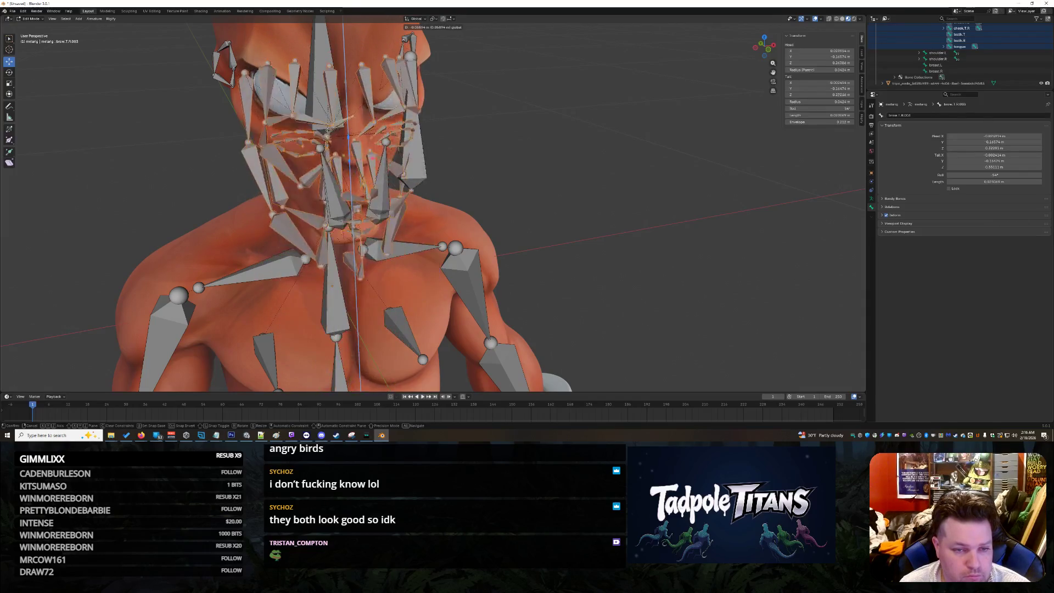
key(Escape)
middle_drag(527, 164, 564, 147)
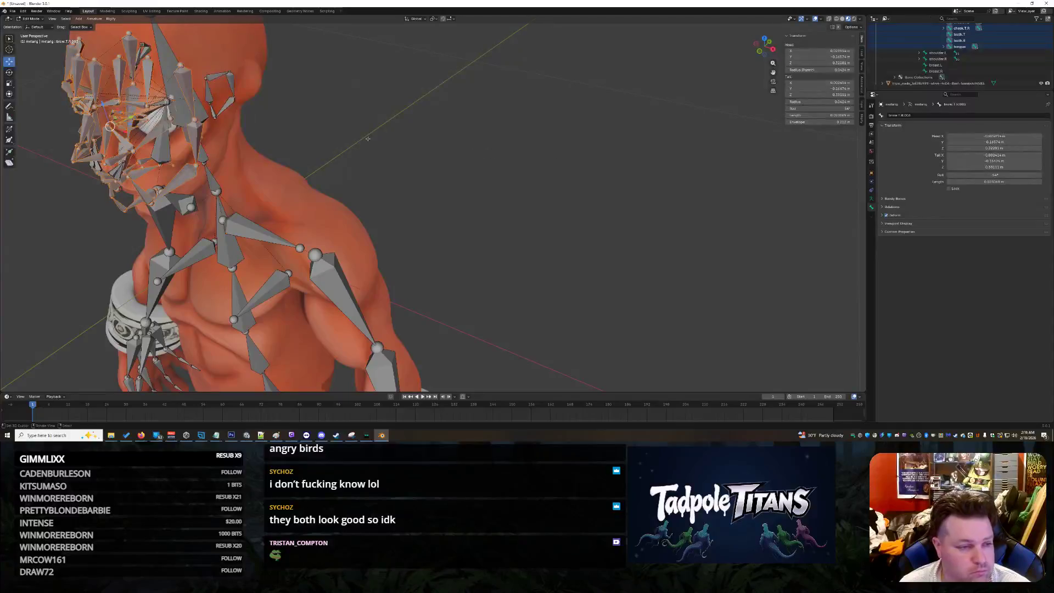
middle_drag(472, 186, 409, 188)
key(g)
key(z)
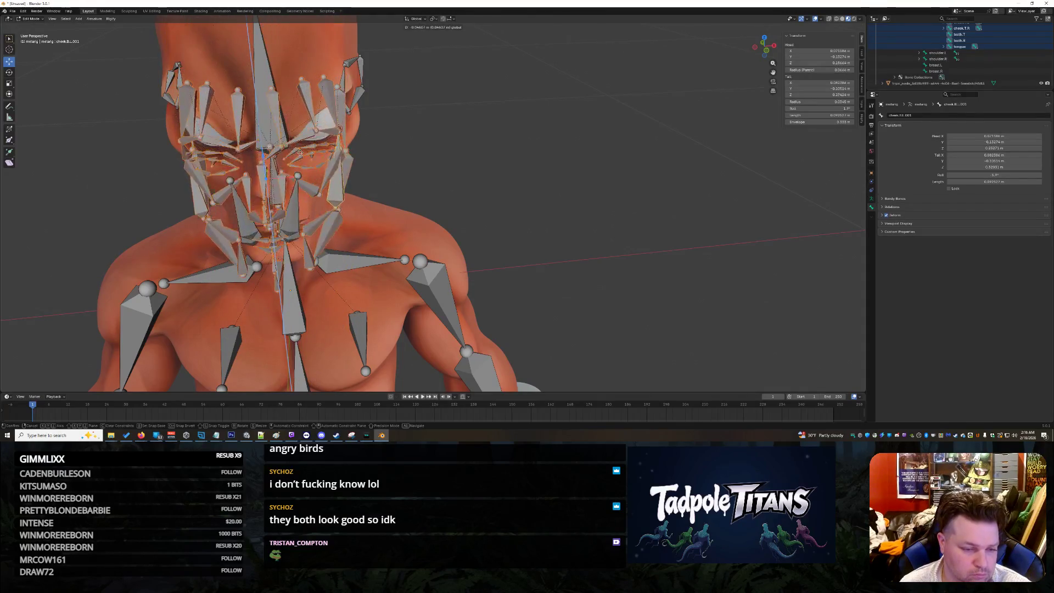
click(300, 153)
middle_drag(549, 164, 585, 162)
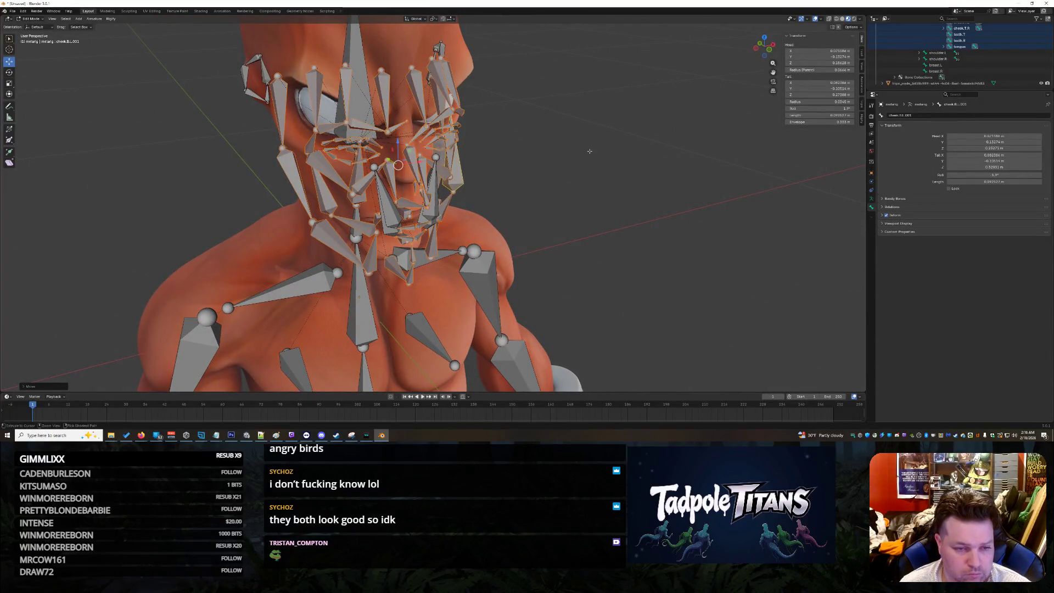
key(ctrl+z)
mouse_move(367, 193)
middle_down()
mouse_move(598, 169)
mouse_move(642, 149)
mouse_move(698, 161)
middle_up()
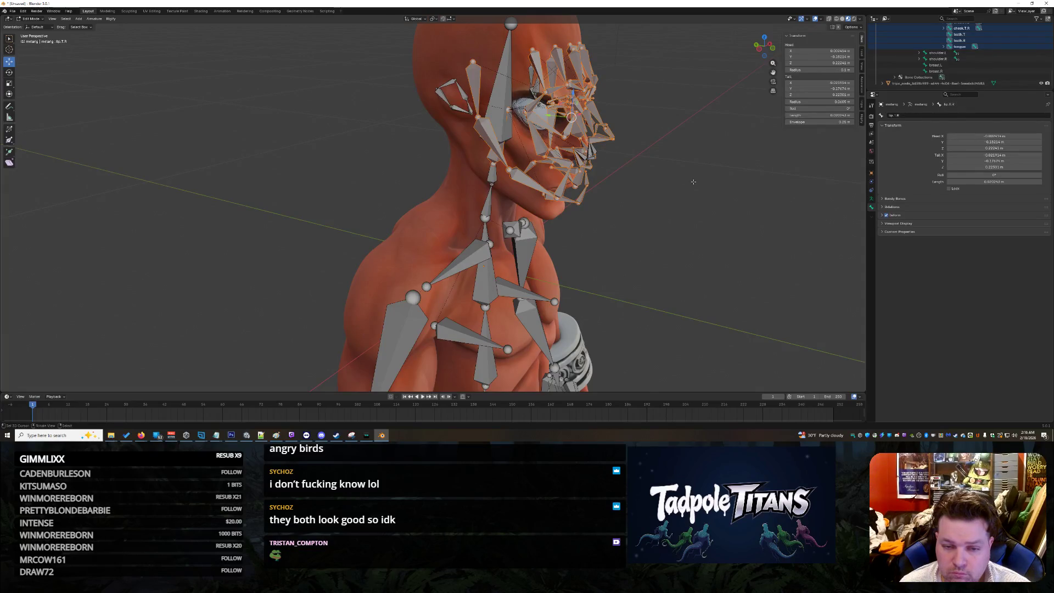
scroll(693, 181, up, 3)
middle_drag(693, 182, 771, 208)
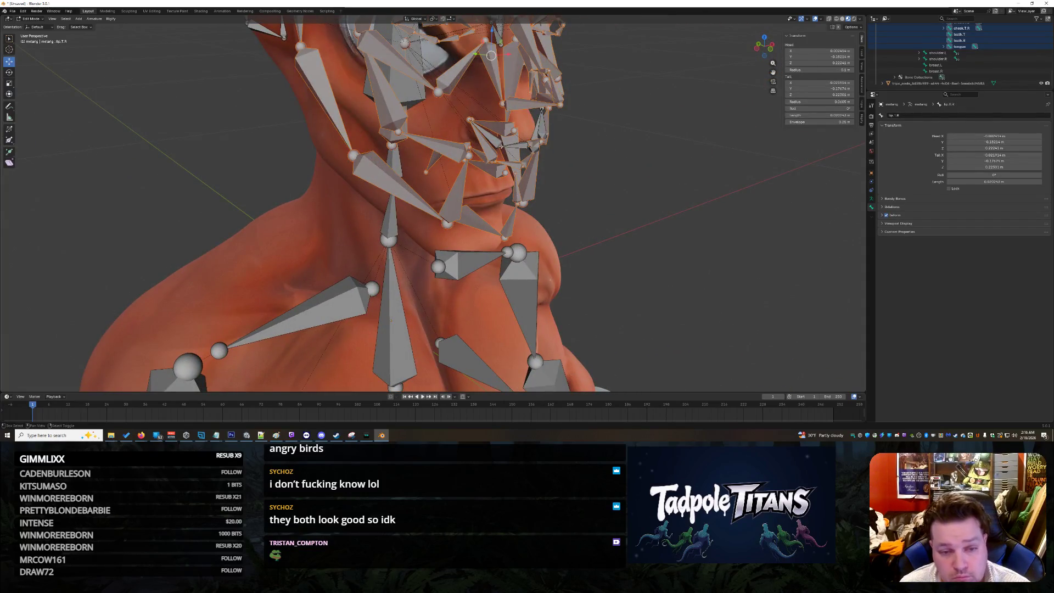
scroll(661, 172, down, 5)
middle_drag(660, 172, 549, 165)
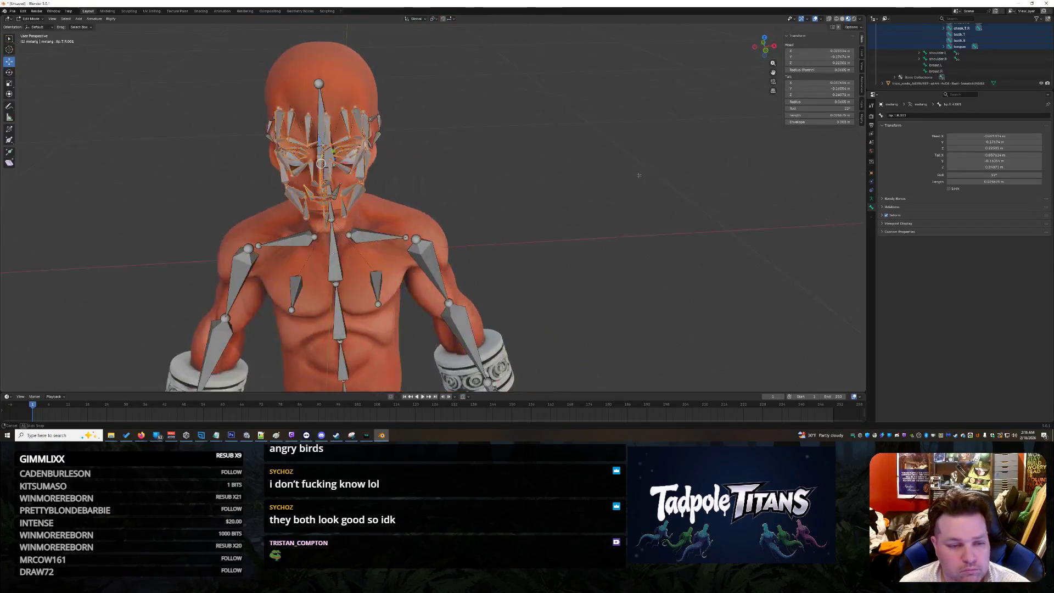
- Cancel a vertical move, then bring the face bones back to face height along Z
scroll(271, 109, up, 6)
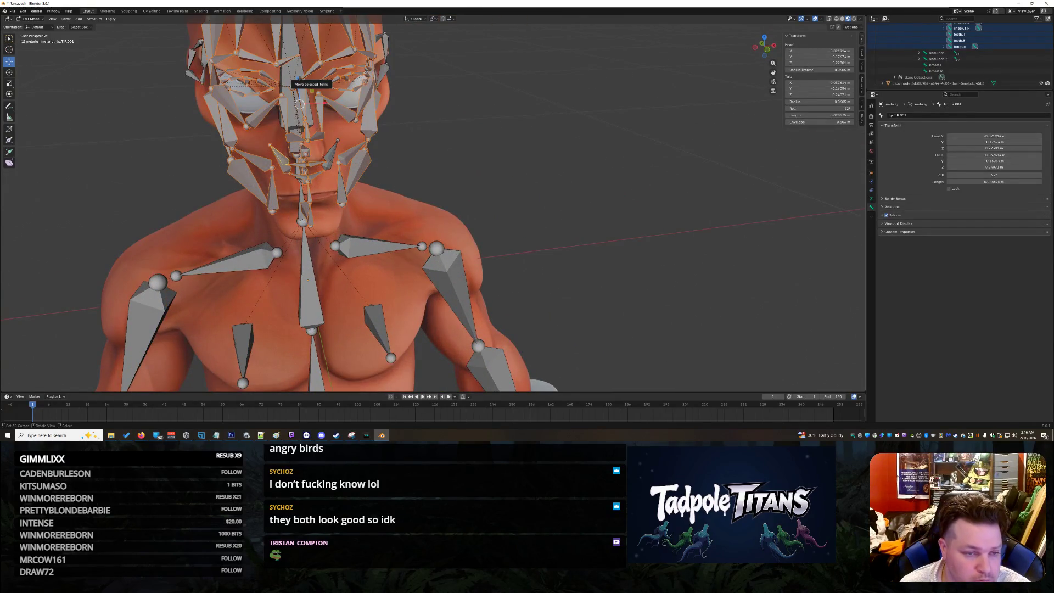
key(g)
key(z)
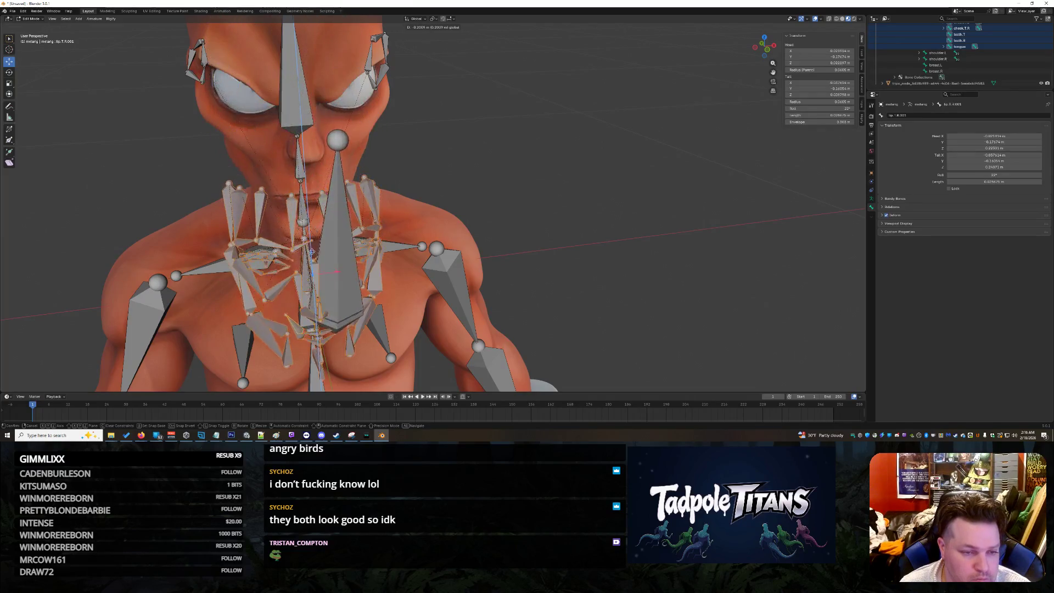
right_click(356, 179)
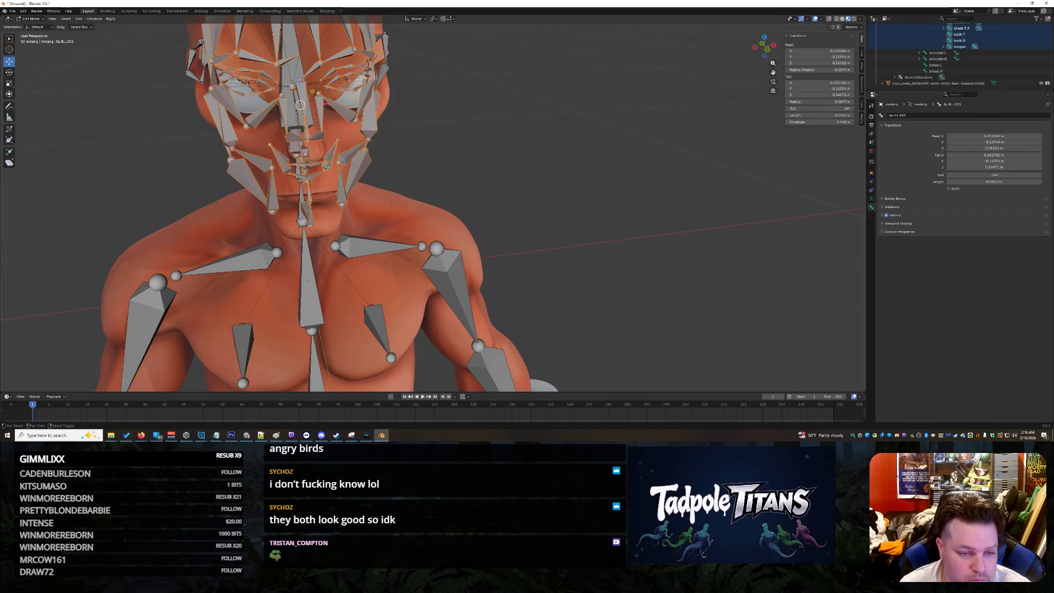
key(g)
key(z)
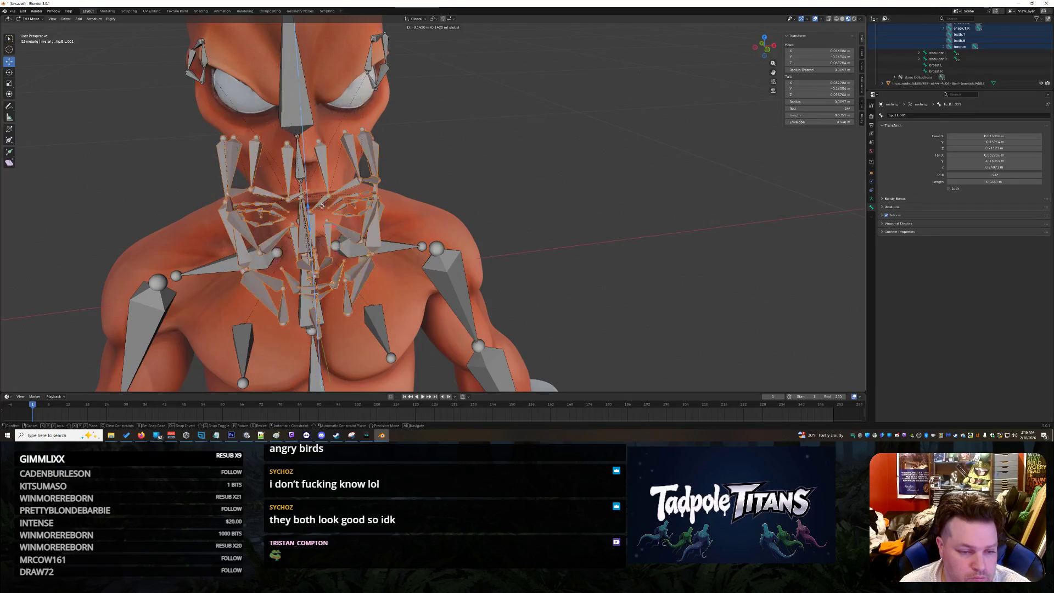
click(500, 218)
middle_drag(500, 218, 632, 234)
- Raise the face bones slightly along Z and adjust their depth along Y twice
key(g)
key(z)
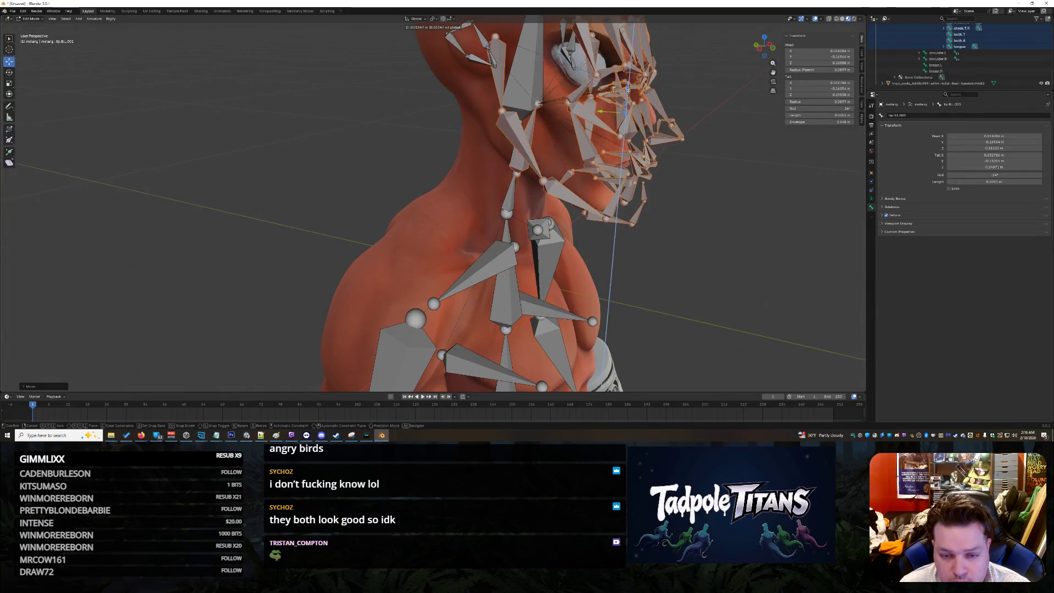
key(Return)
key(g)
key(y)
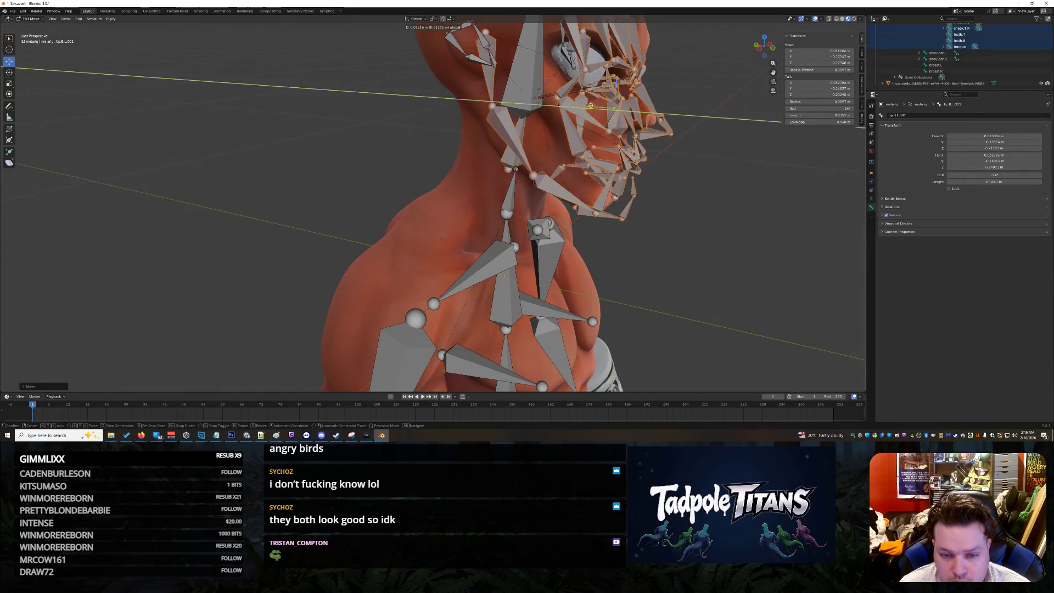
key(Return)
mouse_move(573, 101)
middle_down()
mouse_move(657, 182)
mouse_move(618, 187)
mouse_move(705, 196)
mouse_move(693, 195)
mouse_move(718, 163)
middle_up()
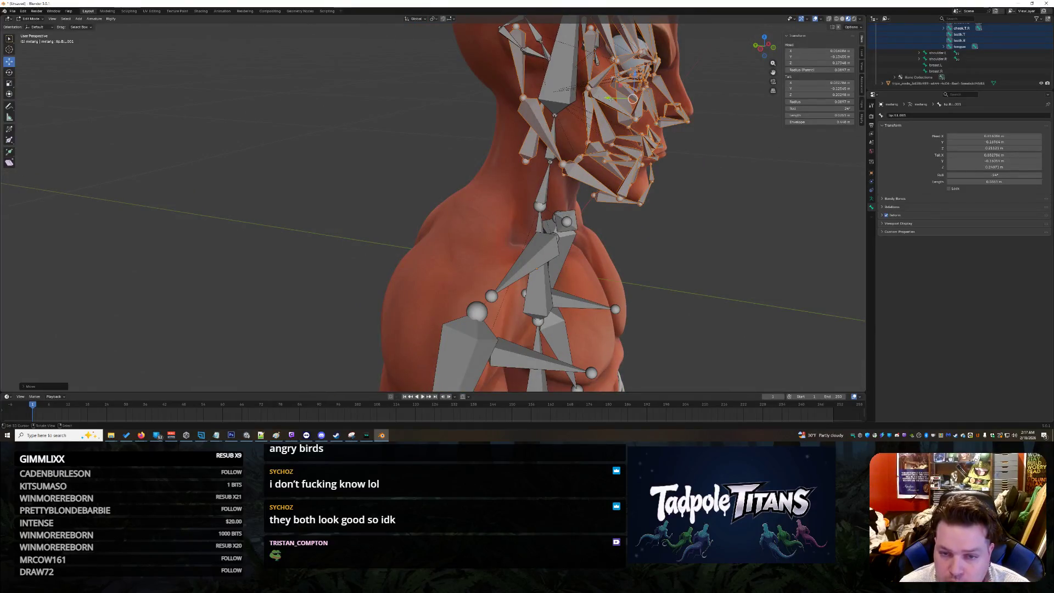
key(g)
key(y)
click(623, 98)
mouse_move(648, 143)
middle_down()
mouse_move(742, 225)
mouse_move(570, 195)
mouse_move(611, 192)
middle_up()
- Check the head profile and raise the face bones slightly again along Z
scroll(571, 195, up, 2)
scroll(611, 192, down, 6)
mouse_move(665, 249)
middle_down()
mouse_move(694, 219)
mouse_move(683, 212)
middle_up()
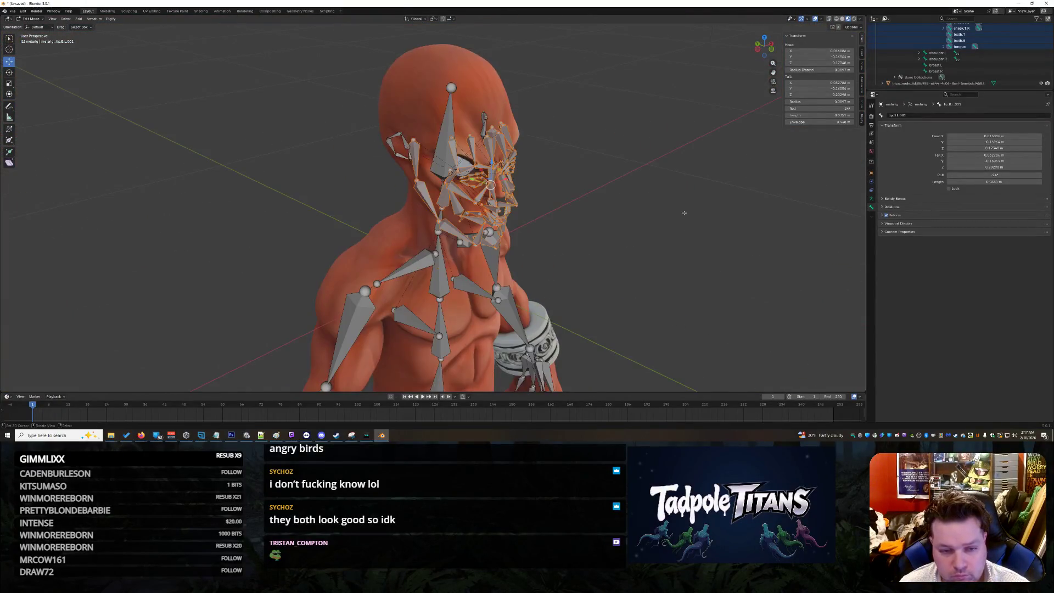
scroll(683, 212, up, 3)
key(g)
key(z)
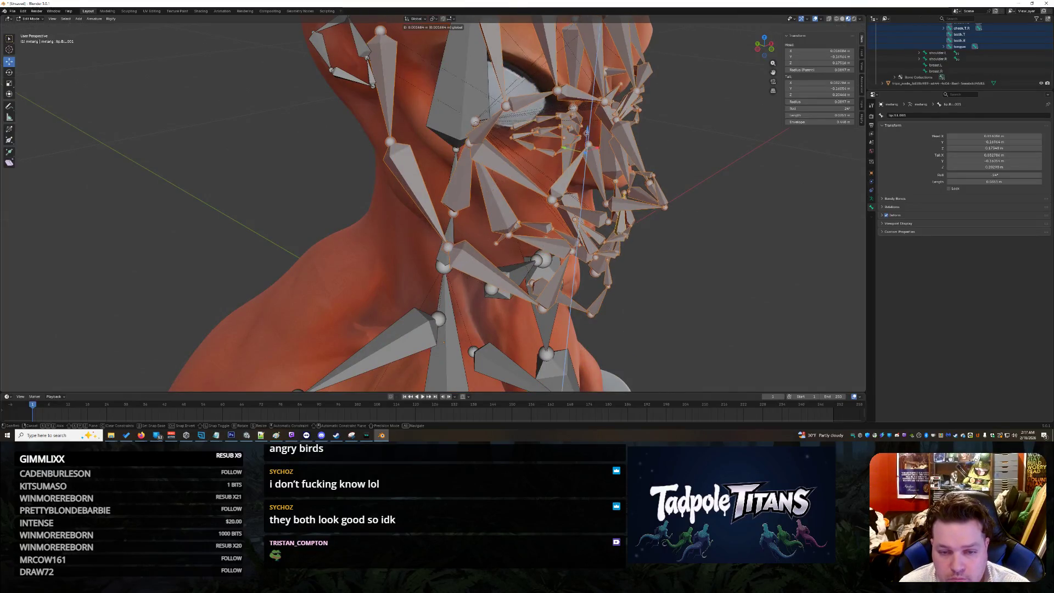
click(587, 118)
mouse_move(566, 134)
middle_down()
mouse_move(669, 256)
mouse_move(672, 246)
mouse_move(758, 262)
mouse_move(658, 250)
mouse_move(724, 149)
mouse_move(713, 169)
mouse_move(774, 177)
mouse_move(623, 219)
middle_up()
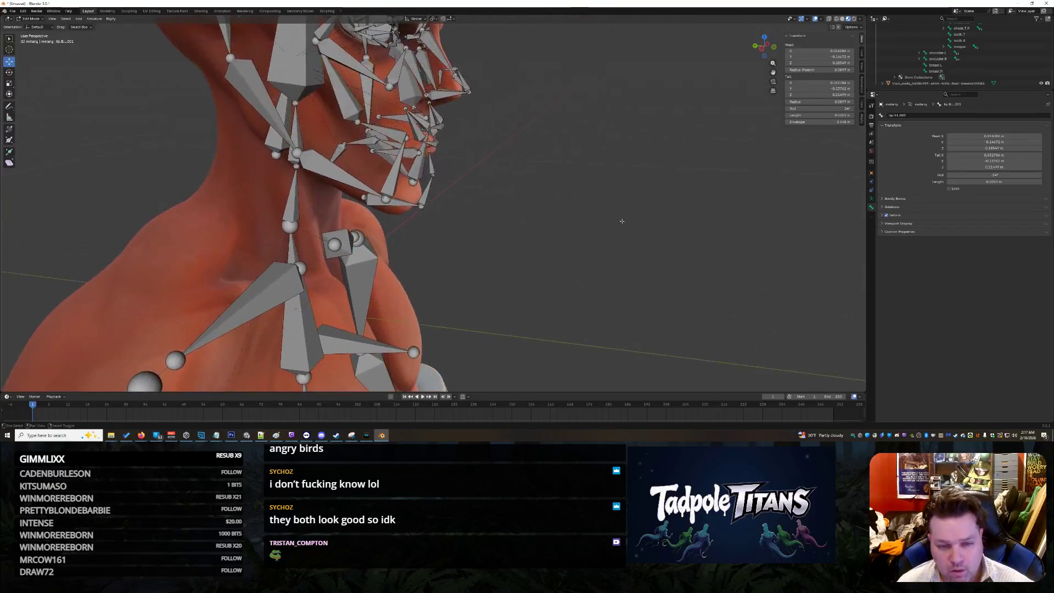
scroll(514, 216, up, 5)
scroll(493, 215, down, 4)
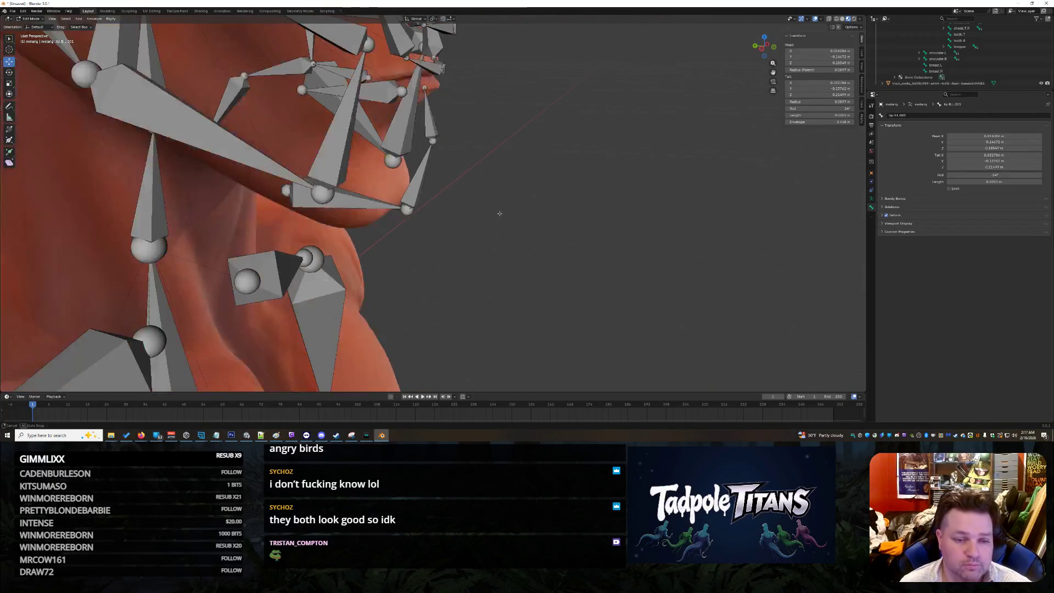
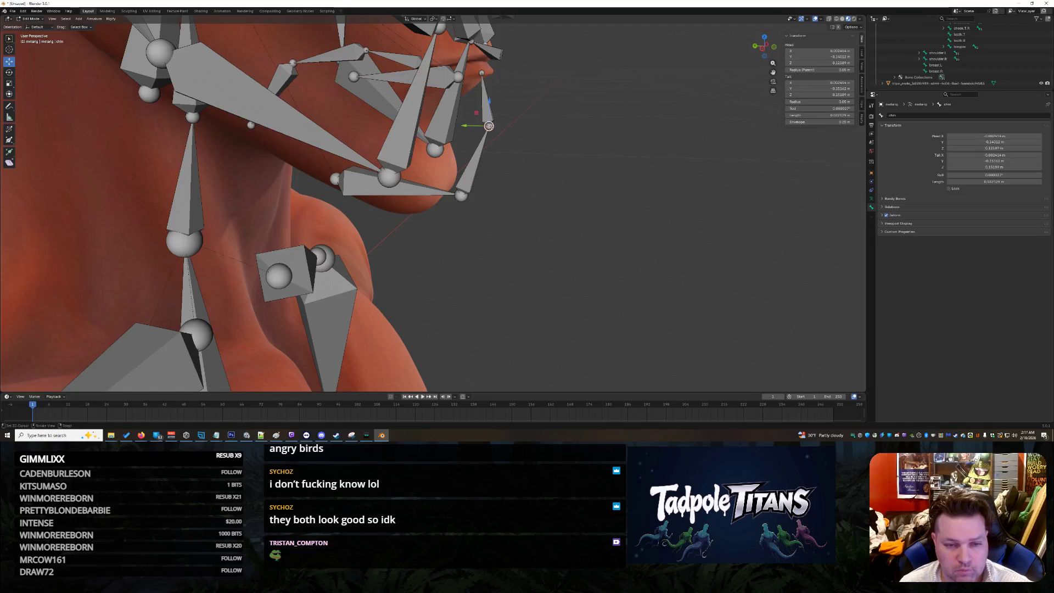
- Nudge the chin bone's depth along Y and raise the jaw bone's head to fit the mesh
drag(469, 126, 475, 127)
middle_drag(476, 126, 561, 164)
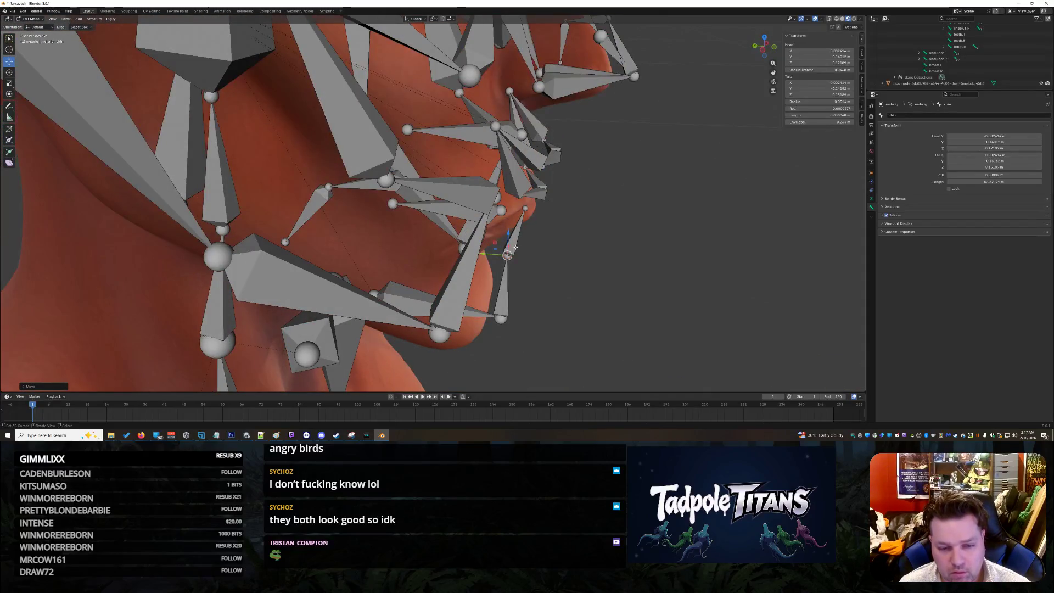
drag(483, 254, 462, 255)
middle_drag(462, 256, 628, 300)
mouse_move(507, 216)
mouse_down()
mouse_move(409, 199)
mouse_move(308, 201)
mouse_move(330, 131)
mouse_up()
mouse_move(330, 131)
middle_down()
mouse_move(619, 224)
mouse_move(571, 217)
middle_up()
- Move the forehead.R.002 joint closer to the skull
scroll(549, 214, down, 6)
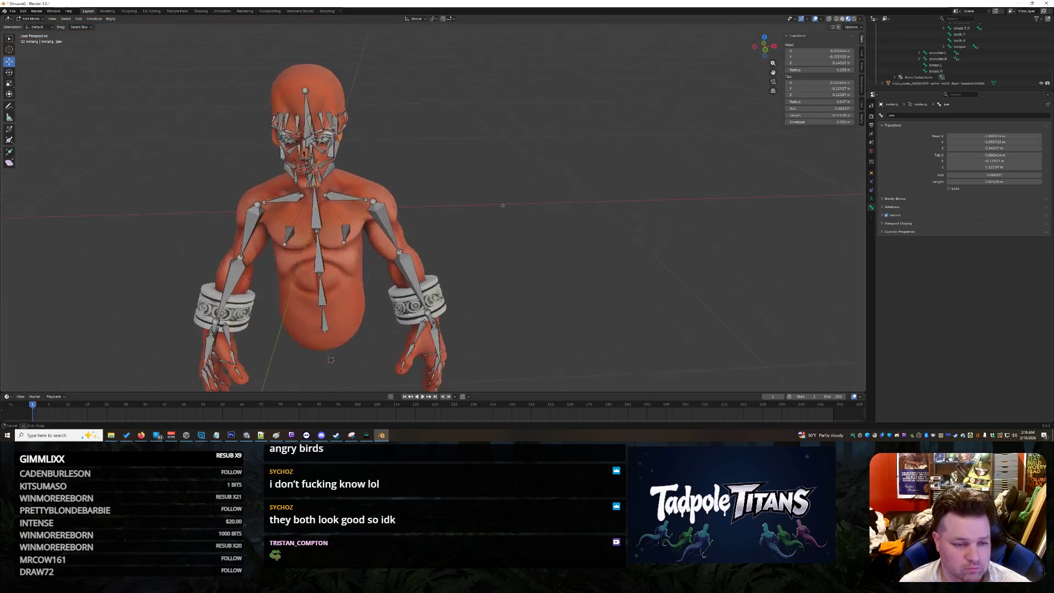
scroll(503, 206, up, 5)
mouse_move(503, 206)
middle_down()
mouse_move(546, 239)
mouse_move(560, 220)
mouse_move(451, 154)
middle_up()
scroll(390, 118, down, 5)
middle_drag(390, 118, 602, 140)
scroll(602, 140, up, 3)
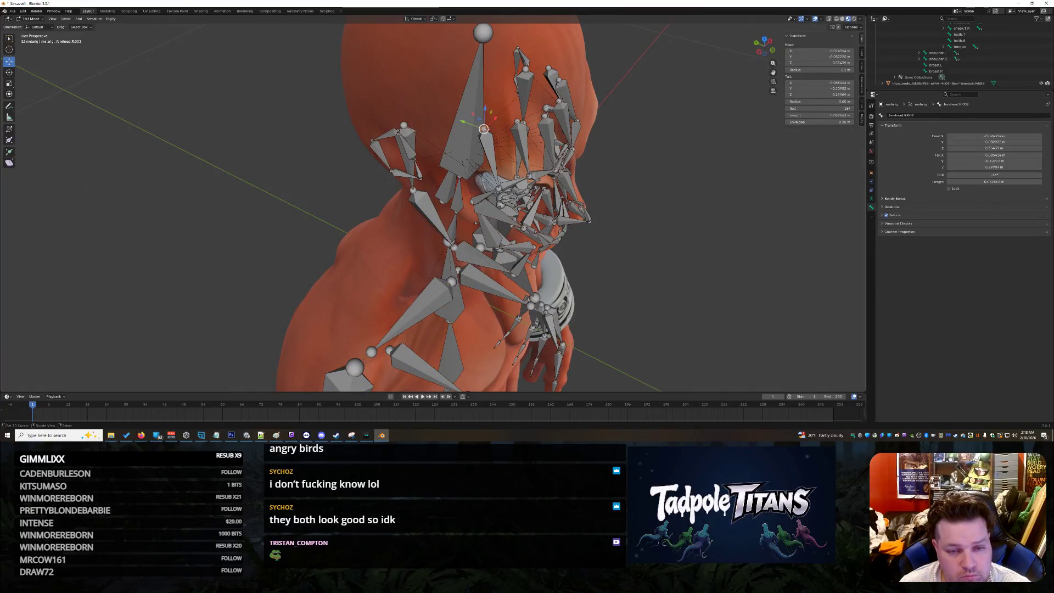
drag(465, 122, 417, 125)
- Adjust the forehead.R.001 bone's head height against the forehead surface
middle_drag(602, 133, 566, 114)
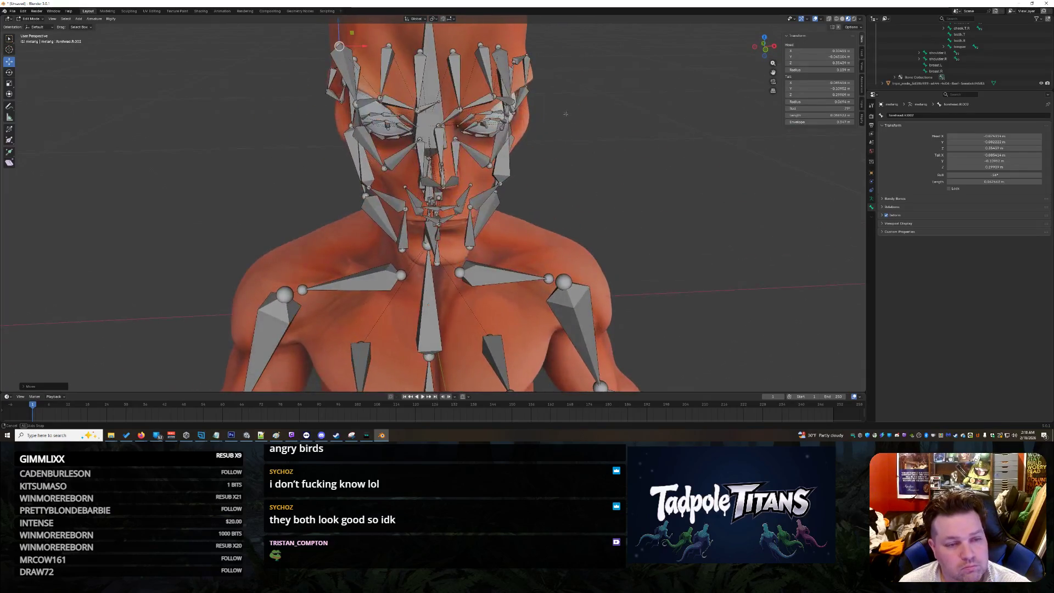
click(387, 44)
scroll(387, 44, down, 3)
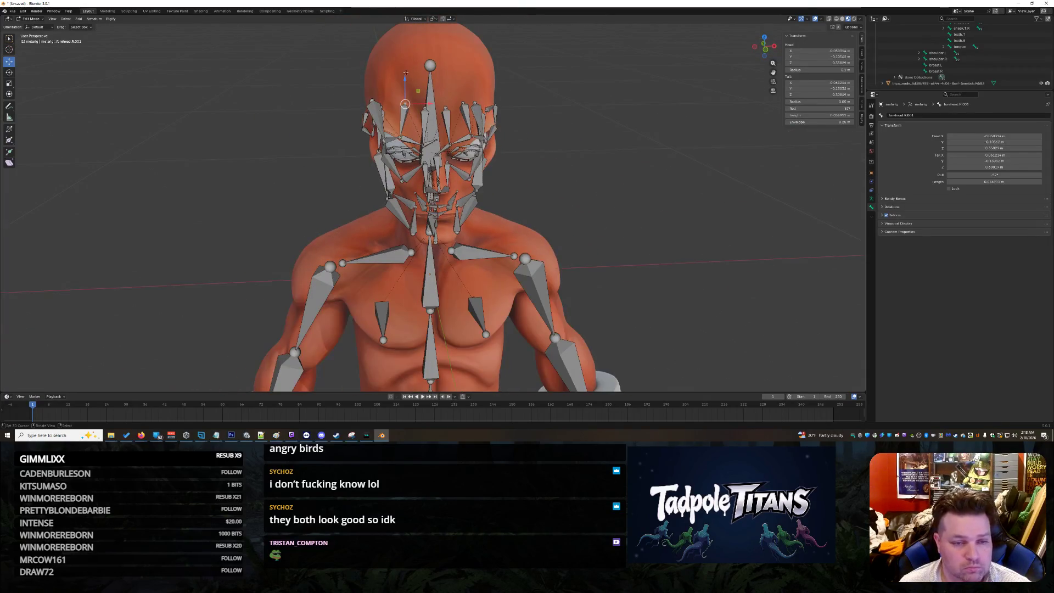
mouse_move(403, 78)
mouse_down()
mouse_move(404, 53)
mouse_move(429, 92)
mouse_move(423, 105)
mouse_up()
mouse_move(425, 108)
middle_down()
mouse_move(598, 152)
mouse_move(528, 105)
middle_up()
drag(438, 41, 439, 48)
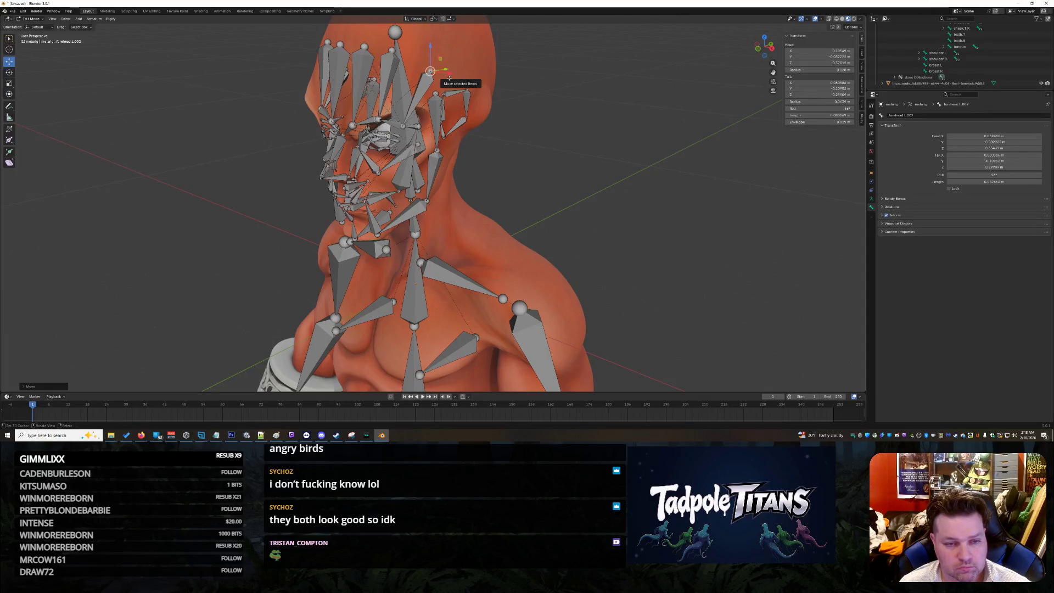
- Push the selected bone's head and end along Y, then pick the jaw.L.001 joint
middle_drag(446, 69, 582, 115)
drag(465, 128, 471, 127)
mouse_move(471, 127)
middle_down()
mouse_move(612, 179)
mouse_move(586, 207)
middle_up()
drag(346, 158, 347, 152)
key(Return)
middle_drag(615, 209, 670, 213)
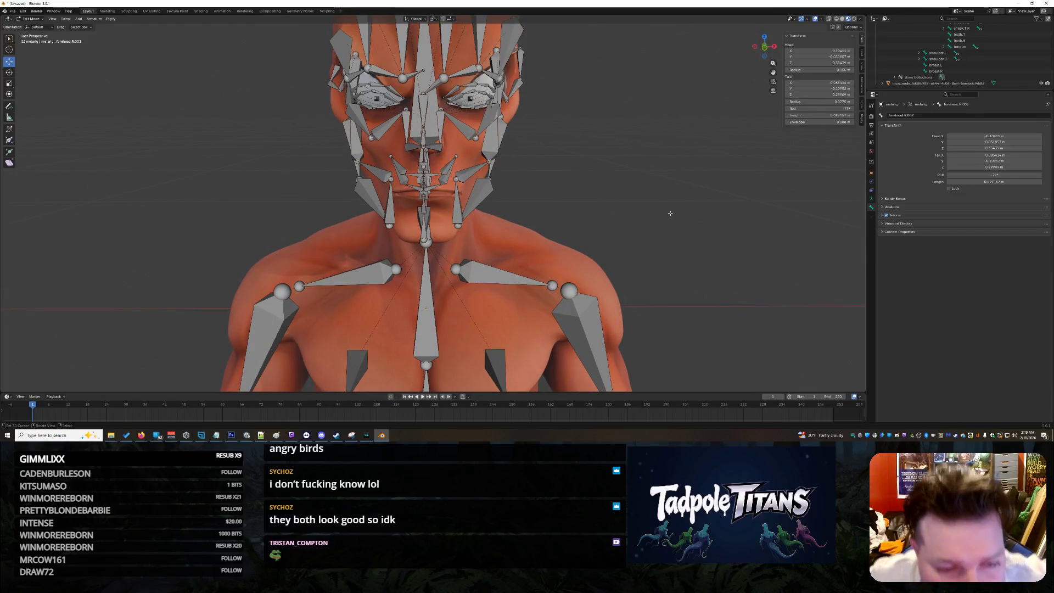
scroll(671, 232, up, 3)
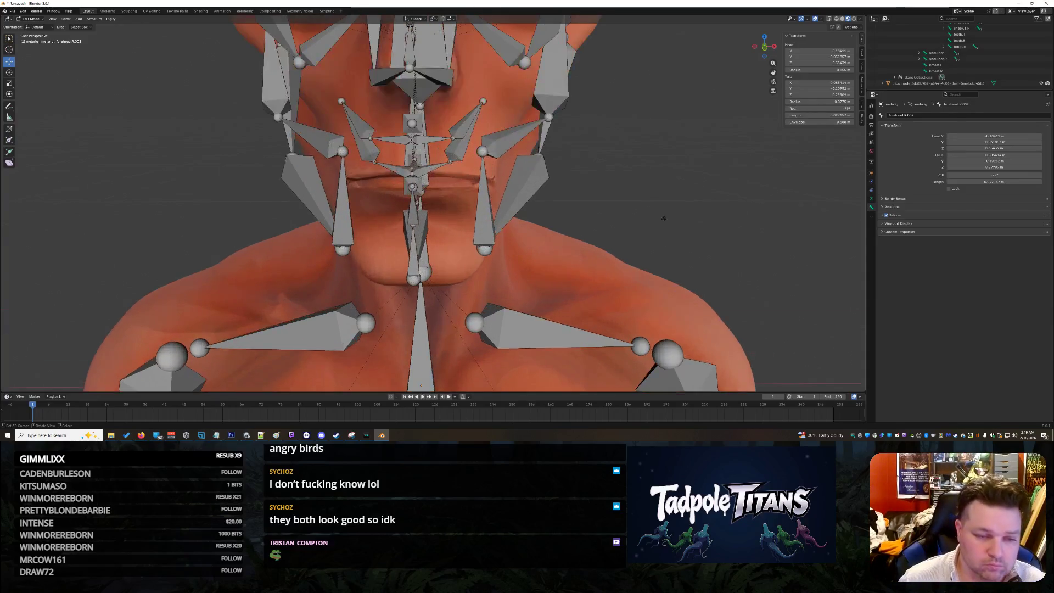
middle_drag(626, 184, 683, 184)
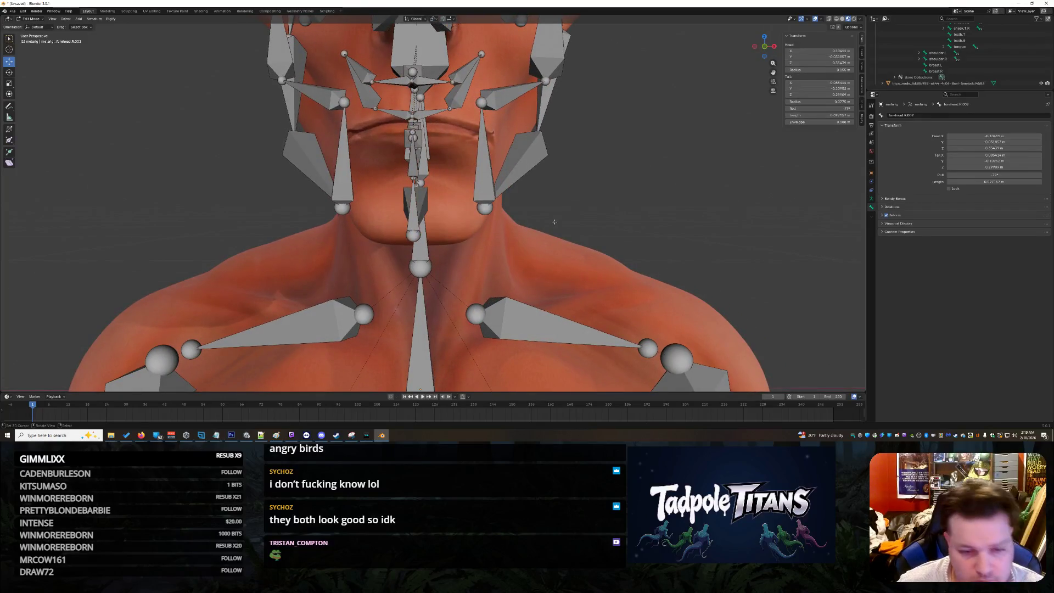
click(483, 210)
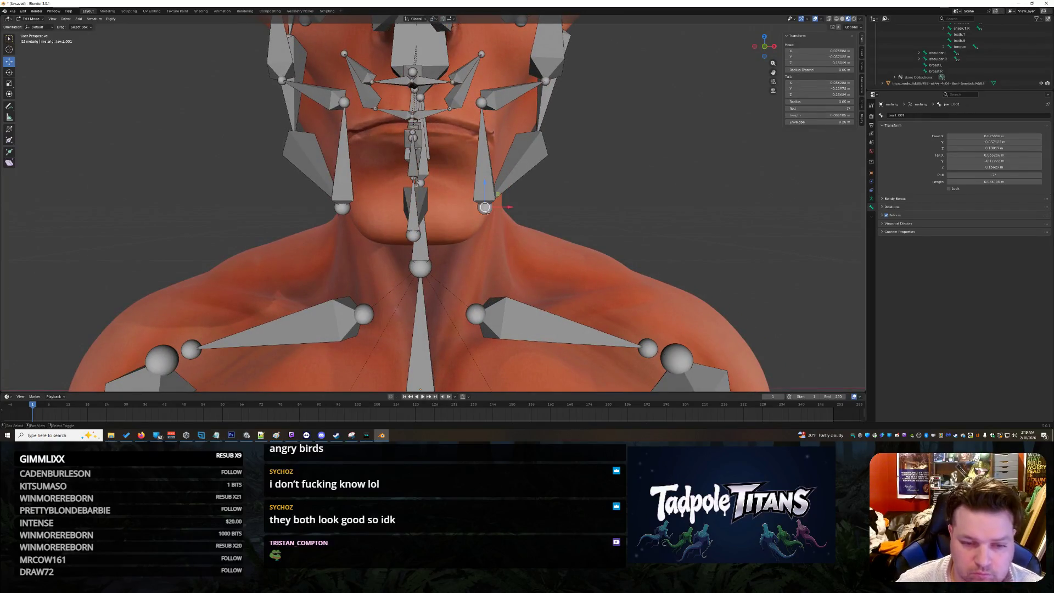
- Move the jaw.L.001 tail down along Z toward the chin and lower the chin.L joint
drag(505, 209, 488, 205)
key(g)
key(z)
click(483, 207)
mouse_move(484, 208)
middle_down()
mouse_move(626, 215)
mouse_move(612, 213)
middle_up()
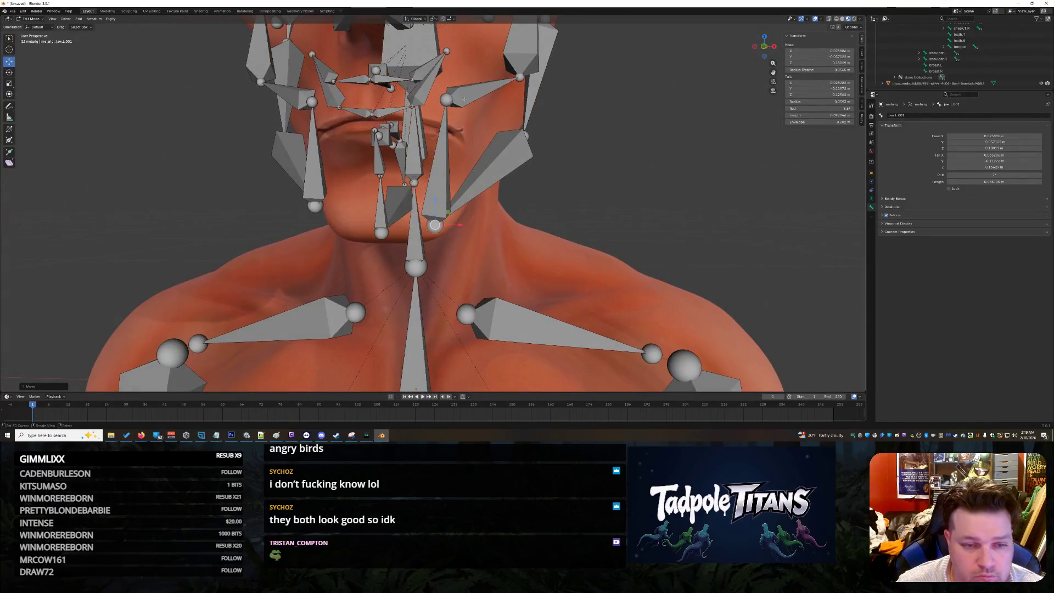
click(447, 100)
mouse_move(454, 74)
mouse_down()
mouse_move(449, 110)
mouse_move(482, 141)
mouse_up()
- Mirror the jaw.L.001 tail by setting its tail X to -0.025282
click(435, 225)
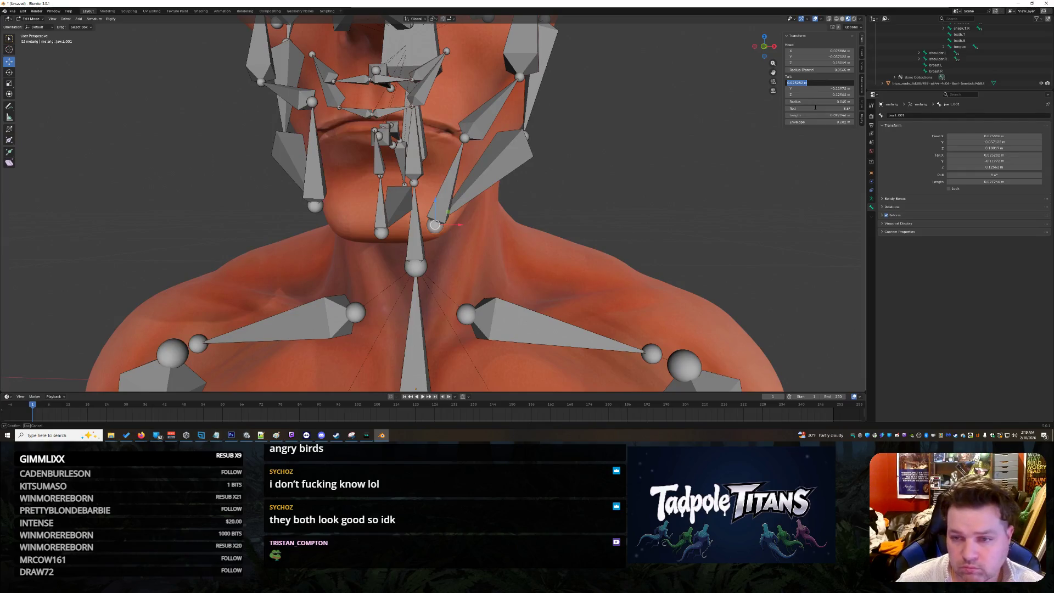
key(Escape)
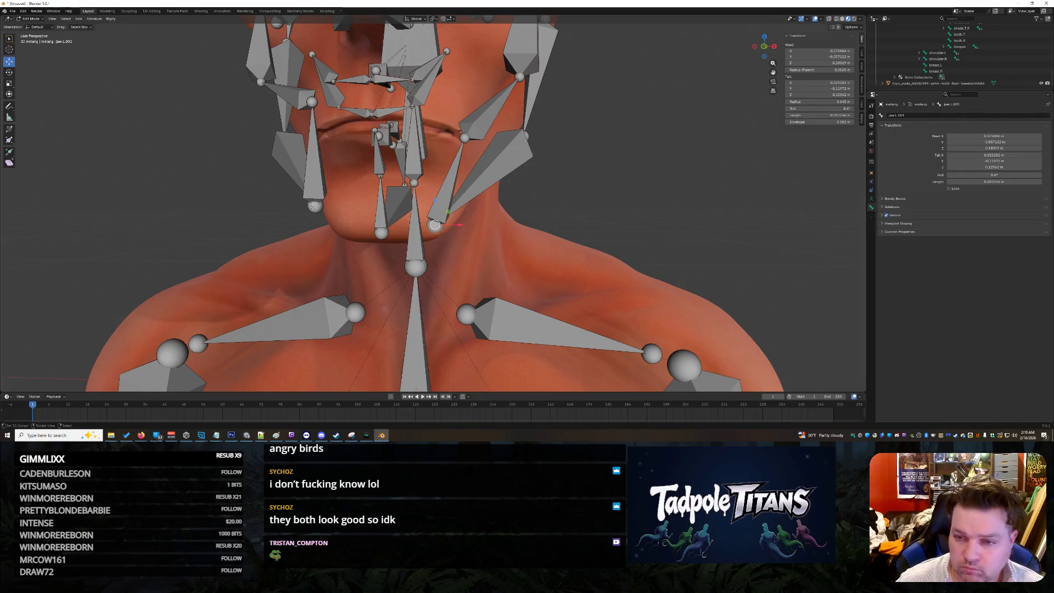
click(827, 83)
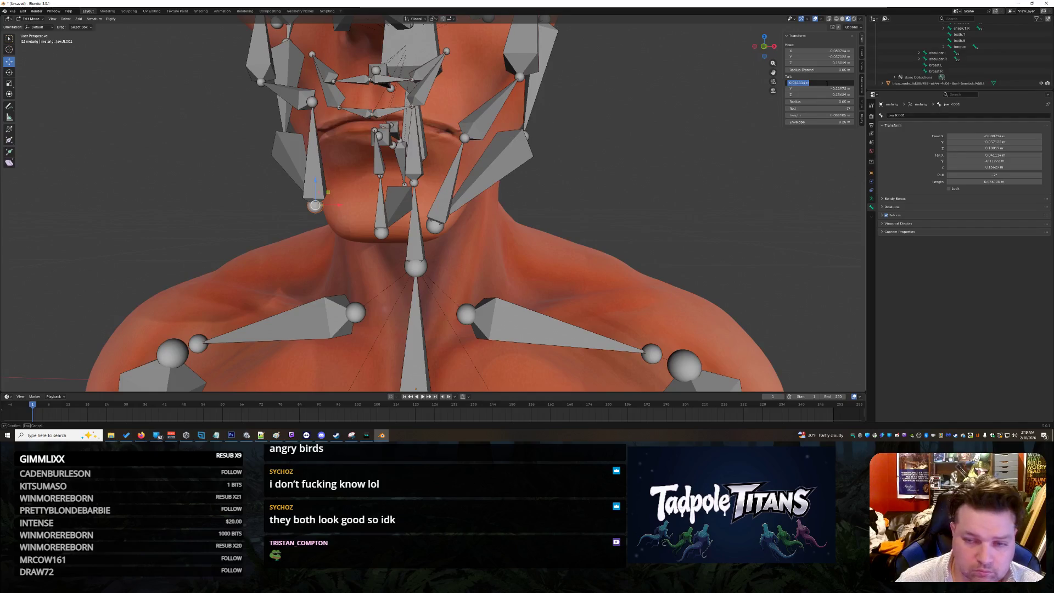
key(Return)
click(827, 83)
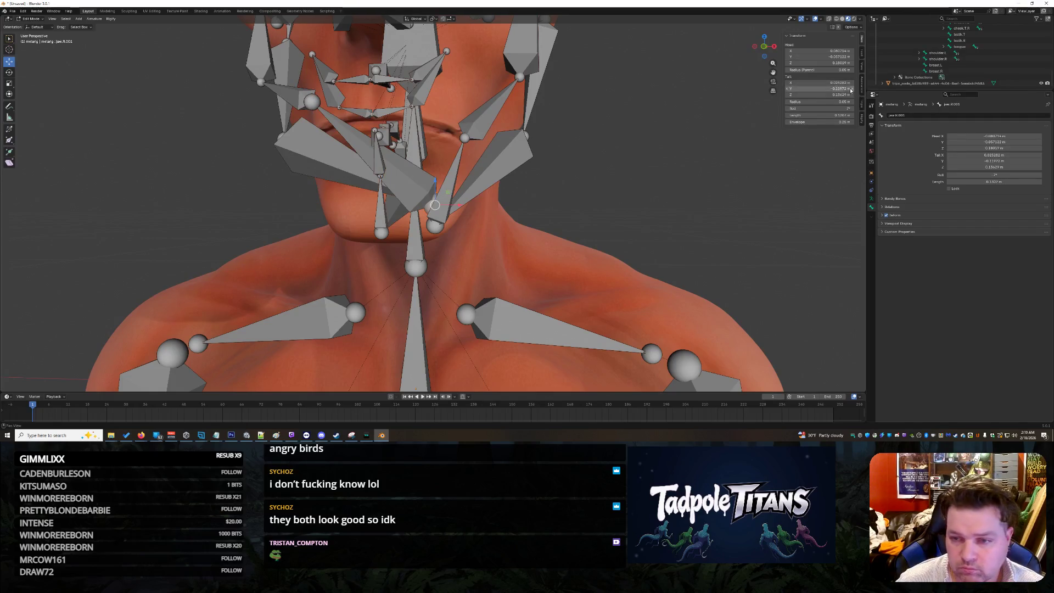
text(-0.025282)
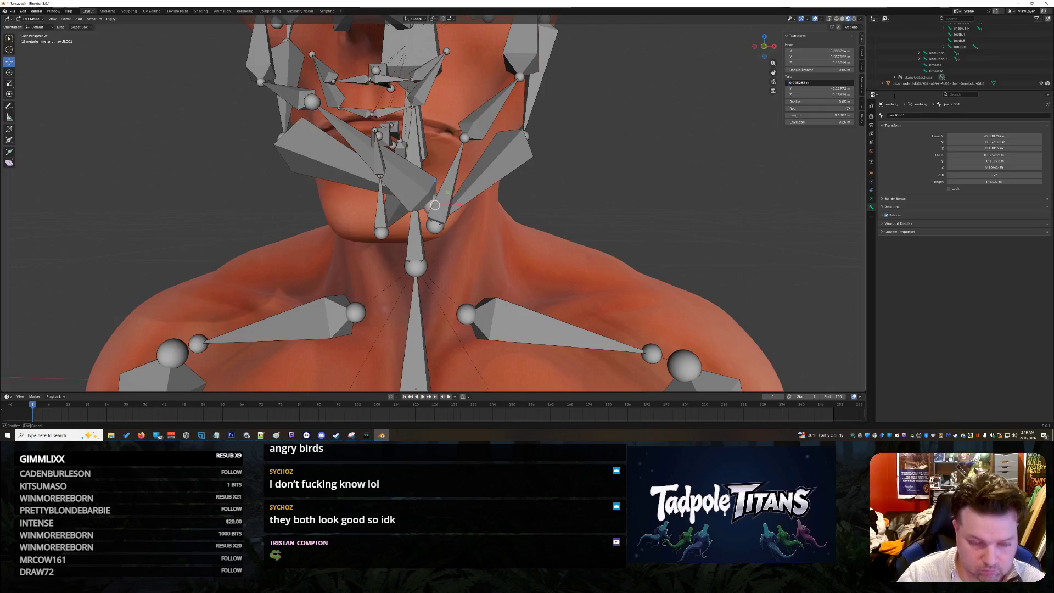
key(Return)
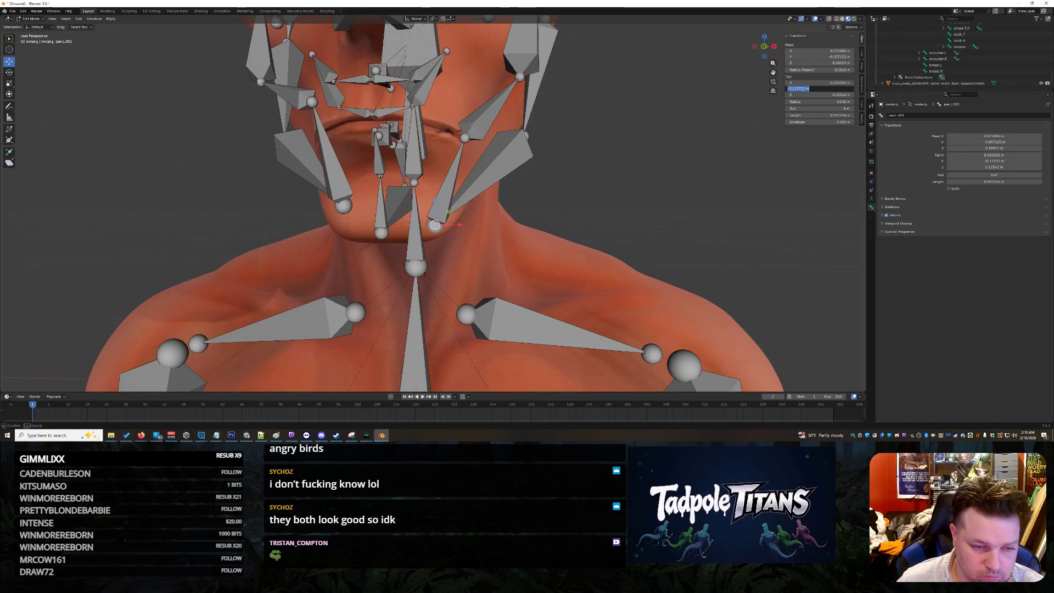
- Retype the jaw.L.001 tail Y and set its tail Z to 0.12562 m
click(821, 89)
key(Return)
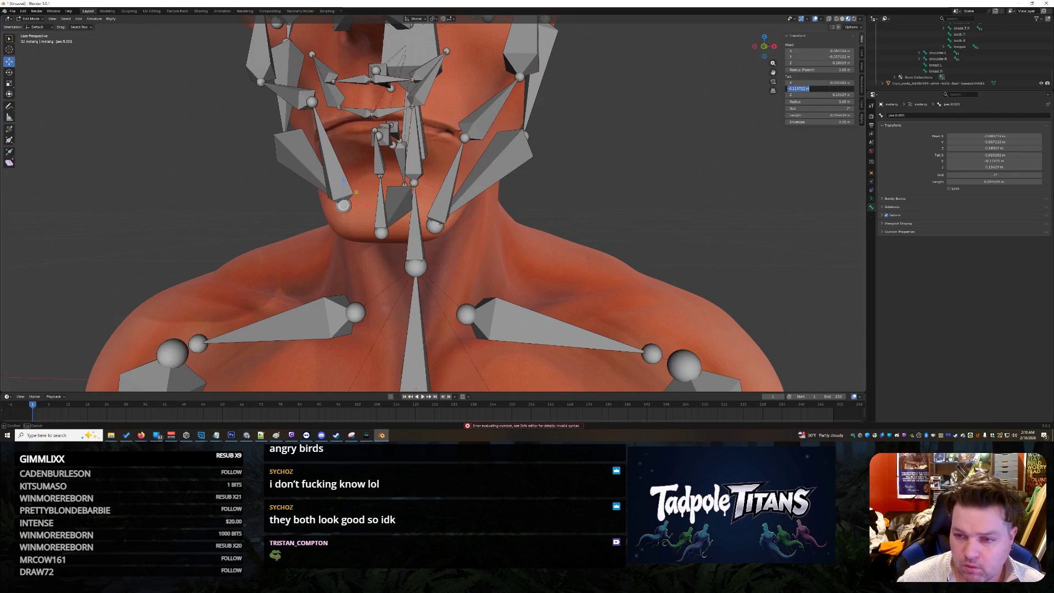
click(436, 224)
click(818, 94)
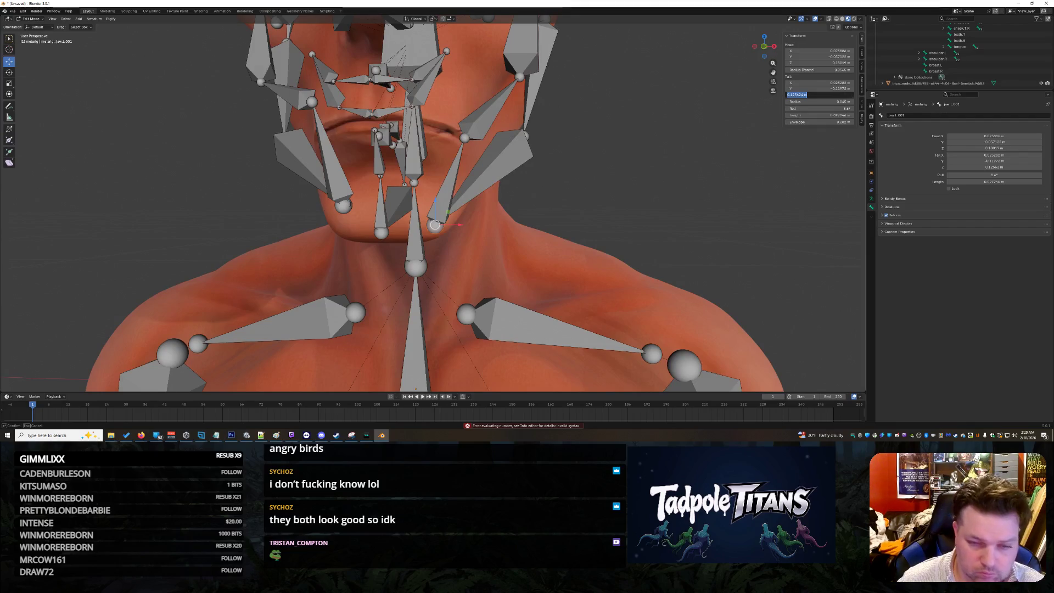
click(809, 95)
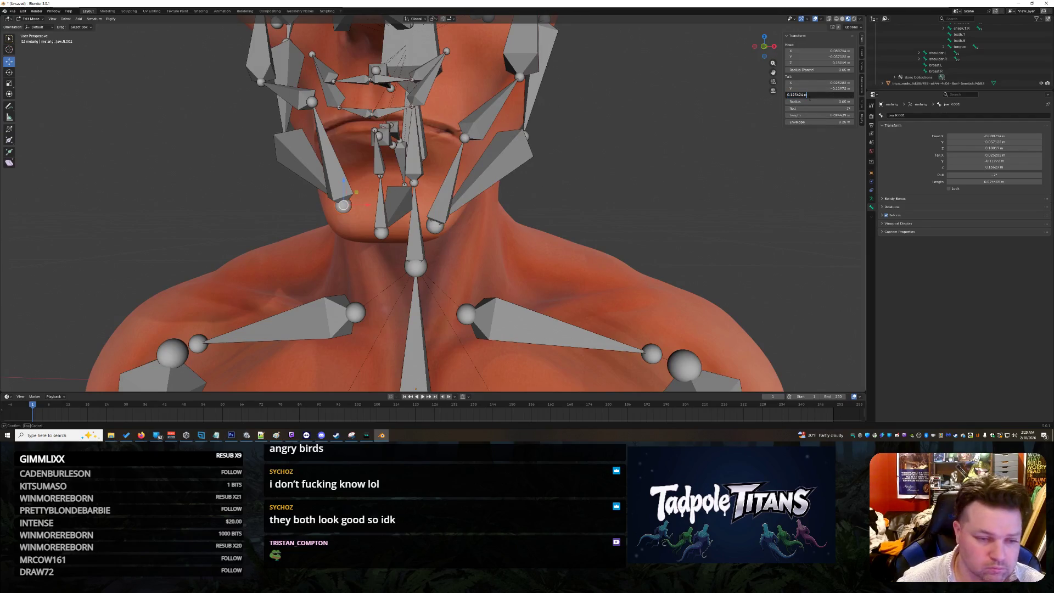
key(Return)
mouse_move(608, 187)
middle_down()
mouse_move(604, 198)
mouse_move(606, 184)
mouse_move(615, 190)
middle_up()
- Move the chin bone along Y and shift its head up and outward
mouse_move(537, 167)
middle_down()
mouse_move(598, 170)
mouse_move(586, 188)
mouse_move(595, 191)
middle_up()
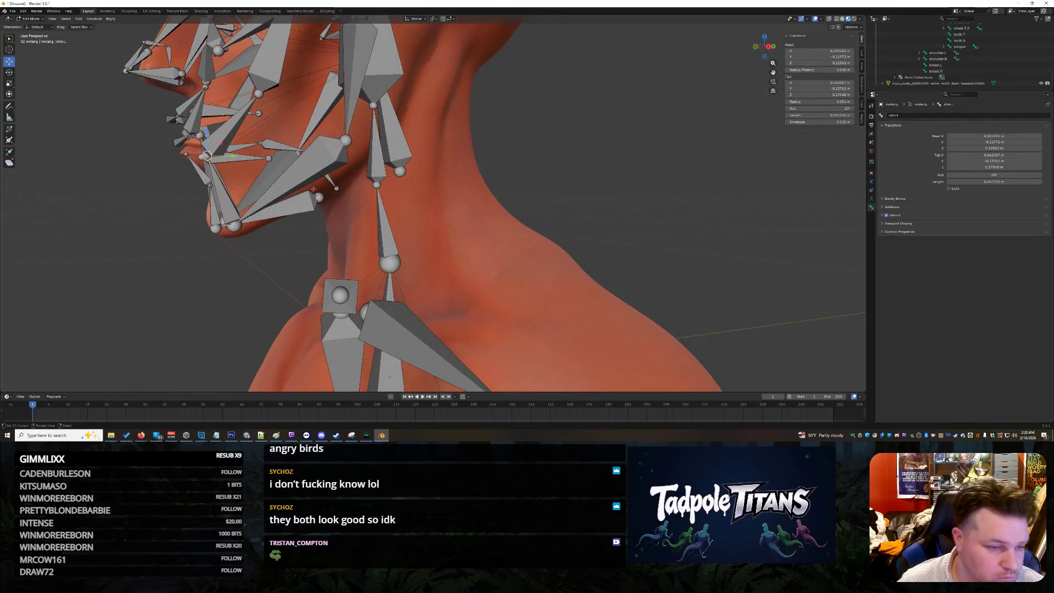
drag(239, 159, 243, 159)
mouse_move(243, 159)
middle_down()
mouse_move(542, 229)
mouse_move(546, 189)
middle_up()
middle_drag(637, 202, 628, 203)
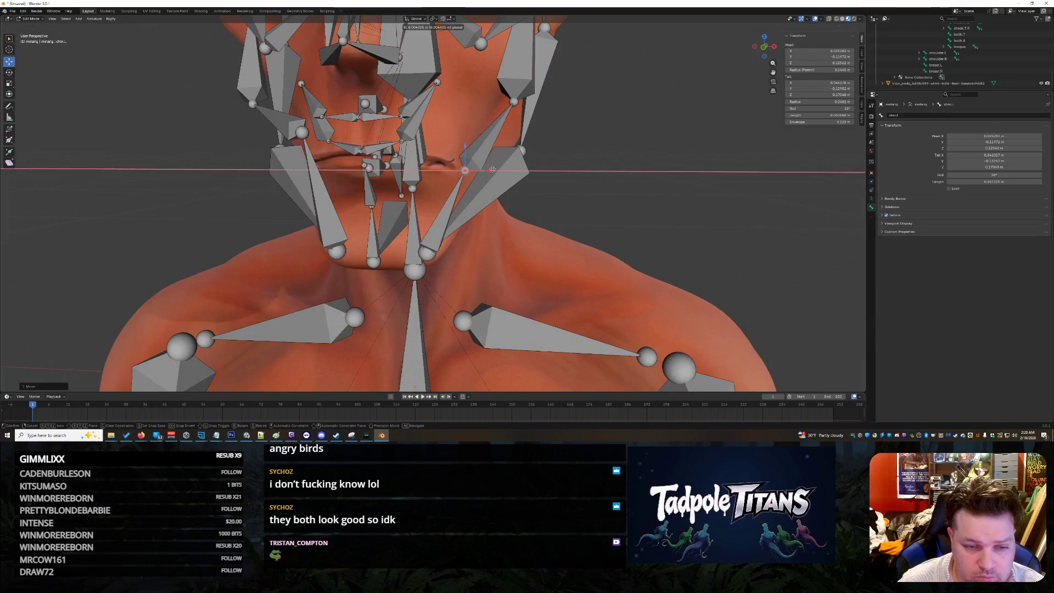
middle_drag(483, 174, 476, 180)
drag(283, 173, 294, 157)
middle_drag(317, 162, 660, 244)
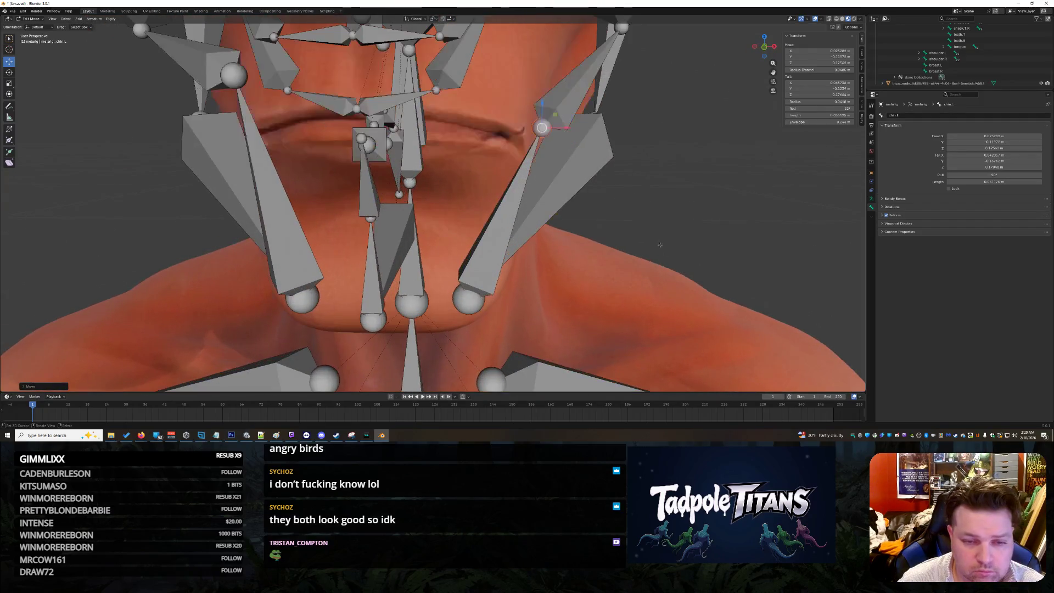
- Move the cheek joint inward along the X axis
scroll(660, 245, down, 4)
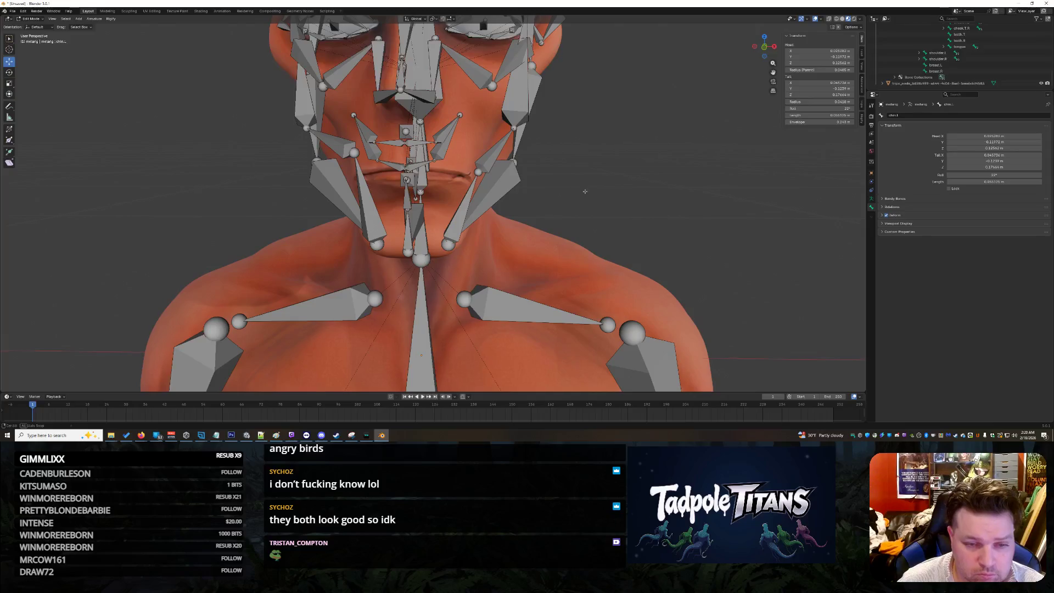
middle_drag(585, 192, 589, 192)
drag(552, 130, 532, 125)
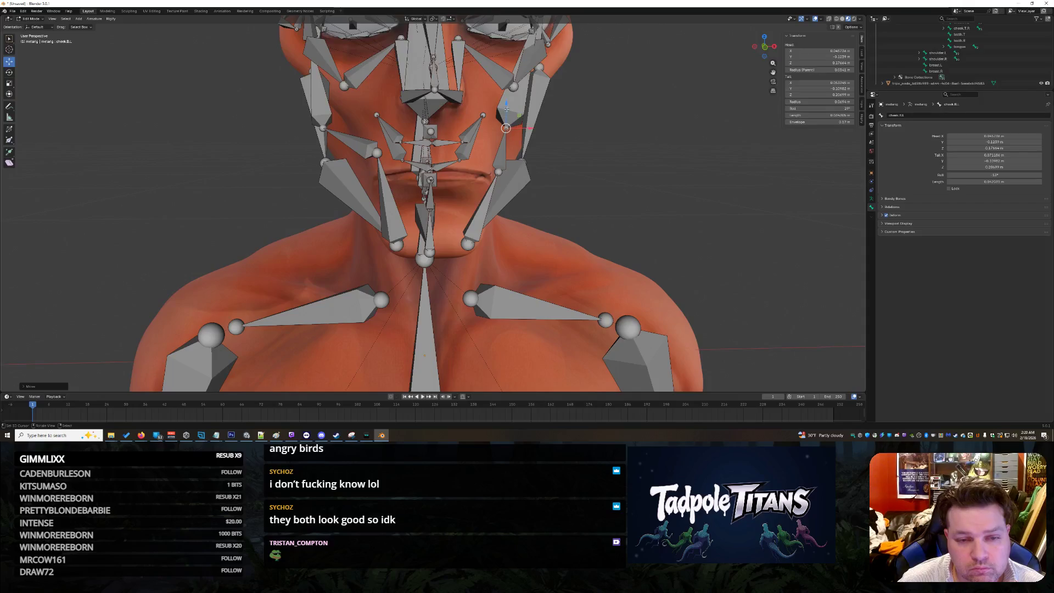
key(g)
key(x)
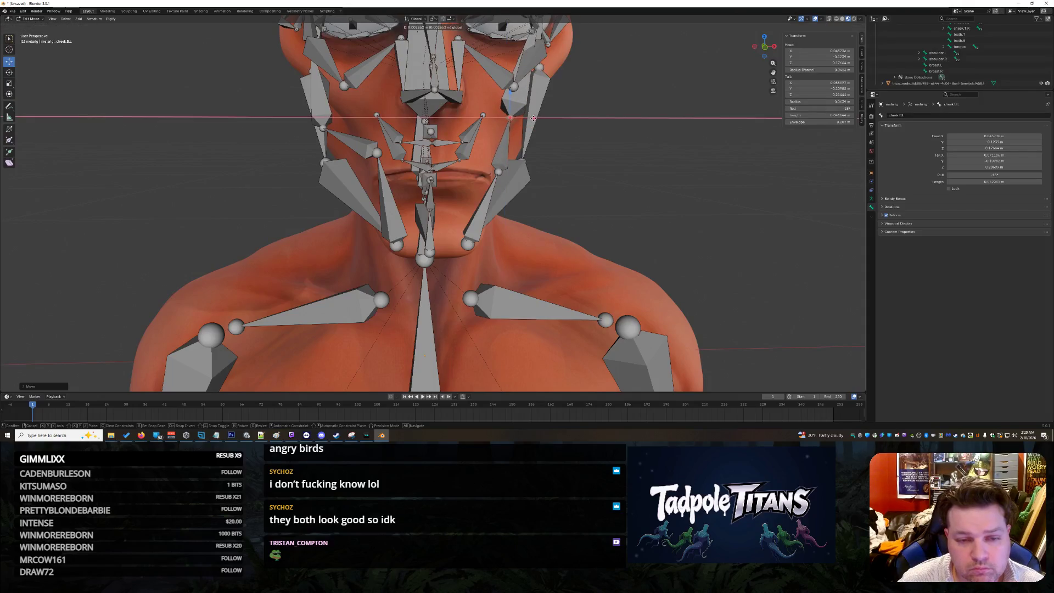
click(533, 118)
mouse_move(533, 118)
middle_down()
mouse_move(650, 174)
mouse_move(610, 177)
mouse_move(645, 179)
mouse_move(667, 161)
mouse_move(478, 150)
middle_up()
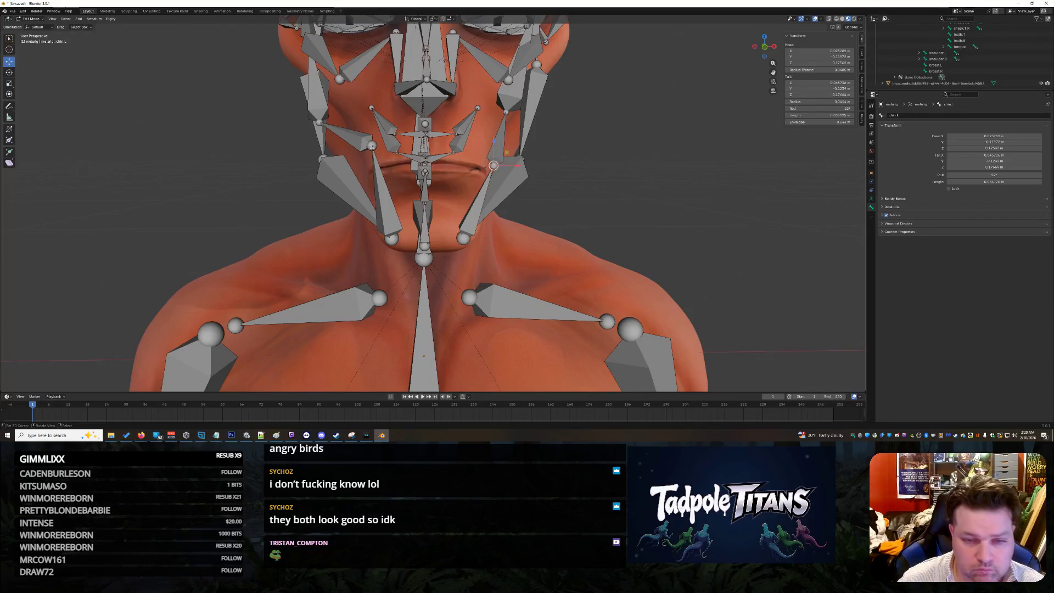
key(Return)
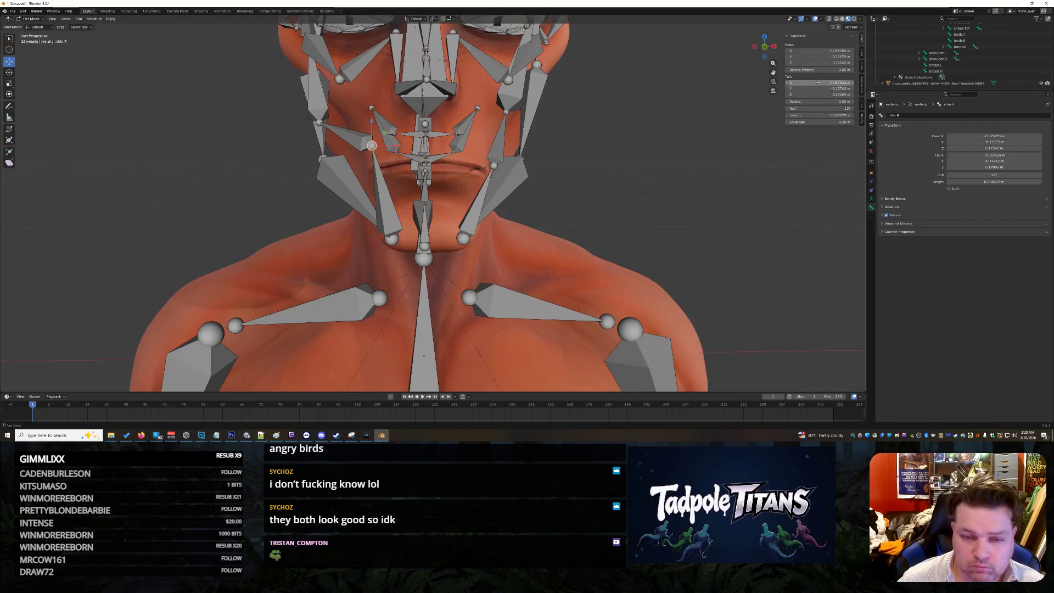
- Type chin.R tail X -0.045736, tail Y -0.1239 and tail Z 0.17664 in the sidebar
key(Return)
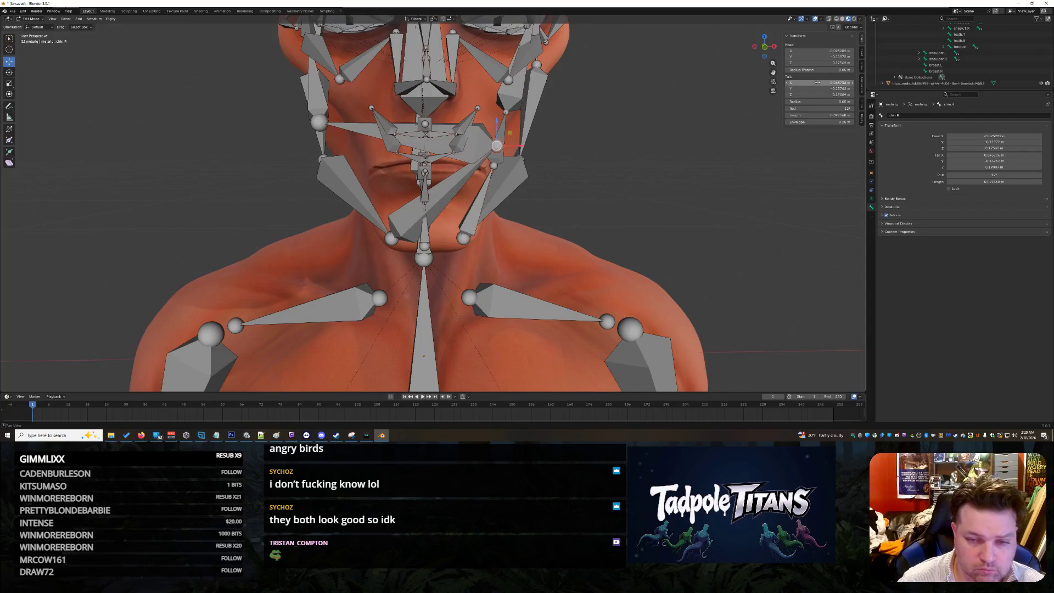
text(-)
key(Return)
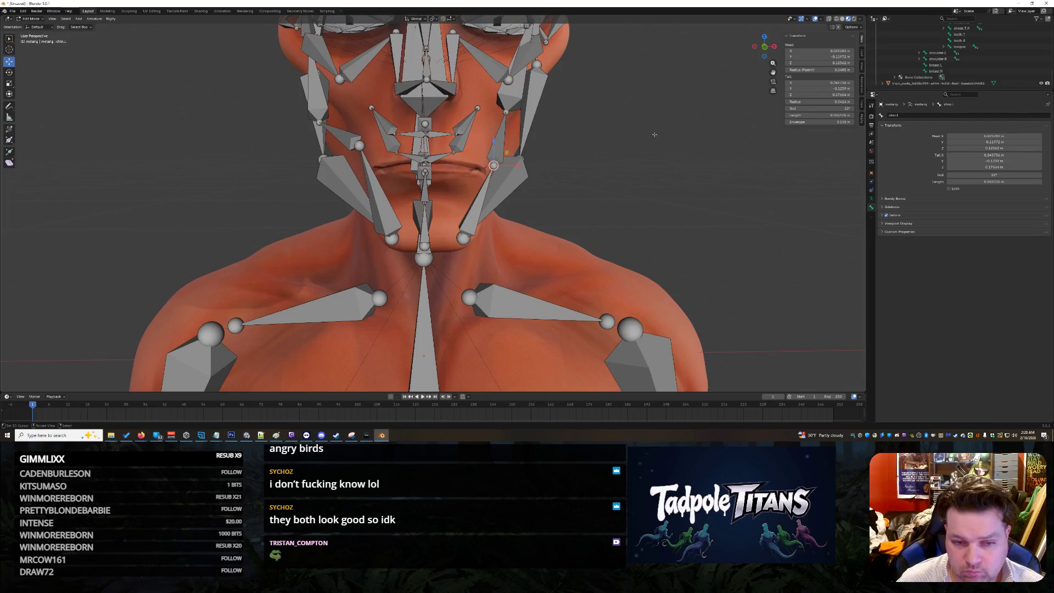
click(812, 89)
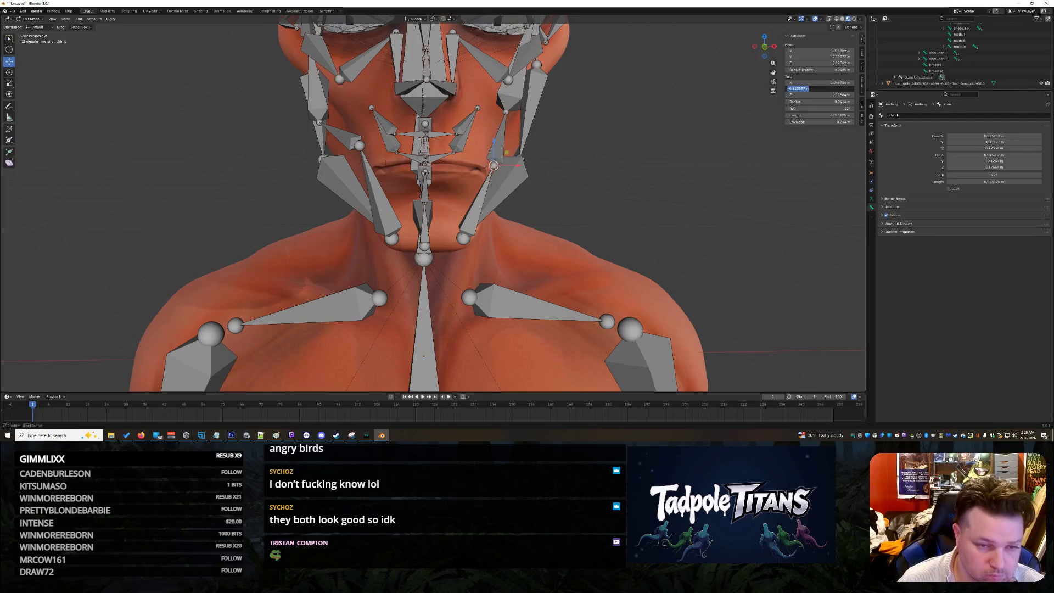
key(Escape)
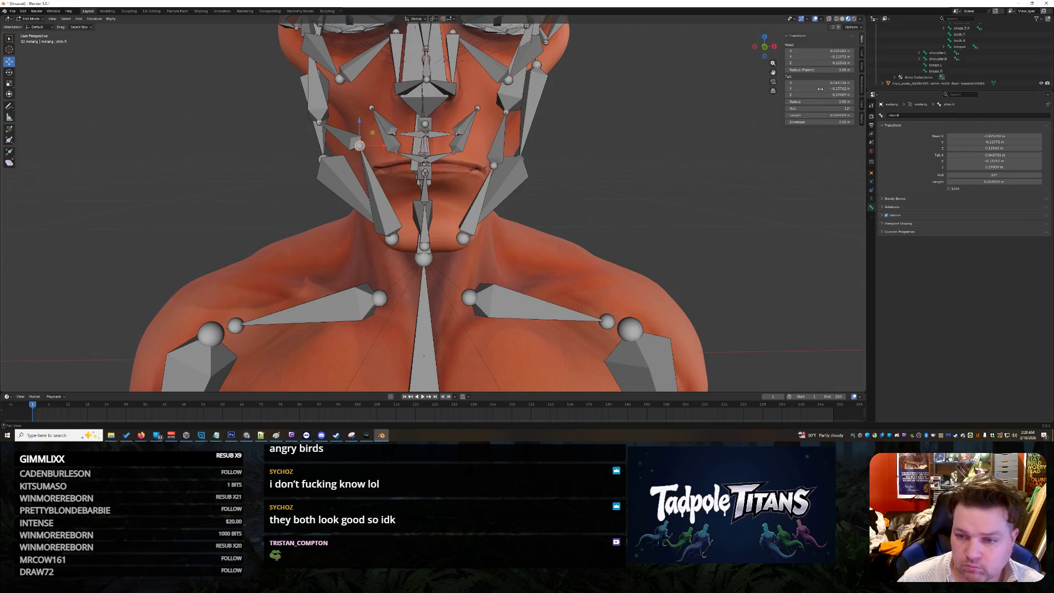
key(Return)
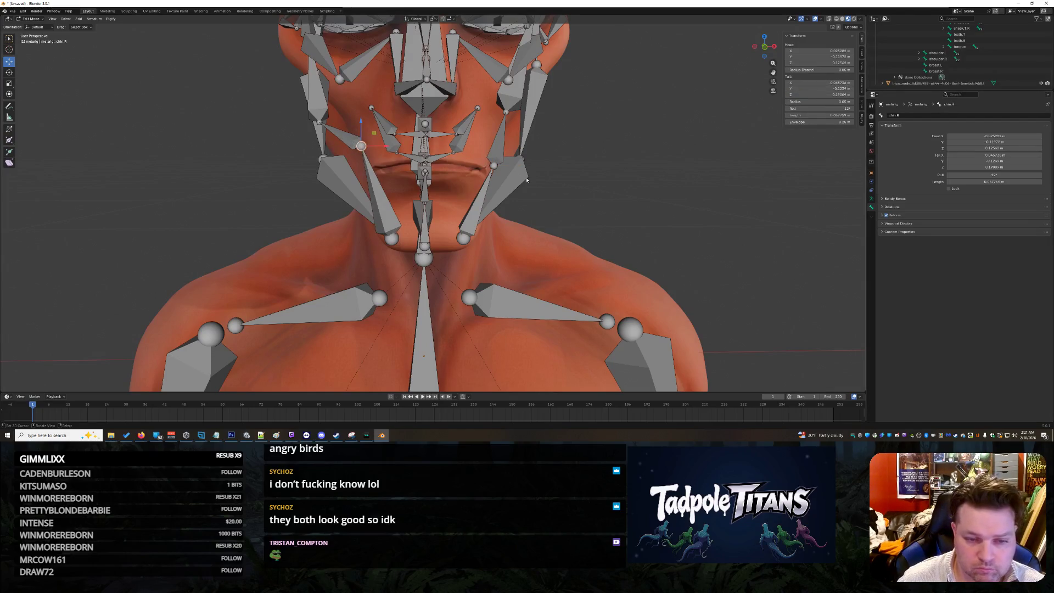
click(826, 94)
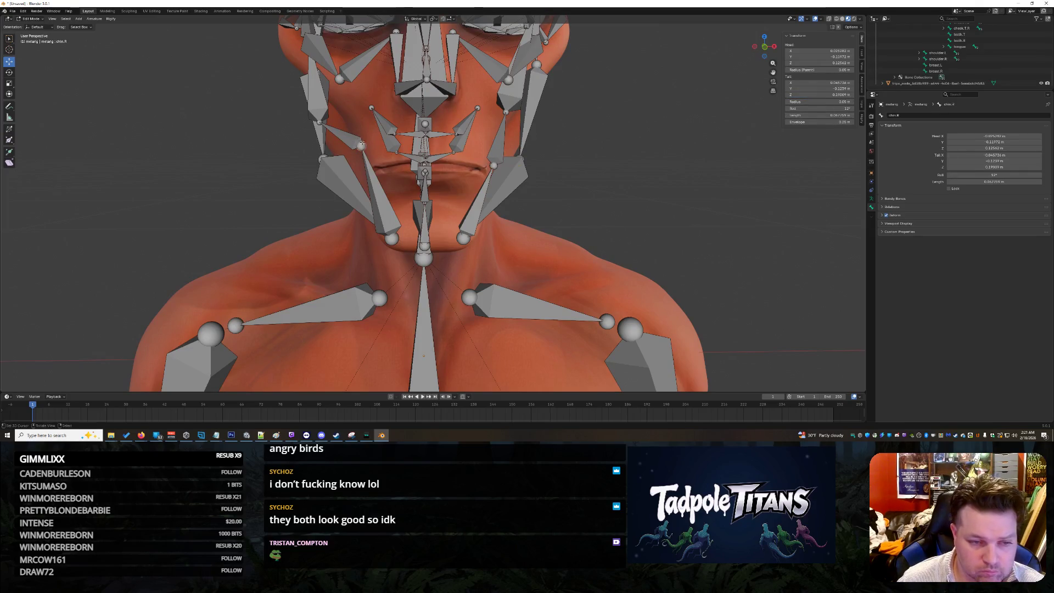
key(ctrl+z)
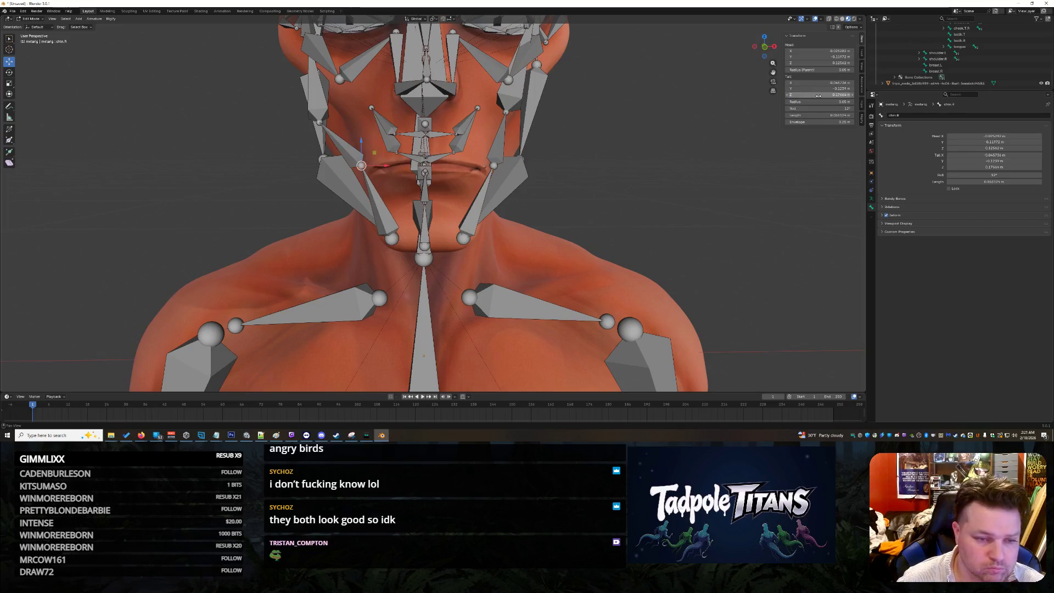
mouse_move(681, 178)
middle_down()
mouse_move(701, 180)
mouse_move(650, 182)
mouse_move(713, 175)
mouse_move(667, 174)
mouse_move(721, 190)
mouse_move(584, 178)
mouse_move(640, 182)
mouse_move(626, 167)
mouse_move(556, 194)
mouse_move(591, 197)
mouse_move(526, 199)
mouse_move(545, 217)
mouse_move(592, 212)
mouse_move(521, 199)
middle_up()
- Move the jaw bone's tail along X to tuck it toward the jawline
scroll(556, 194, up, 3)
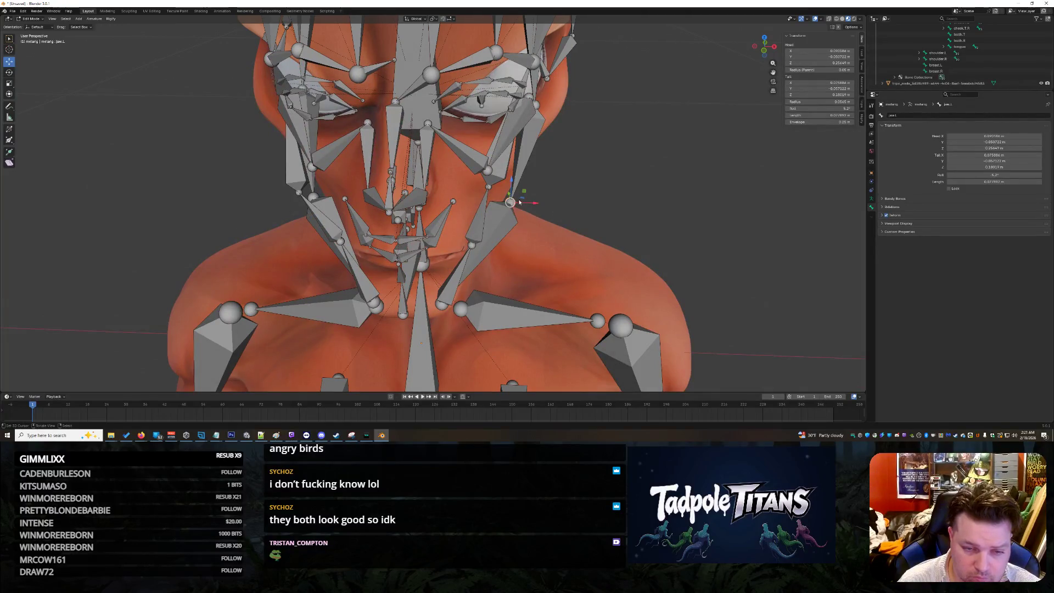
key(g)
key(x)
click(593, 189)
mouse_move(593, 188)
middle_down()
mouse_move(611, 189)
mouse_move(373, 177)
middle_up()
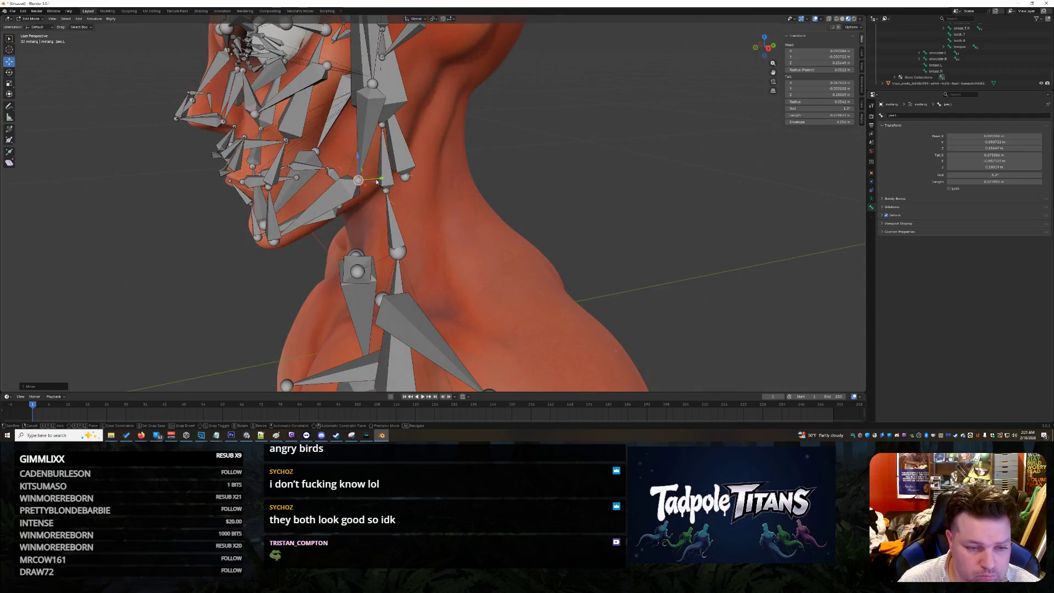
mouse_move(402, 182)
middle_down()
mouse_move(593, 219)
mouse_move(714, 222)
mouse_move(536, 200)
middle_up()
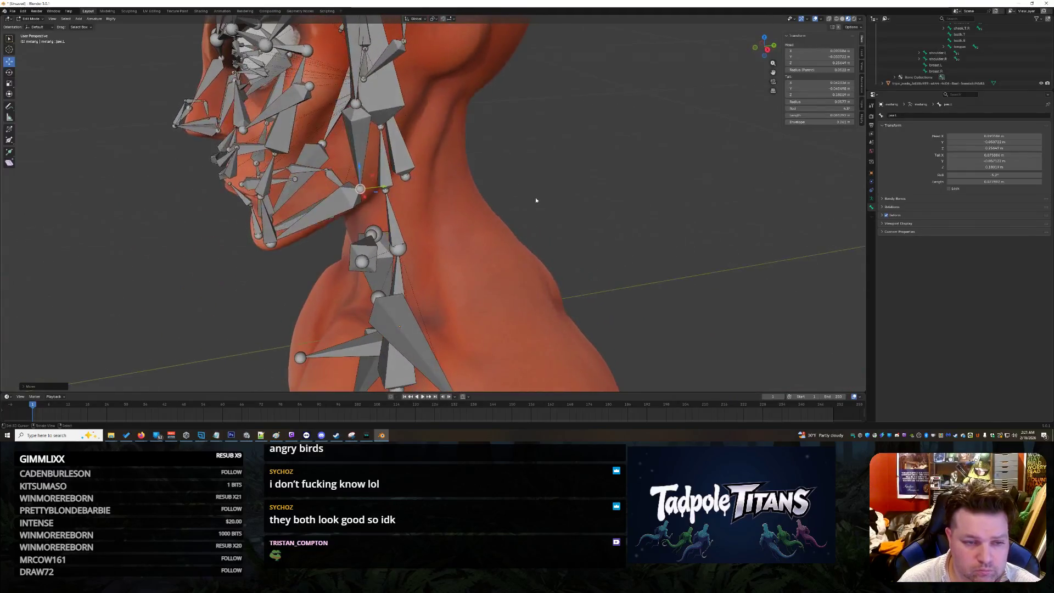
- Slide the temple.L joint and head to the right along X
click(358, 103)
drag(380, 104, 419, 109)
mouse_move(419, 109)
middle_down()
mouse_move(600, 141)
mouse_move(593, 132)
middle_up()
key(g)
key(x)
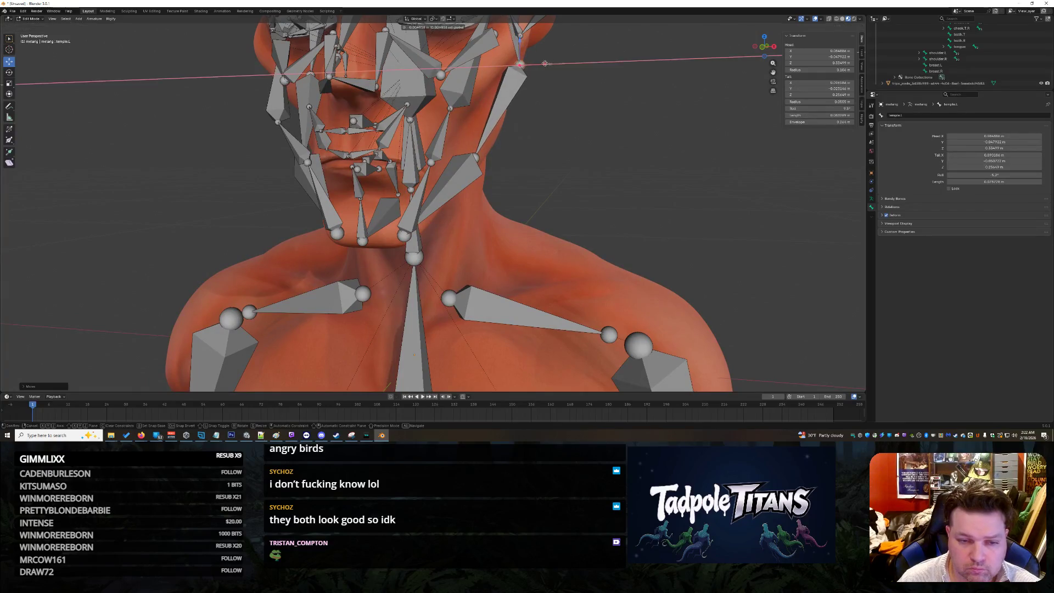
click(564, 154)
middle_drag(478, 160, 607, 214)
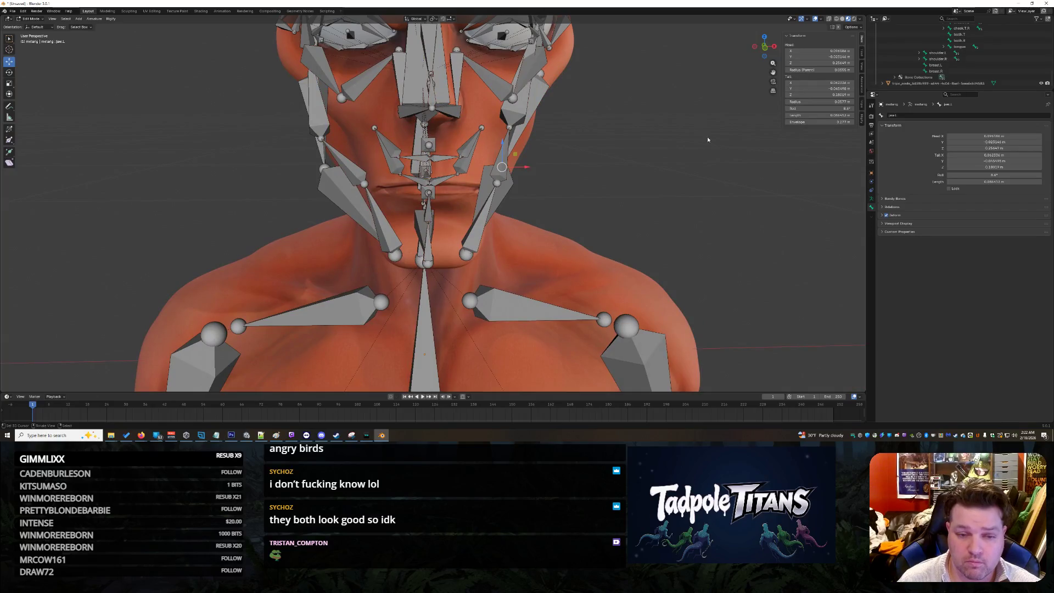
middle_drag(682, 168, 637, 135)
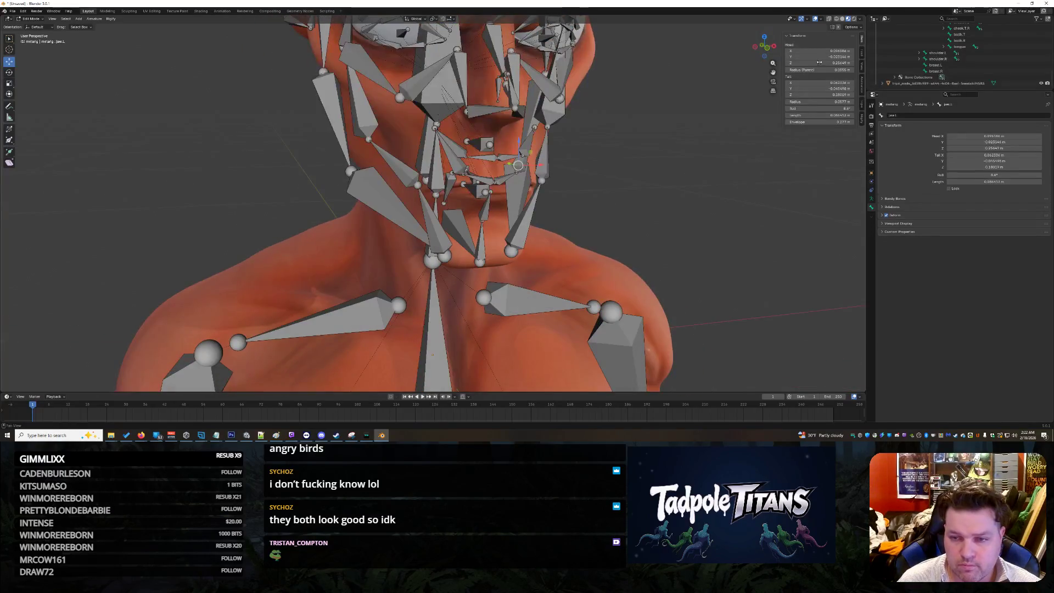
- Set the jaw.R tail X to 0.062336
click(824, 81)
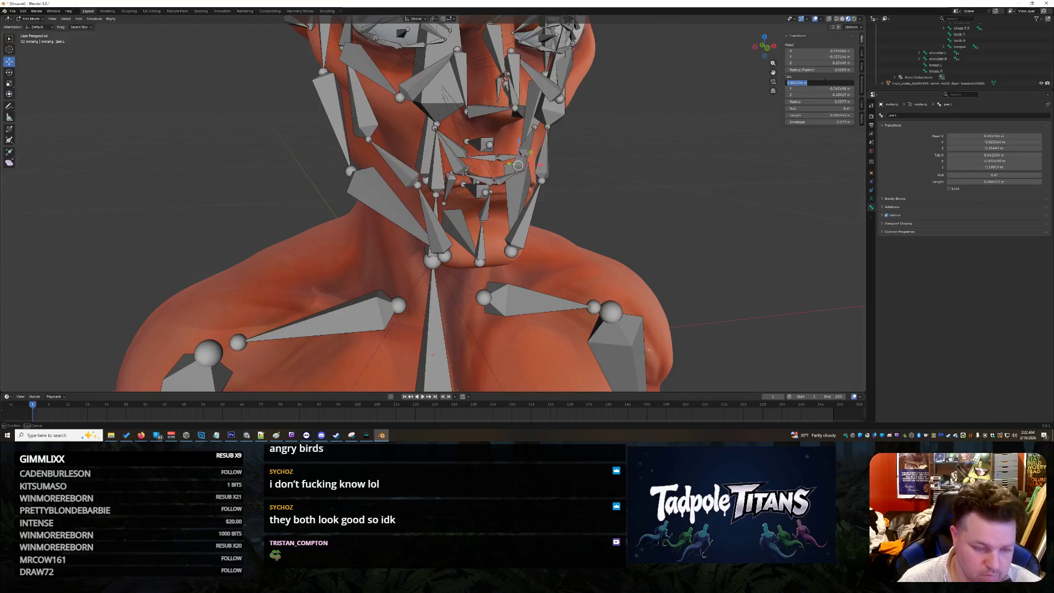
click(820, 82)
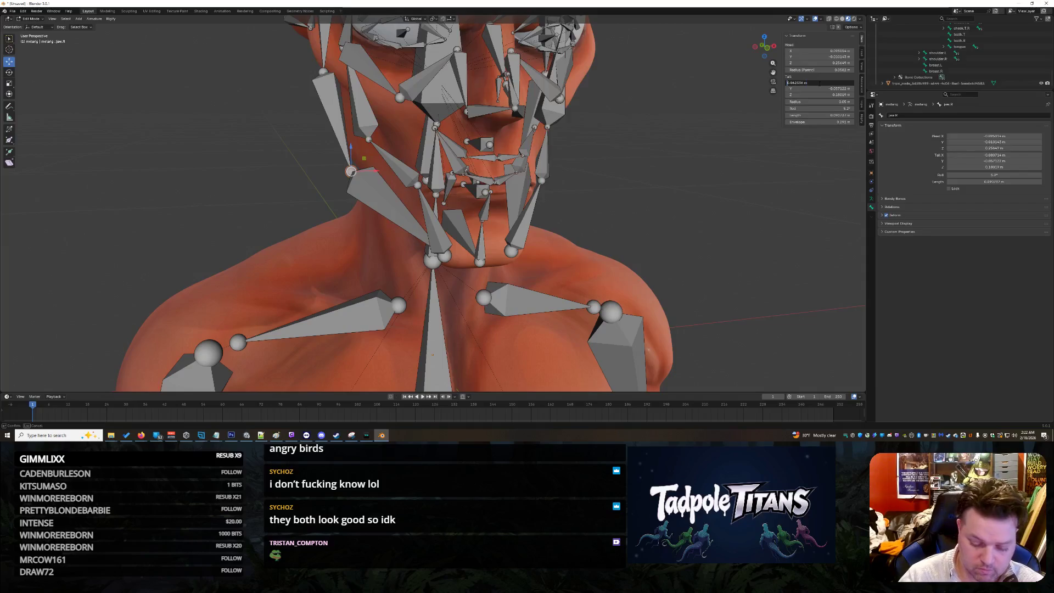
key(Return)
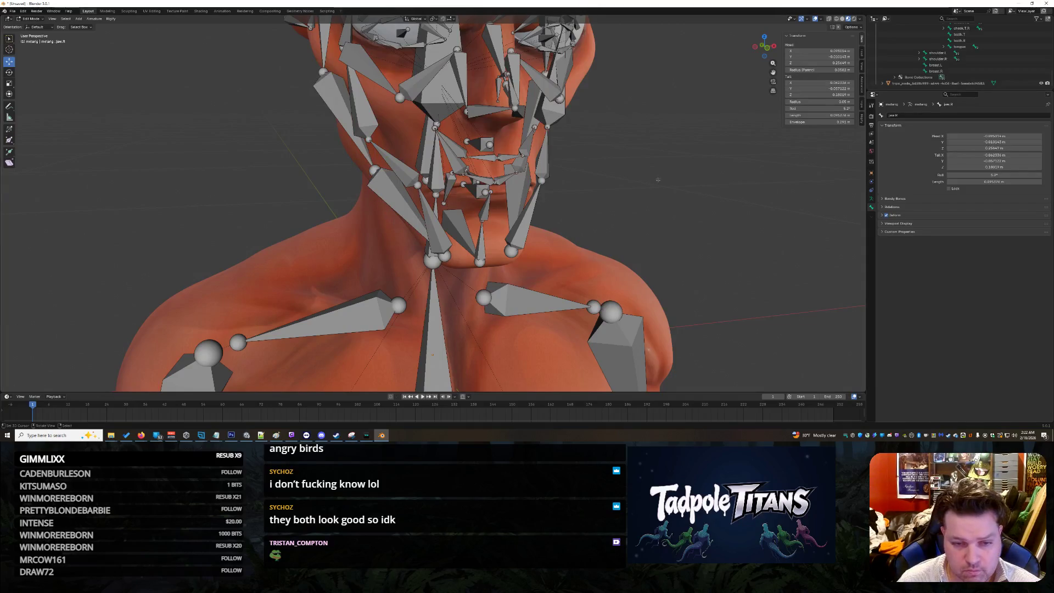
middle_drag(677, 176, 668, 174)
mouse_move(541, 191)
middle_down()
mouse_move(489, 167)
mouse_move(406, 168)
middle_up()
- Retype the jaw.L and jaw.R tail Y values, using -0.045498
click(482, 165)
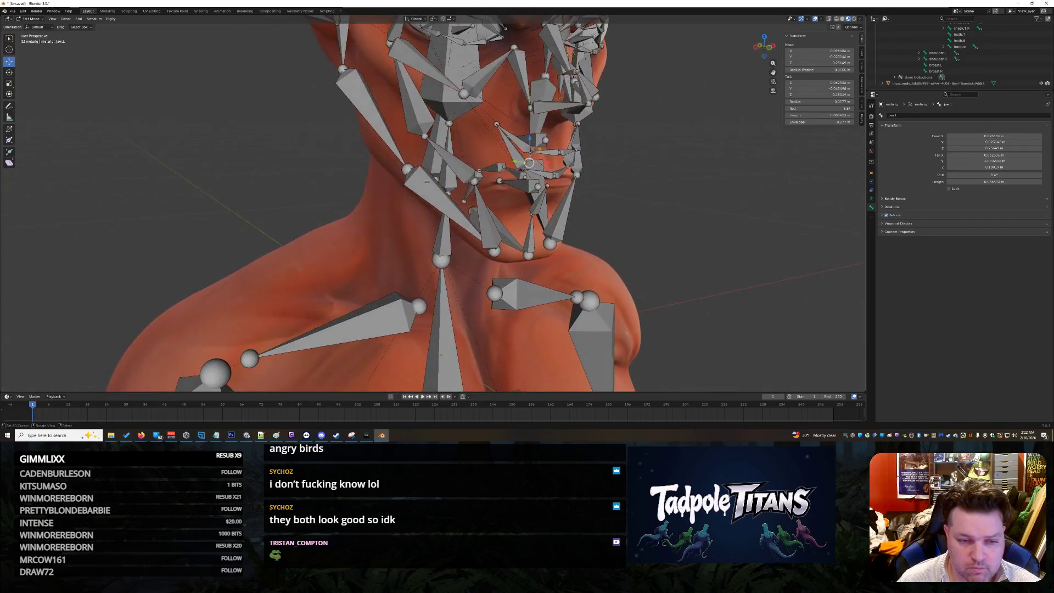
click(821, 88)
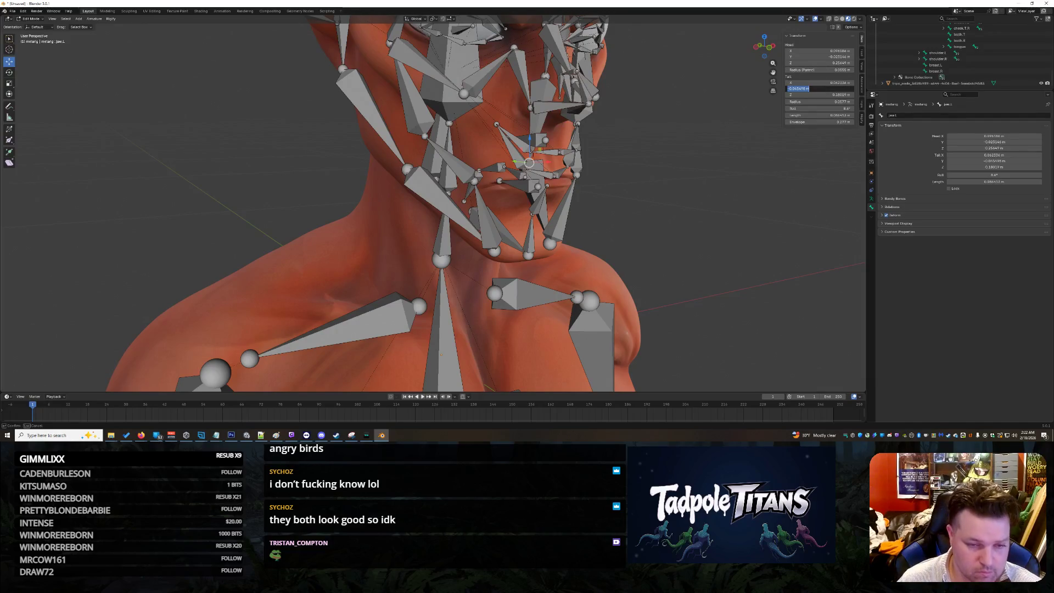
key(Escape)
click(408, 170)
click(821, 88)
key(Return)
middle_drag(440, 190, 518, 190)
- Set the jaw bones' head Z values to 0.18019 and 0.25649
click(480, 166)
click(821, 95)
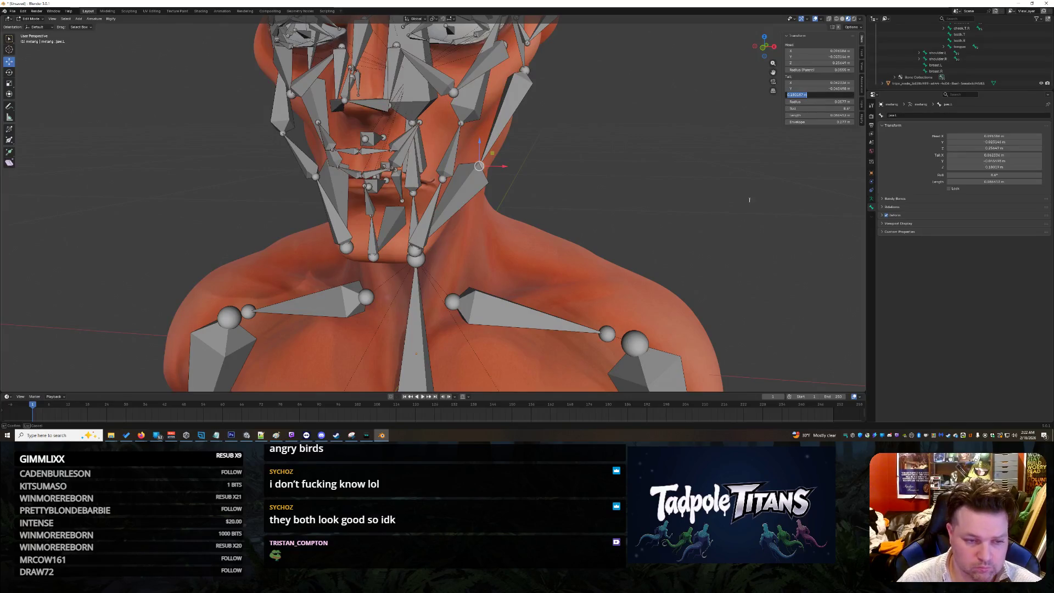
middle_drag(702, 222, 381, 173)
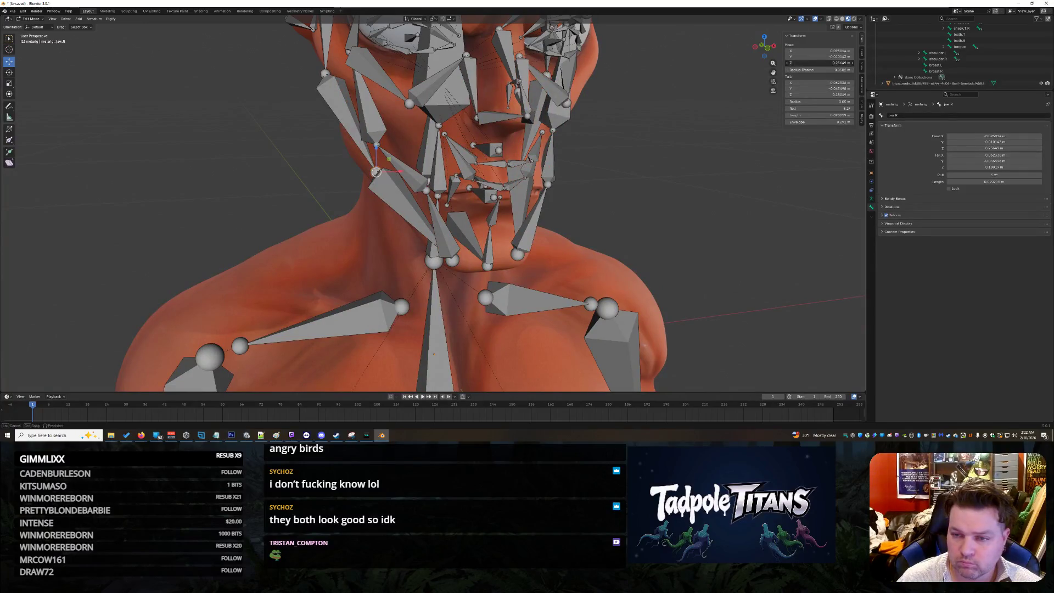
key(ctrl+v)
mouse_move(679, 145)
middle_down()
mouse_move(736, 142)
mouse_move(659, 136)
mouse_move(651, 189)
mouse_move(492, 169)
middle_up()
key(ctrl+z)
- Reselect jaw.L and the nearby joint, keeping tail Z at 0.18019
click(491, 172)
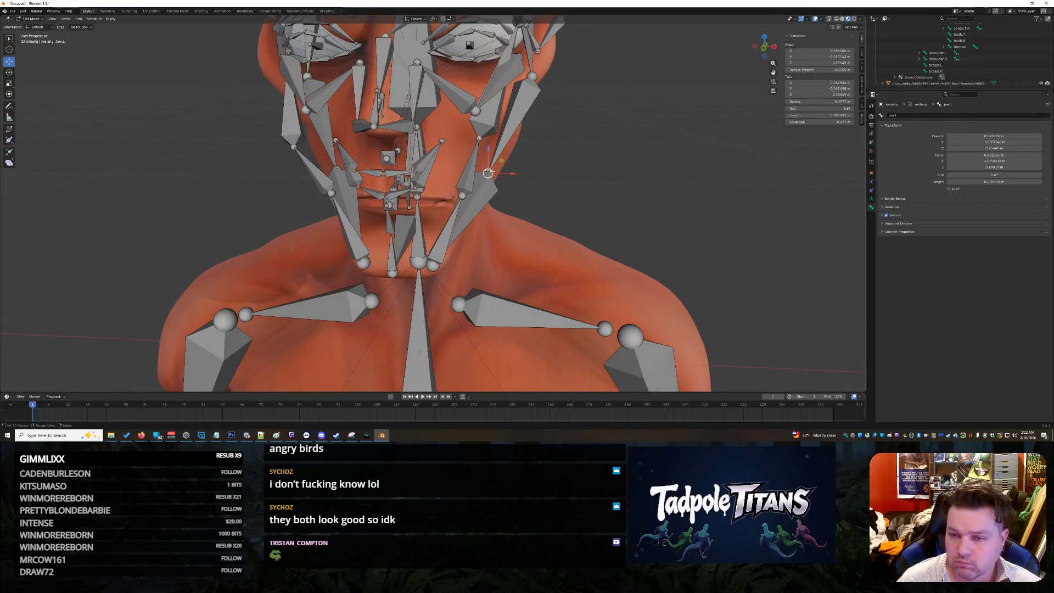
drag(824, 94, 824, 95)
middle_drag(629, 202, 649, 202)
click(379, 175)
click(815, 95)
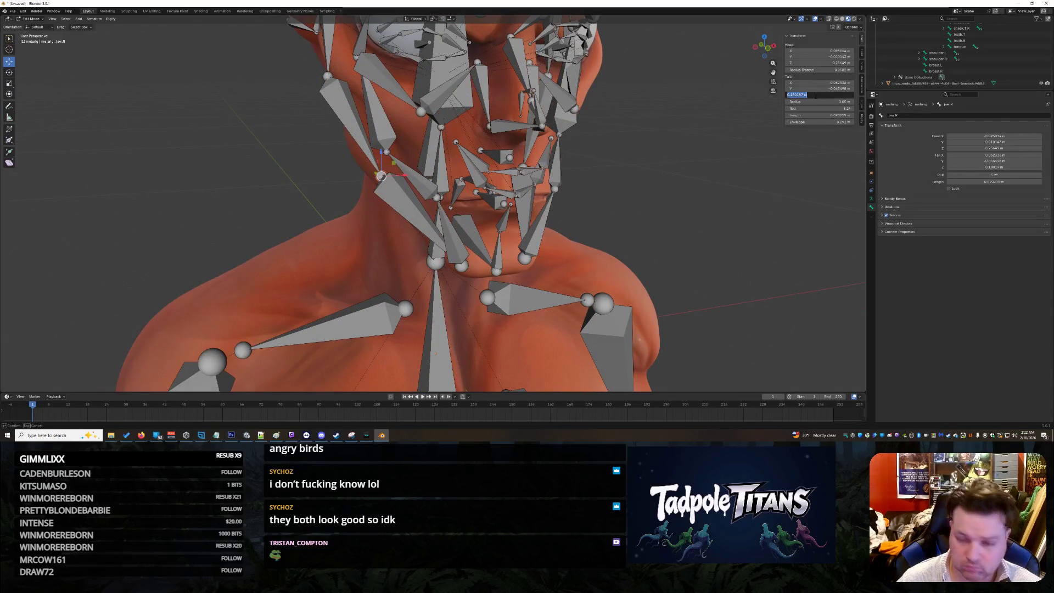
key(Return)
mouse_move(654, 192)
middle_down()
mouse_move(693, 196)
mouse_move(555, 110)
middle_up()
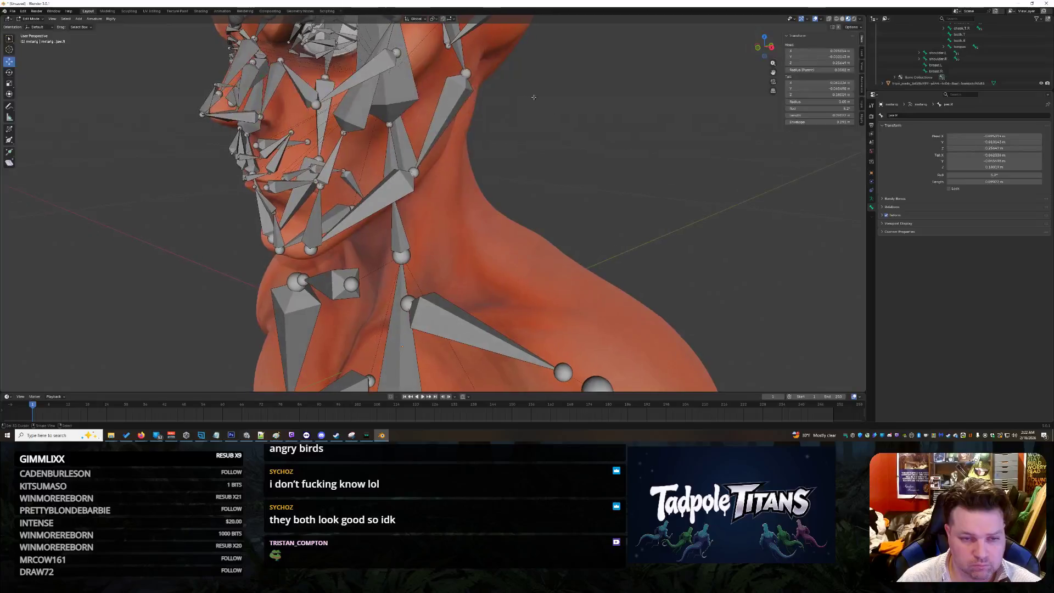
- Check the temple.L tail X and retype the temple.R tail X value
middle_drag(613, 215, 703, 204)
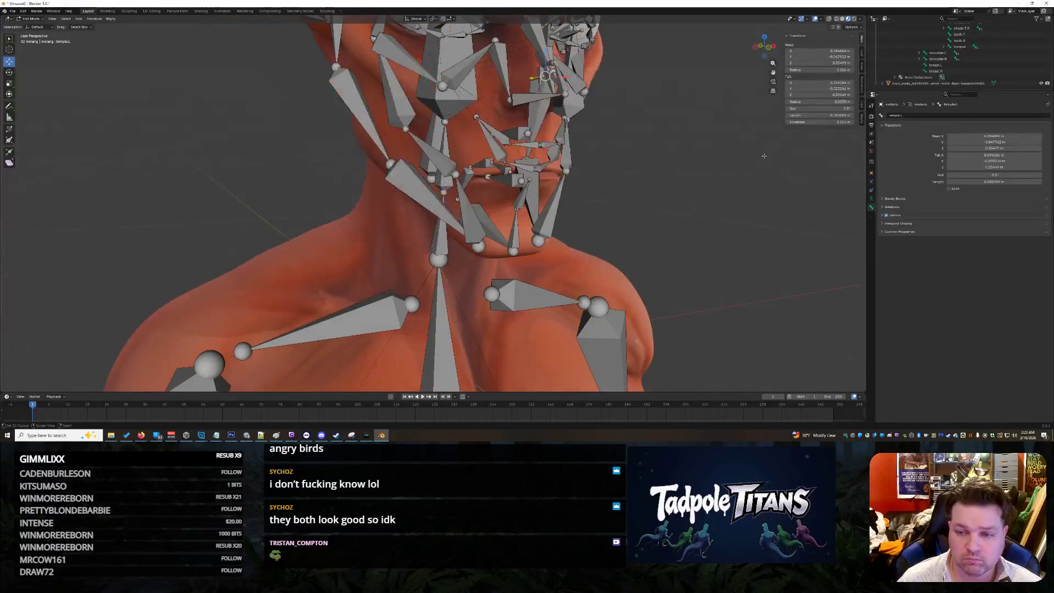
click(818, 82)
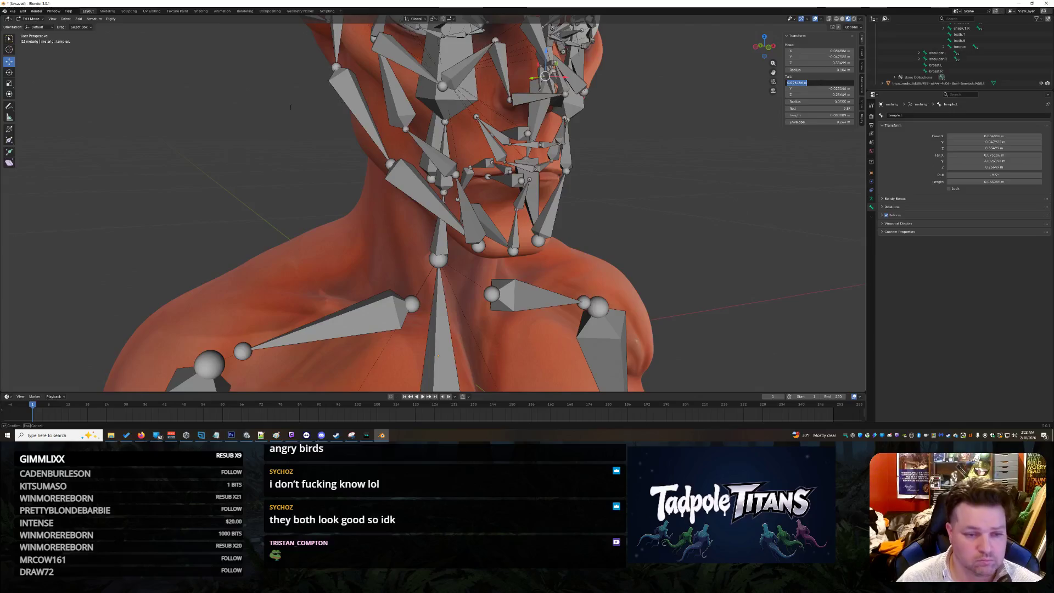
key(Escape)
click(336, 68)
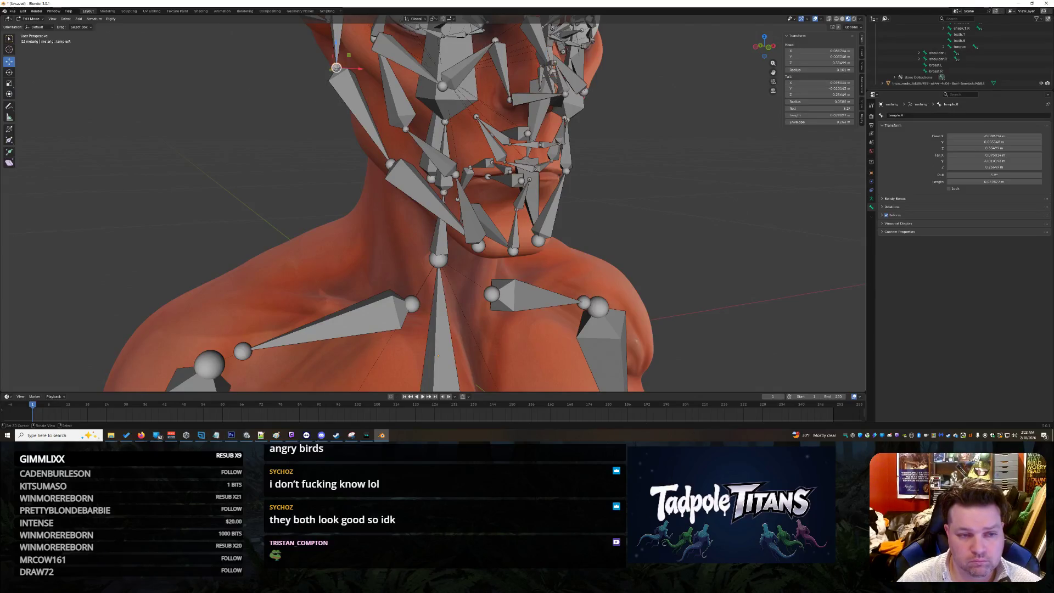
click(832, 83)
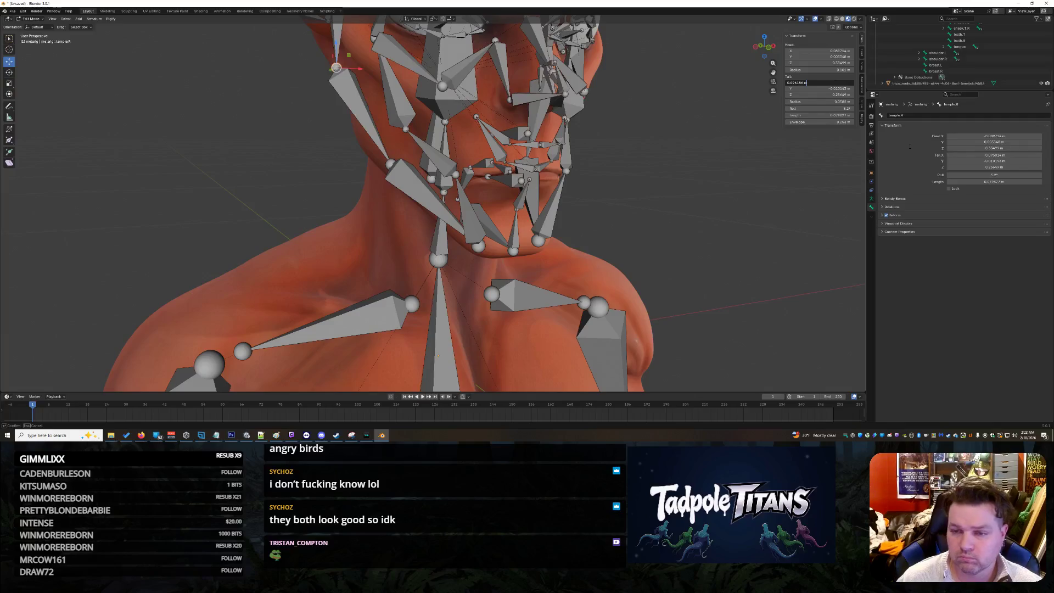
key(Return)
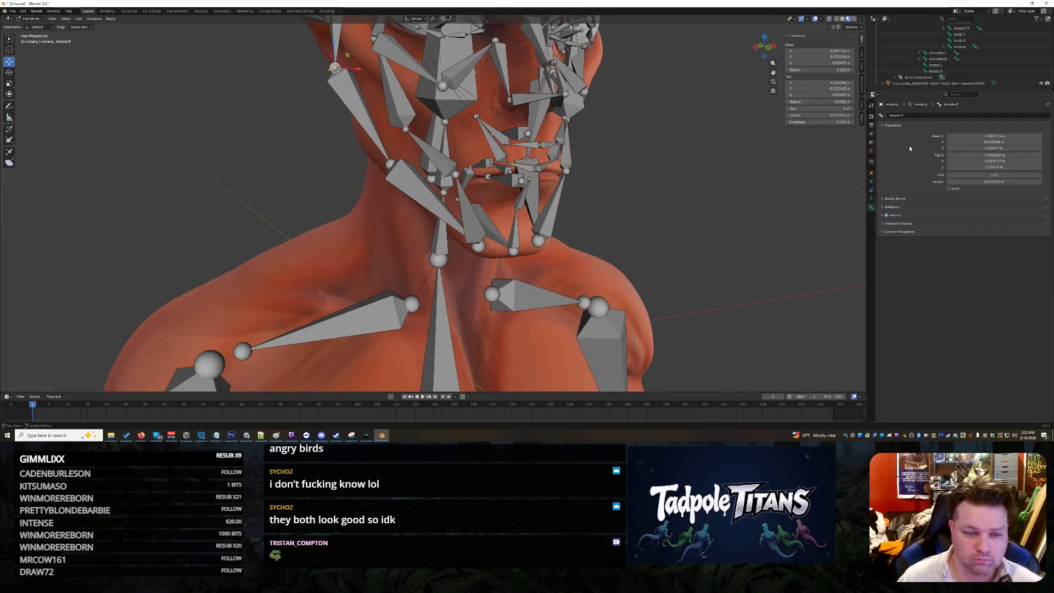
mouse_move(652, 217)
middle_down()
mouse_move(663, 182)
mouse_move(548, 103)
middle_up()
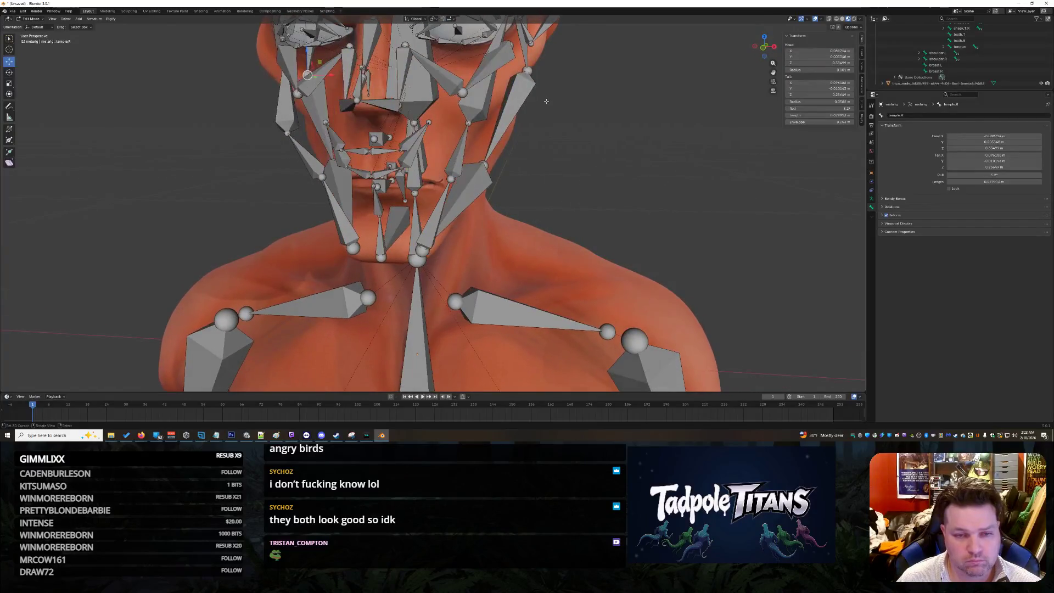
- Set the temple.R tail Y to -0.023146
click(838, 89)
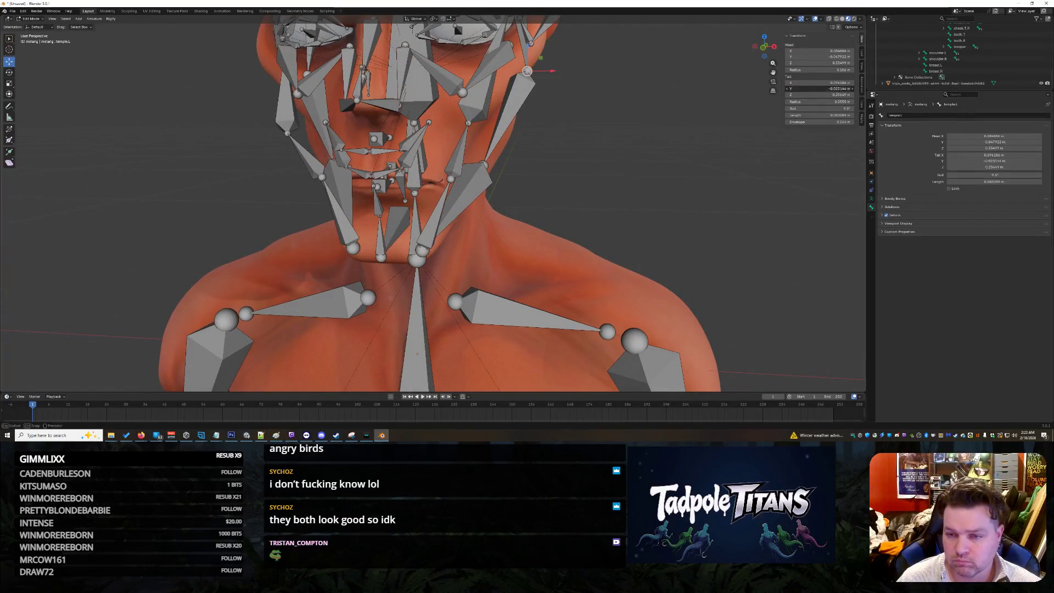
key(Escape)
middle_drag(671, 230, 318, 105)
click(346, 104)
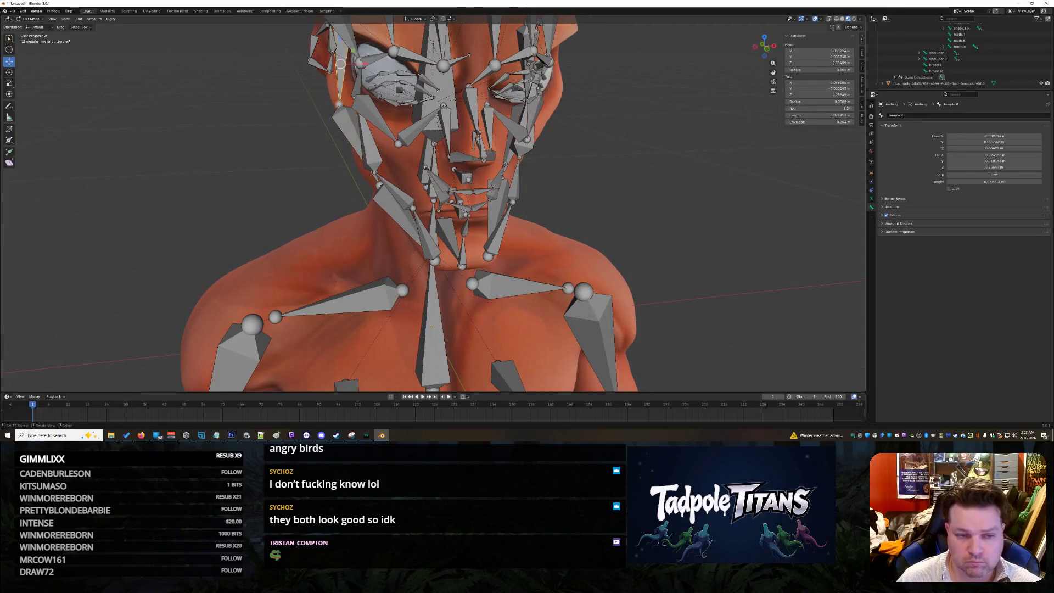
key(Return)
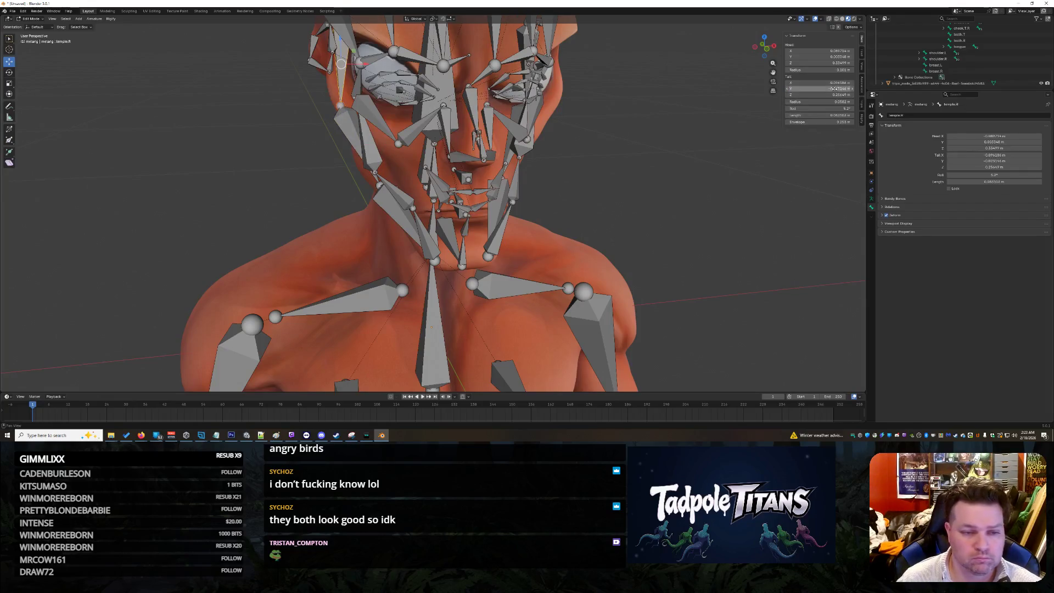
middle_drag(554, 186, 625, 181)
- Set the temple.L tail Z to 0.25649 and check its placement from the front
click(506, 107)
click(832, 95)
key(Return)
middle_drag(708, 230, 545, 191)
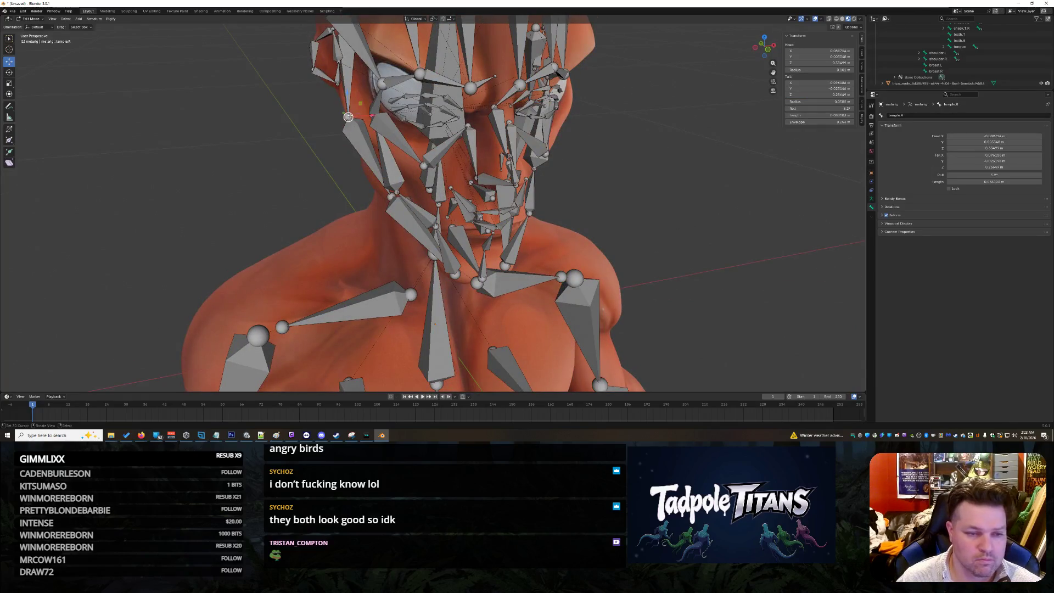
key(Return)
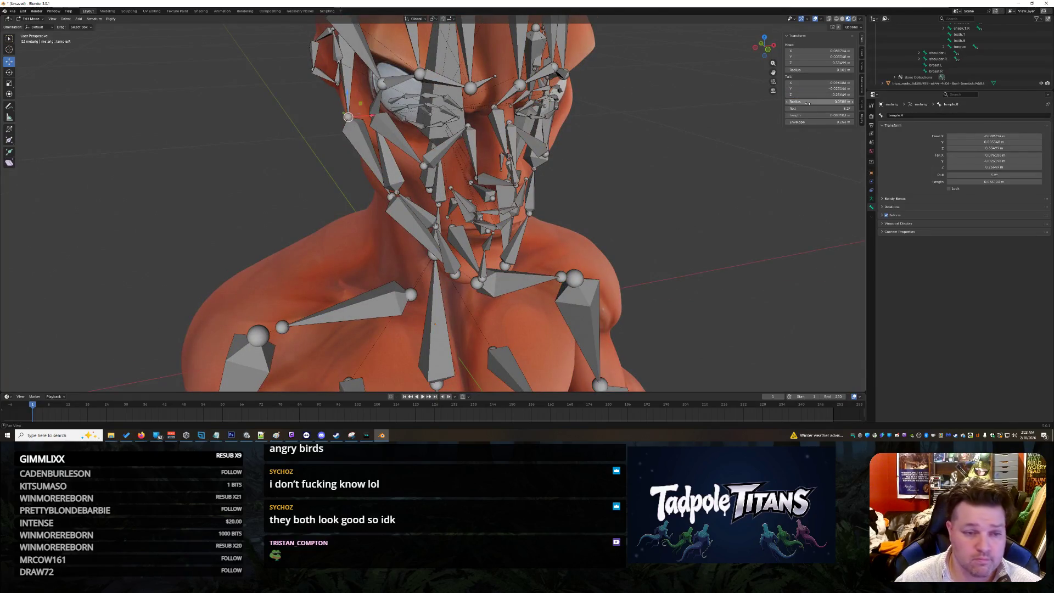
mouse_move(688, 230)
middle_down()
mouse_move(696, 201)
mouse_move(749, 195)
mouse_move(723, 184)
mouse_move(753, 189)
mouse_move(672, 262)
mouse_move(659, 230)
mouse_move(538, 216)
mouse_move(593, 208)
middle_up()
- Select the chin.001 bone and enlarge the Outliner to show more face bones
scroll(523, 214, up, 3)
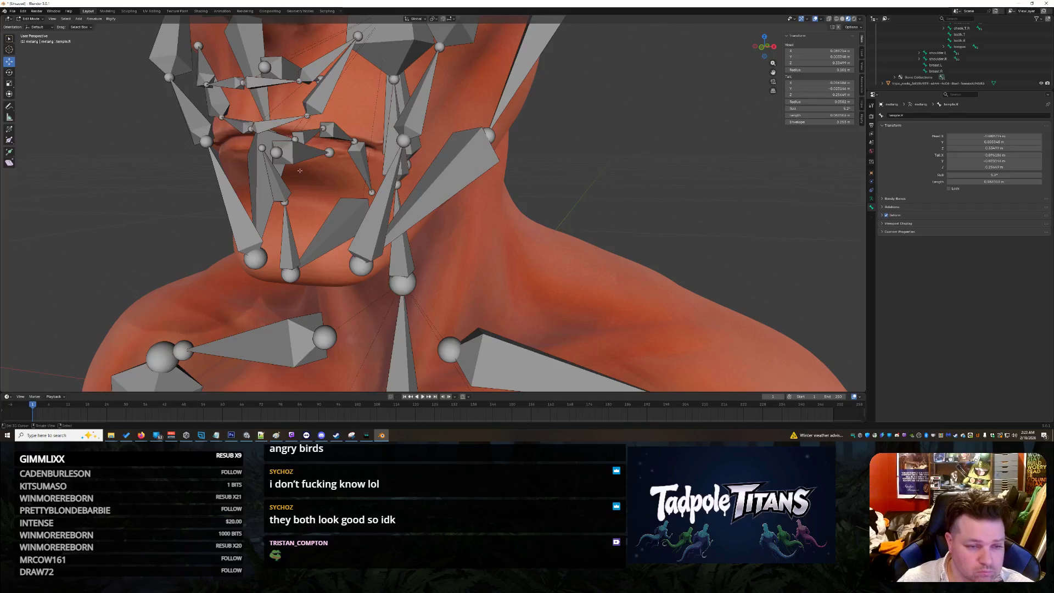
click(301, 153)
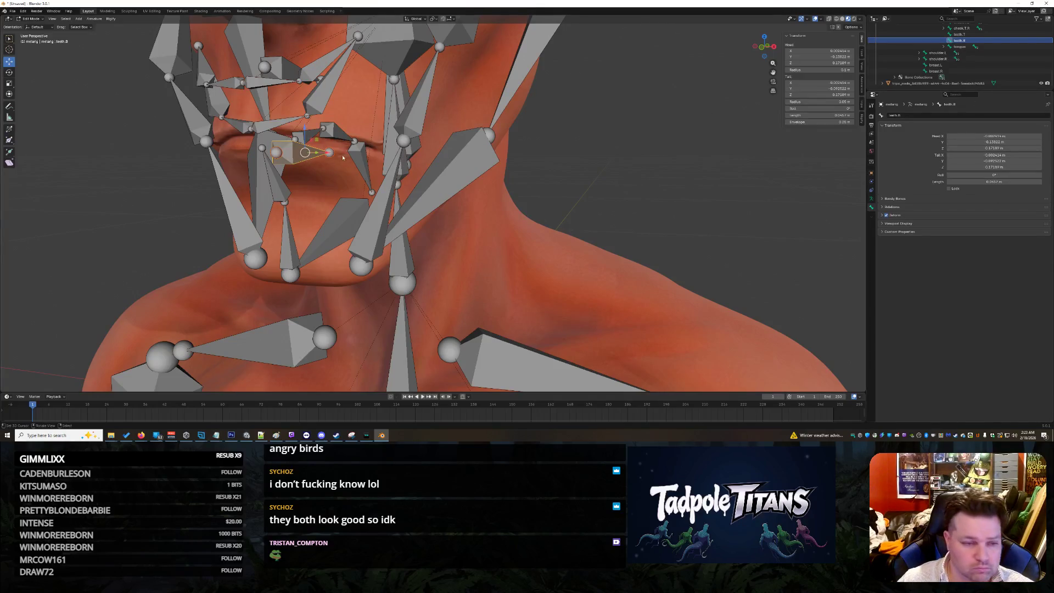
click(280, 185)
scroll(908, 48, up, 5)
scroll(908, 49, up, 4)
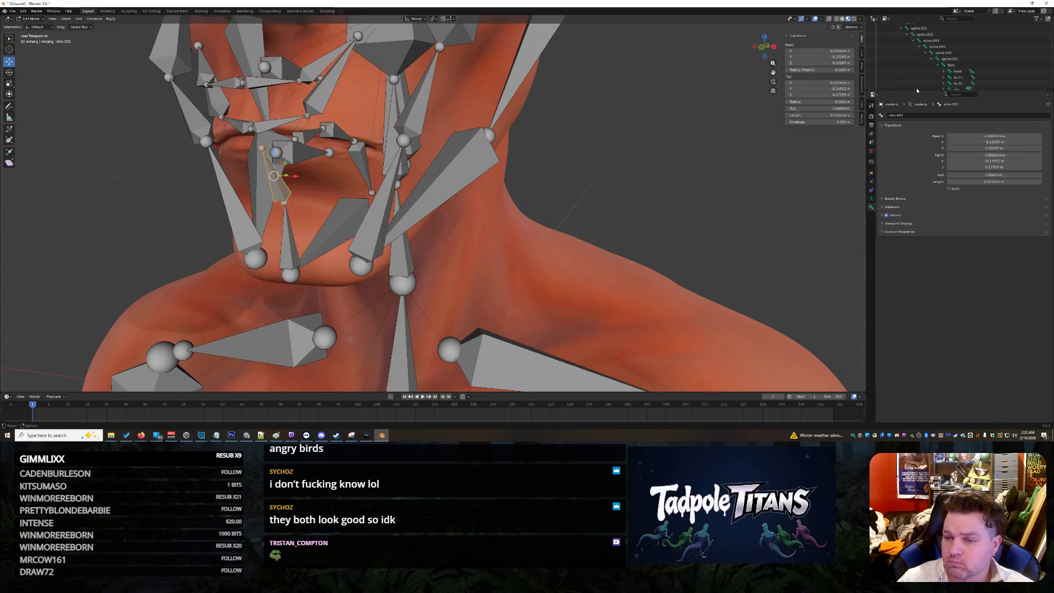
mouse_move(916, 90)
mouse_down()
mouse_move(916, 236)
mouse_move(916, 226)
mouse_up()
scroll(934, 162, down, 1)
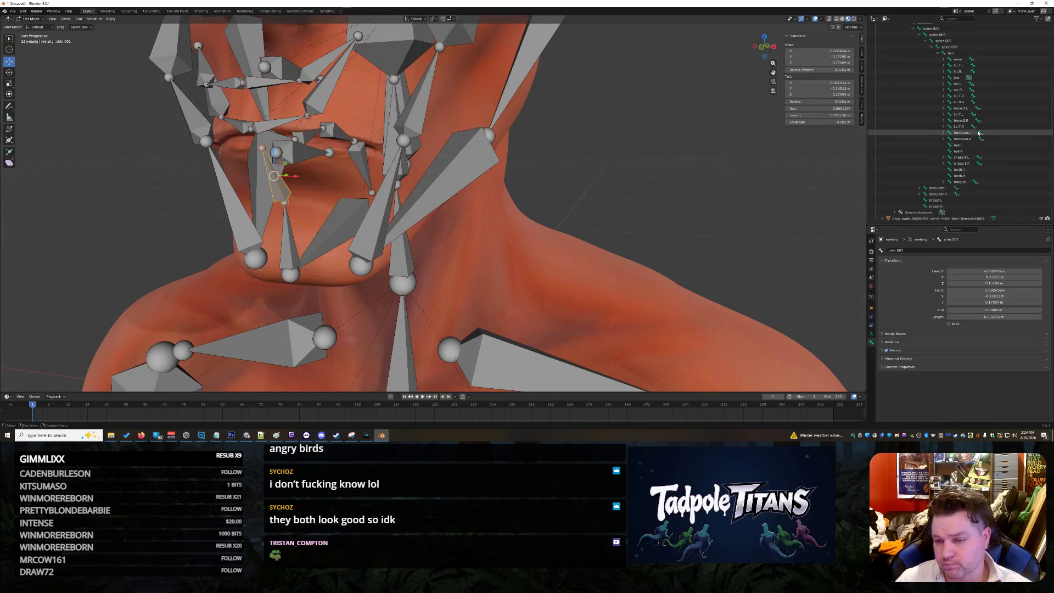
- From a side view, slide chin.001's tail along Y forward onto the chin
mouse_move(588, 171)
middle_down()
mouse_move(549, 171)
mouse_move(691, 164)
middle_up()
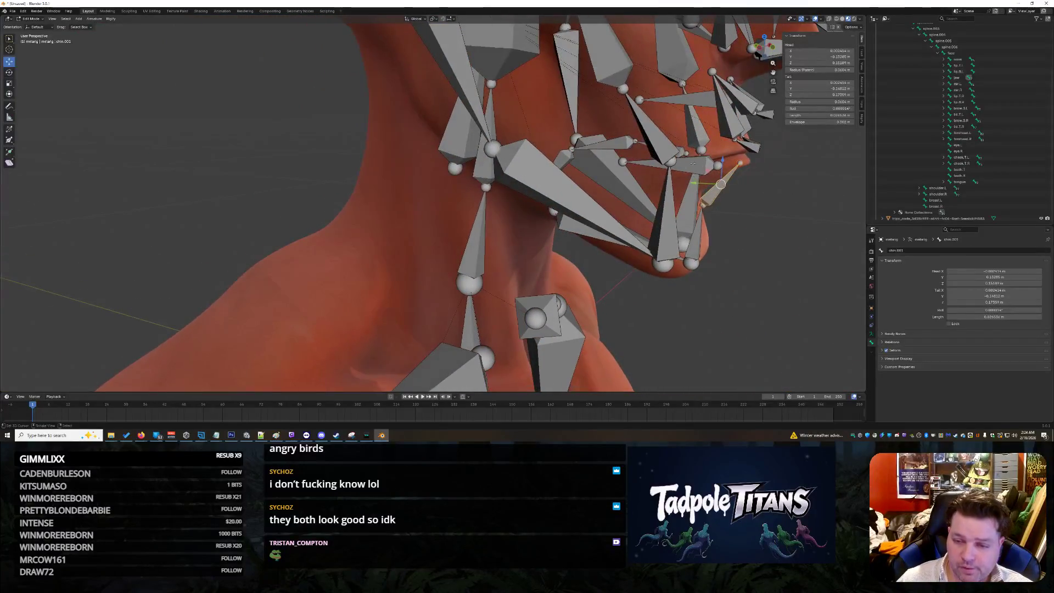
click(740, 163)
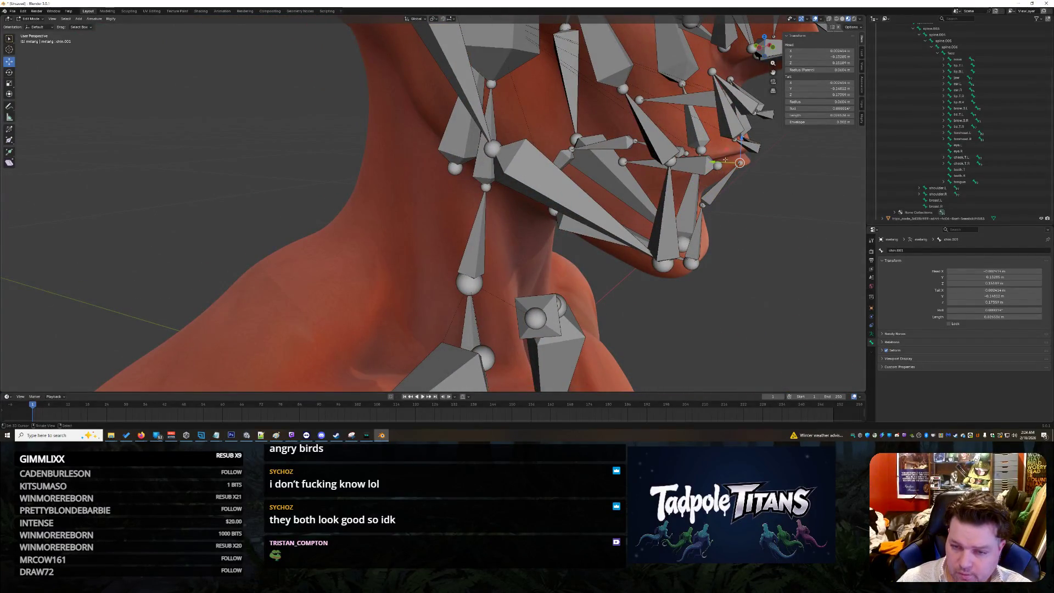
key(g)
key(y)
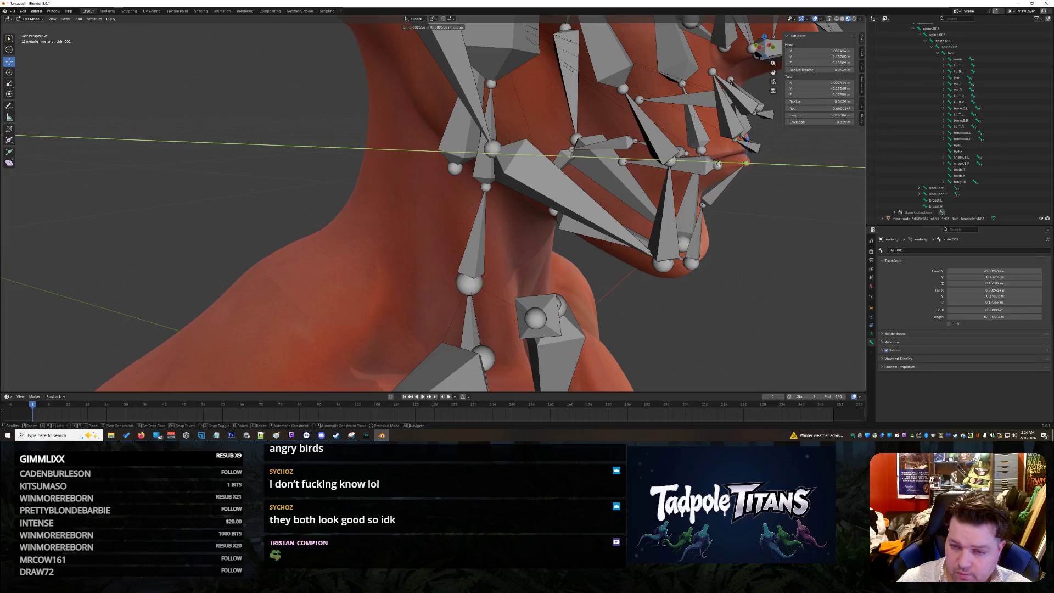
click(721, 163)
mouse_move(818, 226)
middle_down()
mouse_move(761, 217)
mouse_move(757, 236)
mouse_move(780, 199)
middle_up()
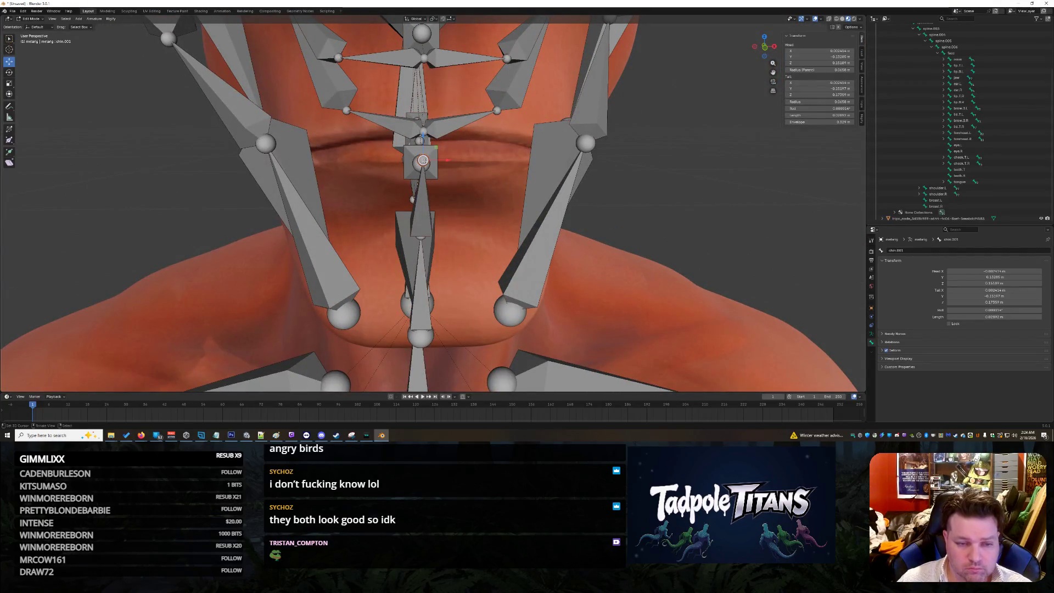
- Set lip.B.L's head Y to -0.15197 in the N-panel
click(423, 132)
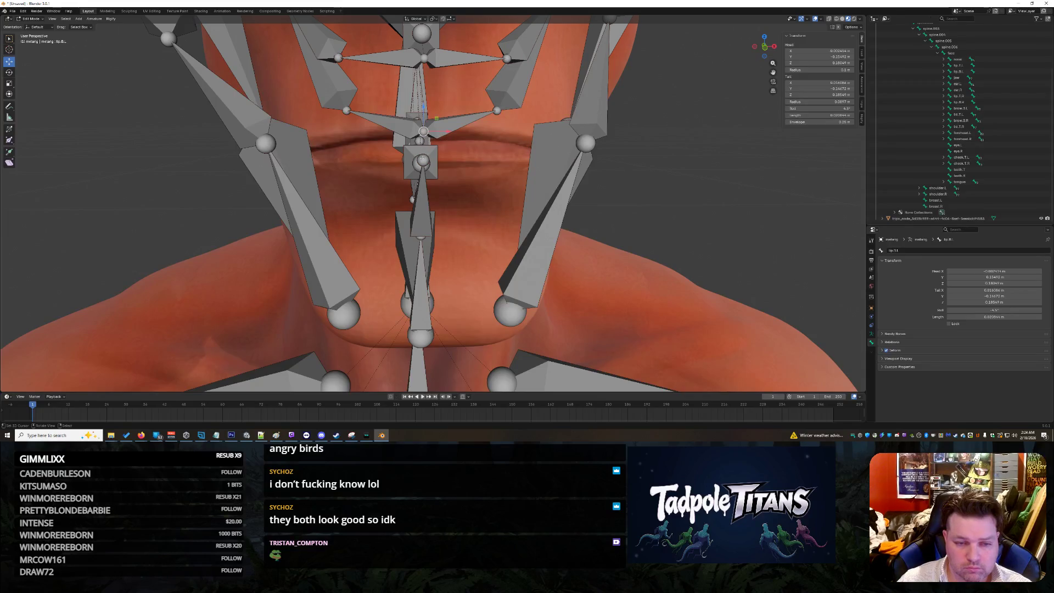
key(ctrl+z)
key(Return)
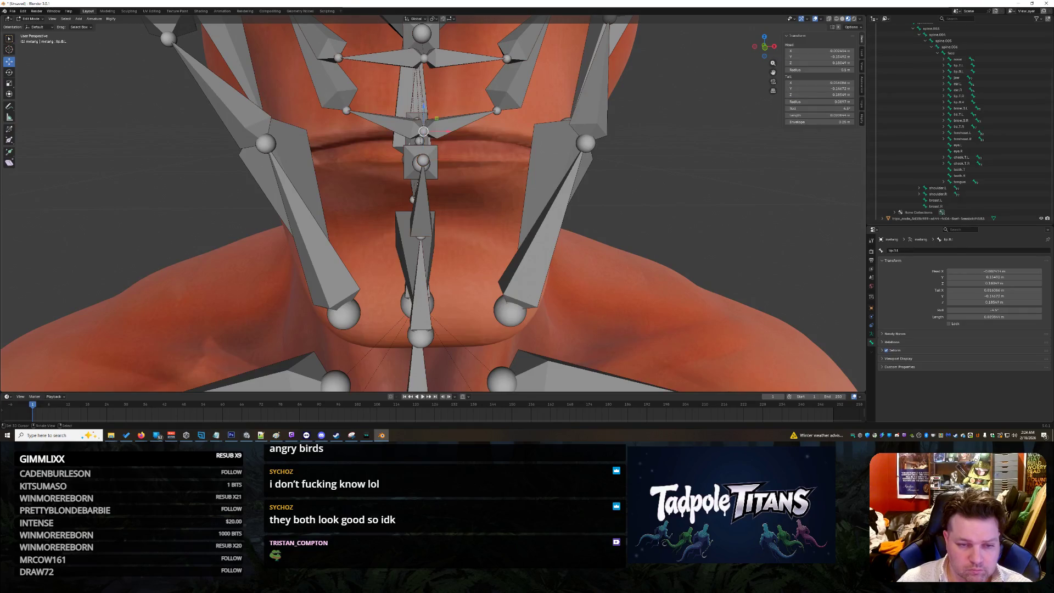
click(824, 94)
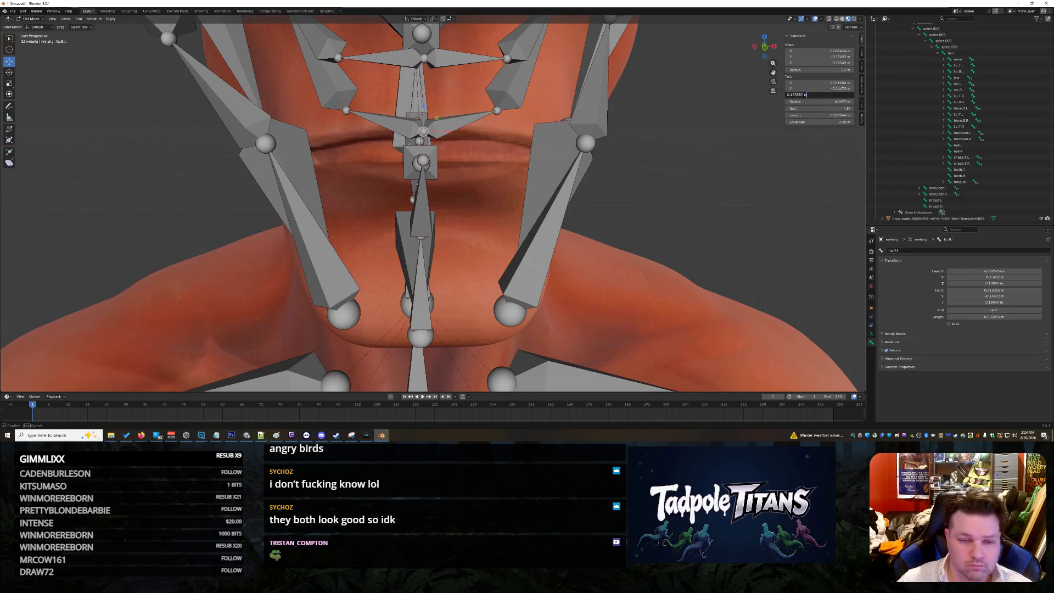
key(Escape)
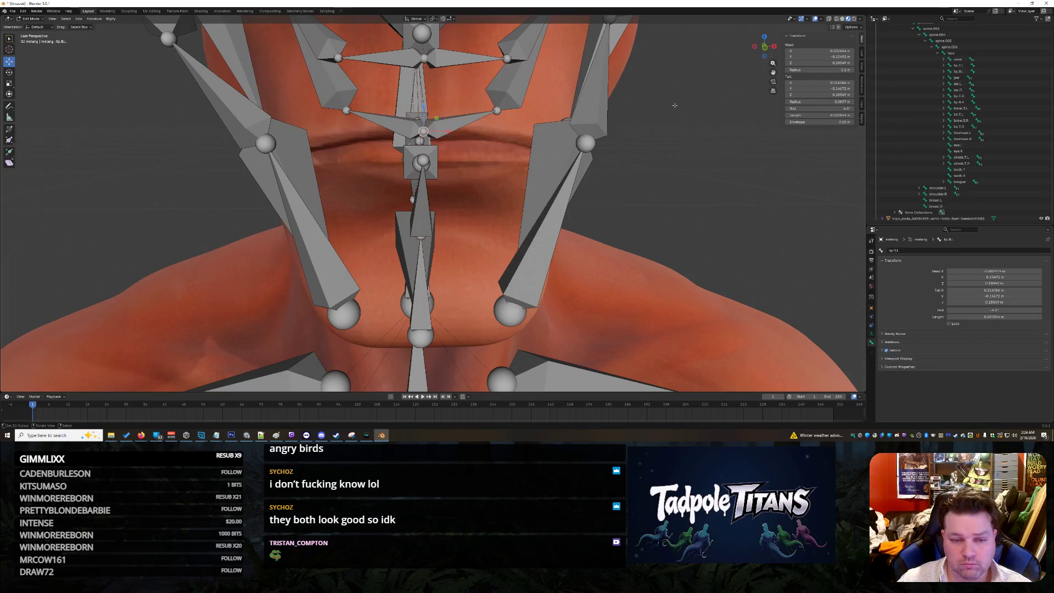
click(818, 51)
key(Escape)
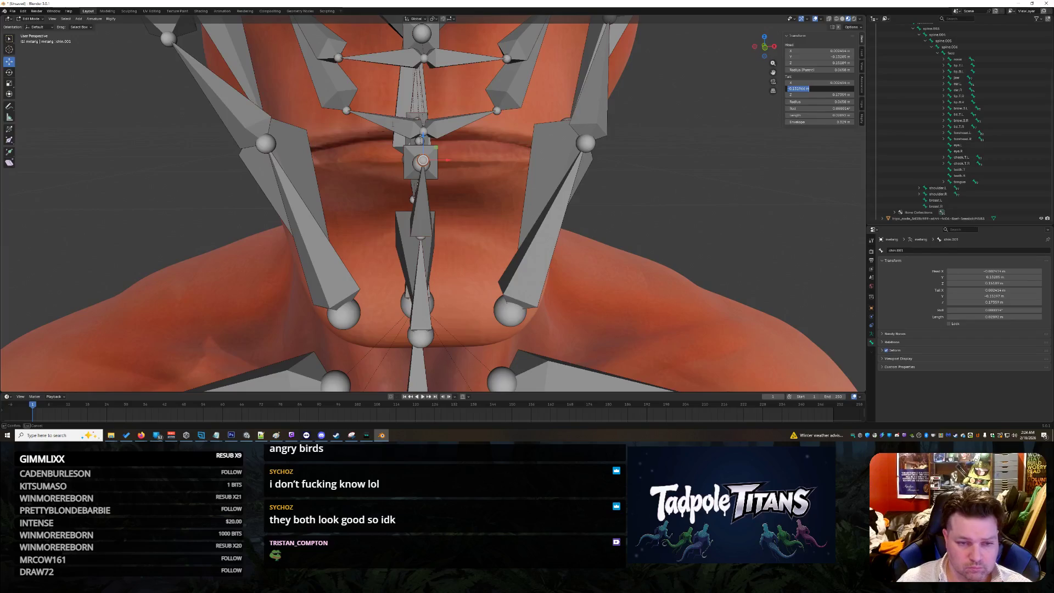
click(810, 56)
key(Return)
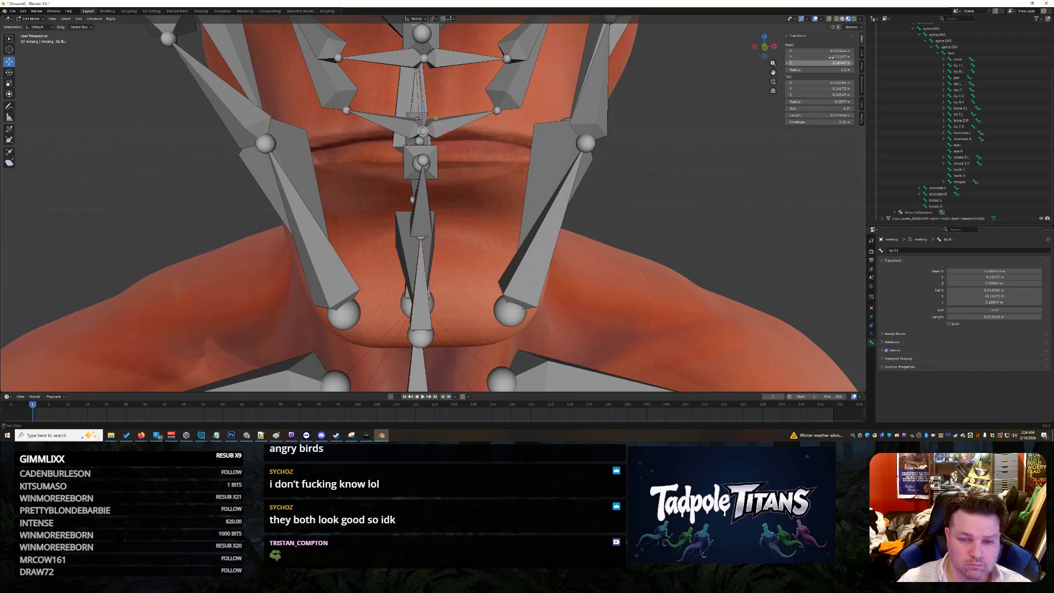
- Give lip.B.R the same head Y of -0.15197
click(423, 131)
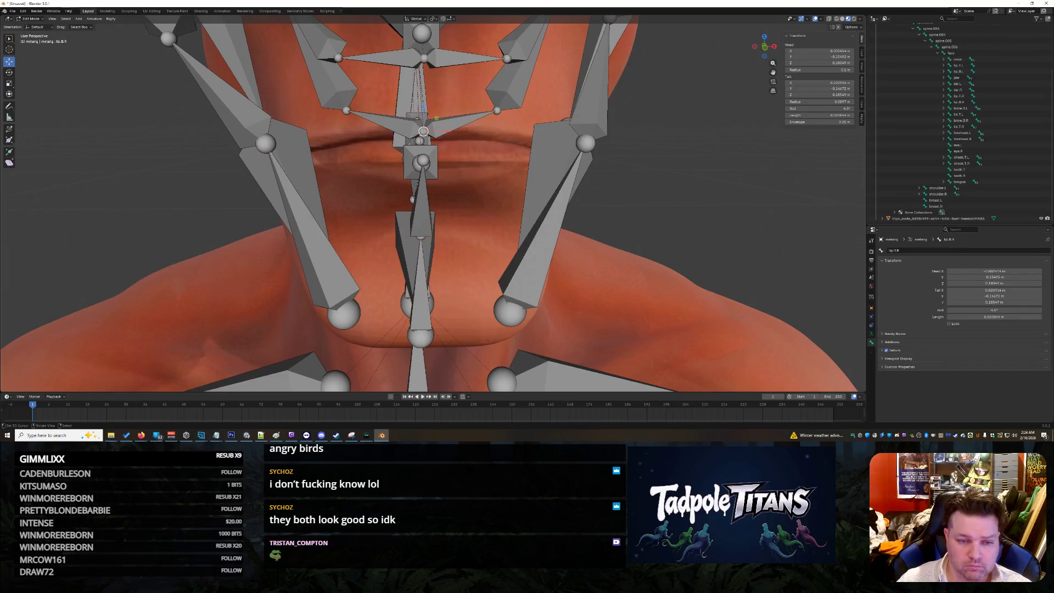
click(808, 59)
text(-0.15197)
key(Return)
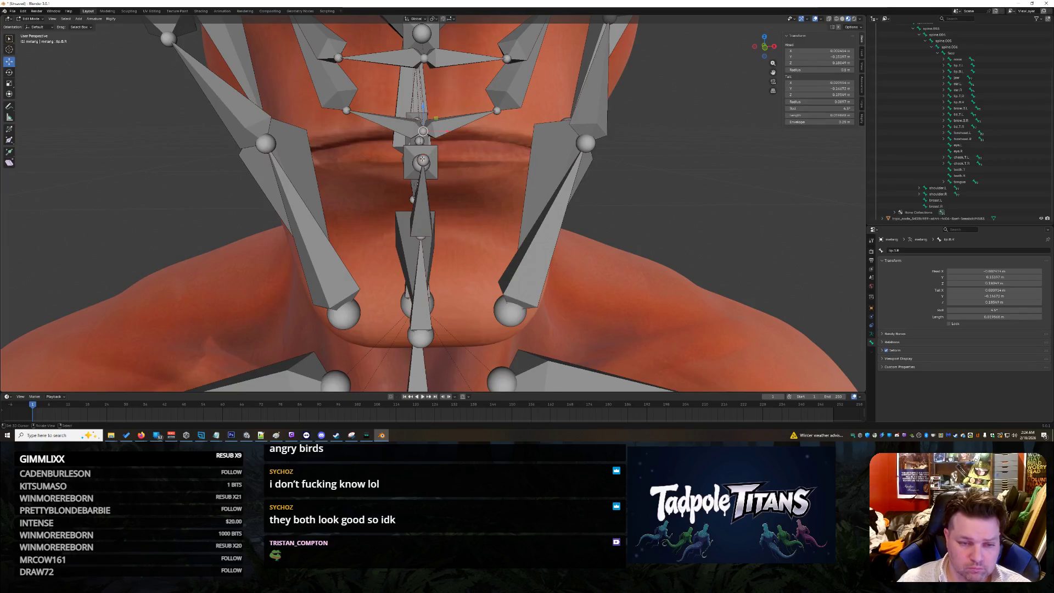
- Set the lip bone's head Z to 0.17359, matching the tail height
click(809, 63)
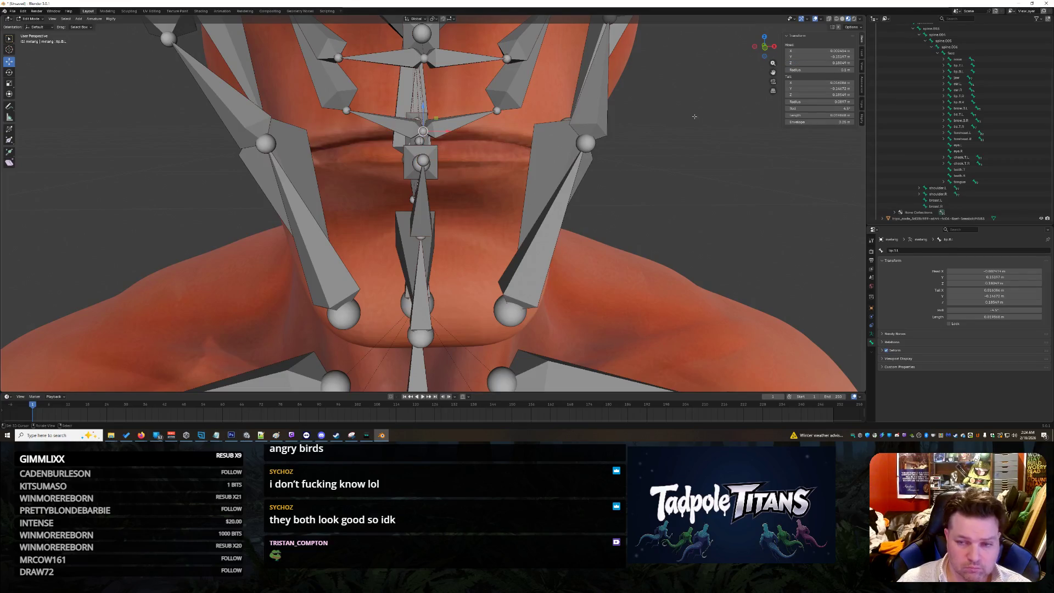
click(819, 63)
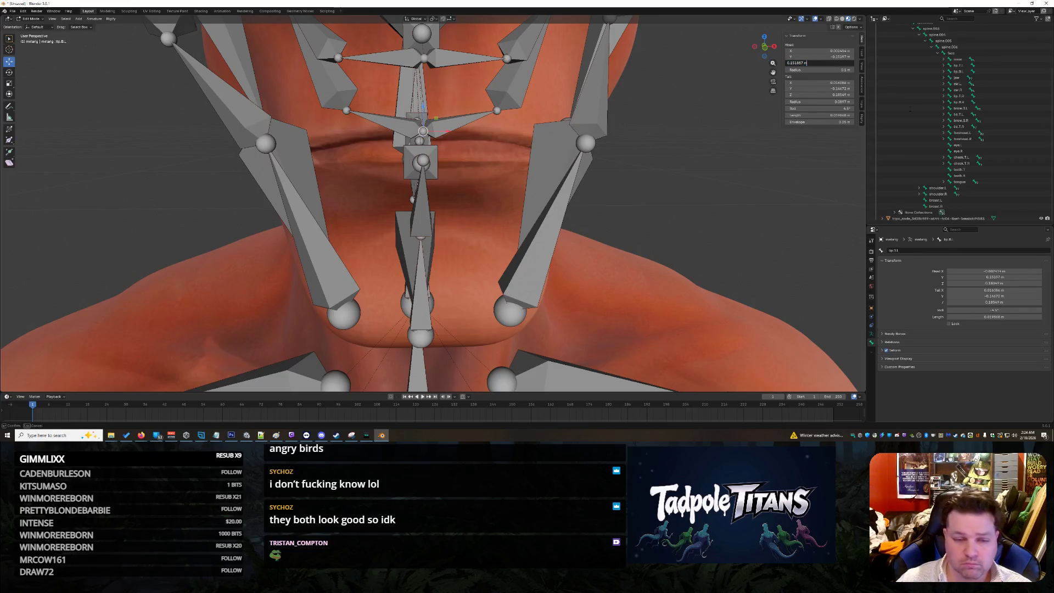
key(Return)
key(ctrl+z)
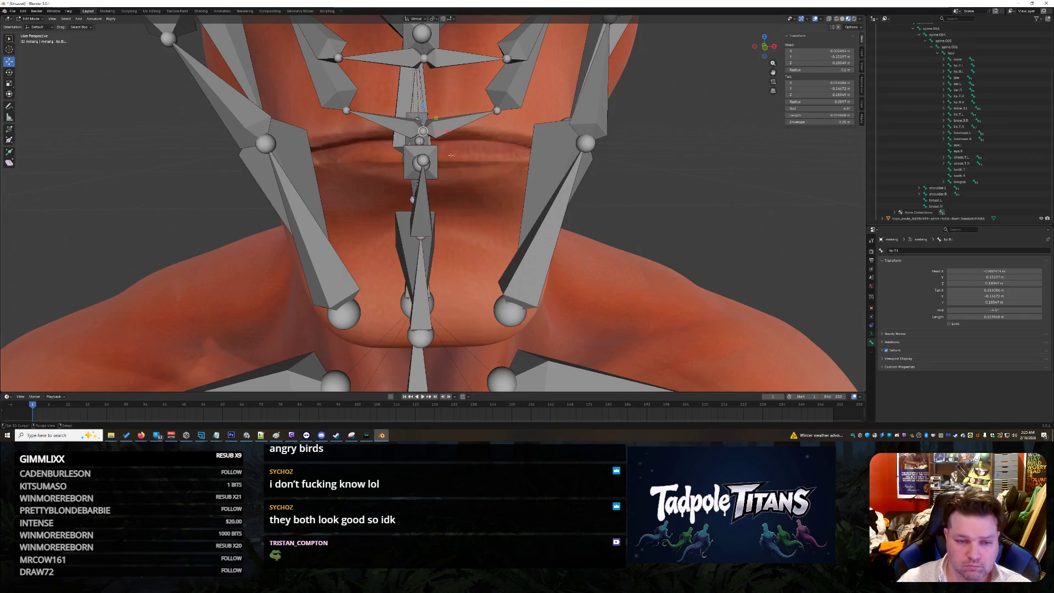
click(824, 94)
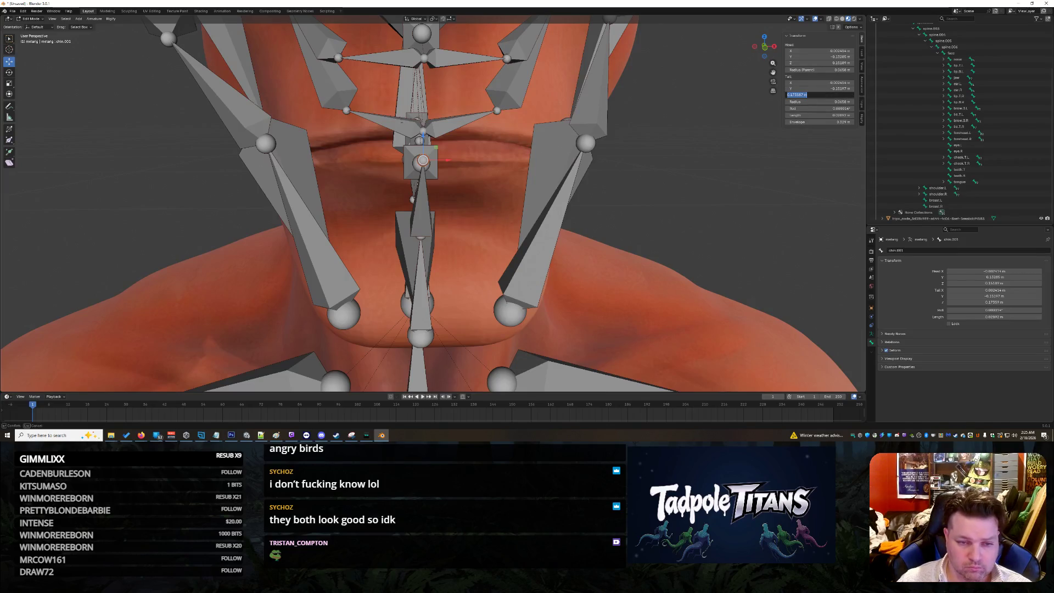
key(Return)
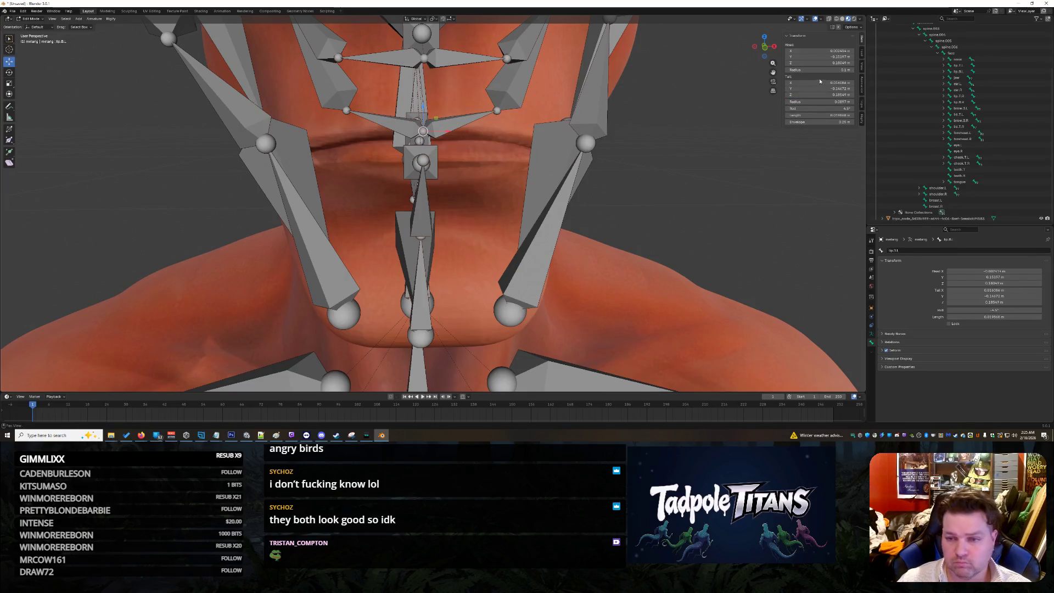
key(Return)
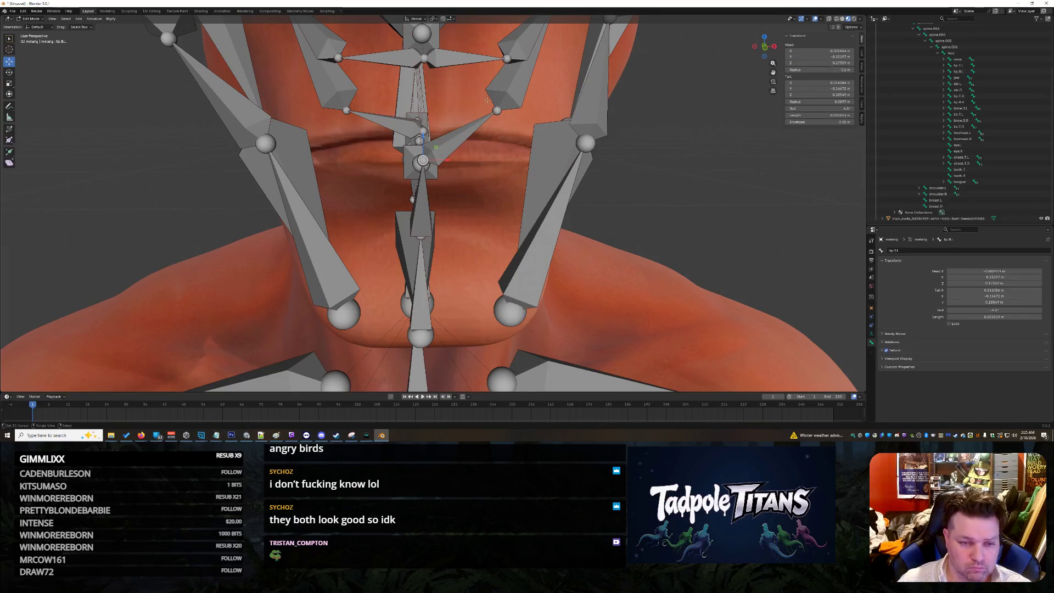
drag(811, 63, 812, 63)
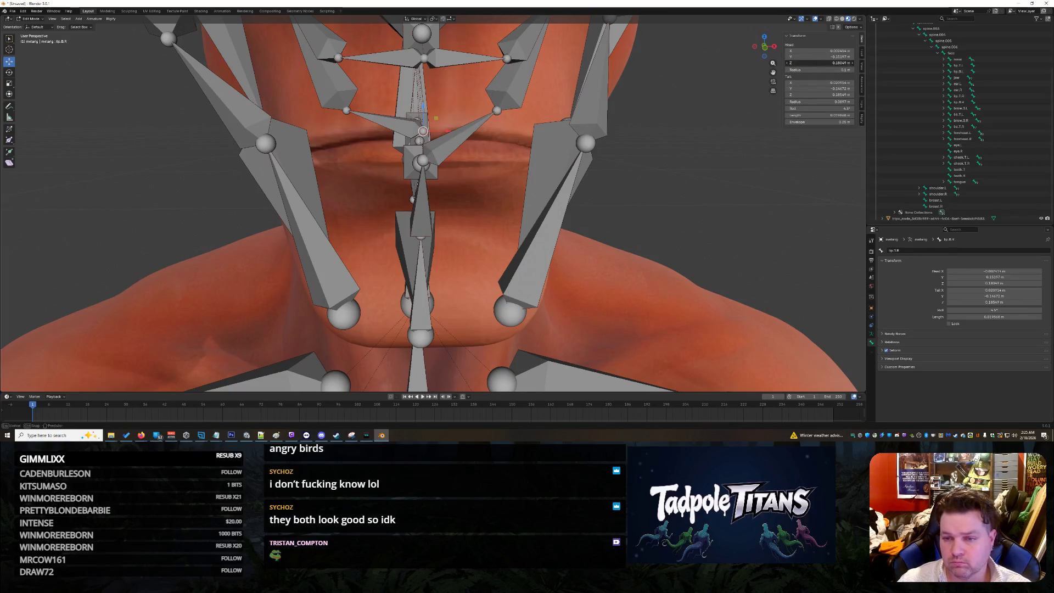
key(Return)
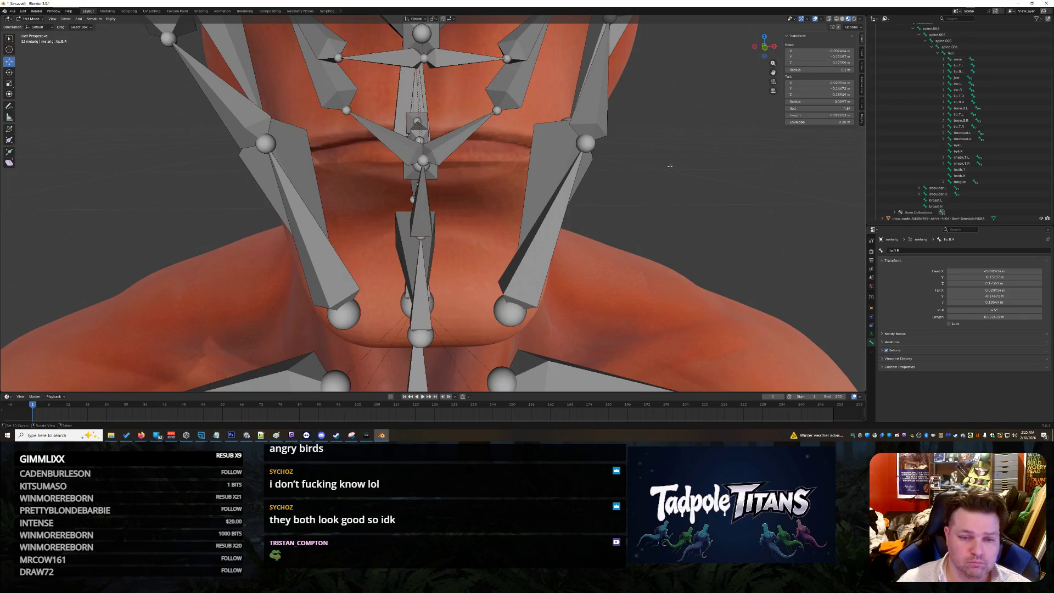
mouse_move(688, 97)
middle_down()
mouse_move(687, 110)
mouse_move(681, 89)
middle_up()
click(467, 143)
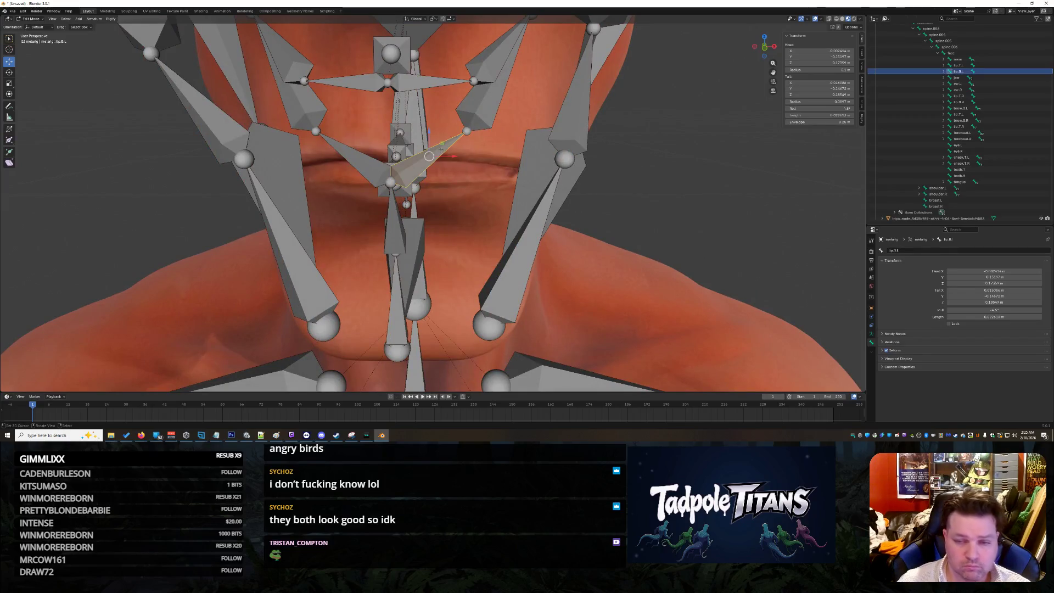
key(e)
mouse_move(620, 137)
middle_down()
mouse_move(663, 147)
mouse_move(472, 126)
middle_up()
click(461, 121)
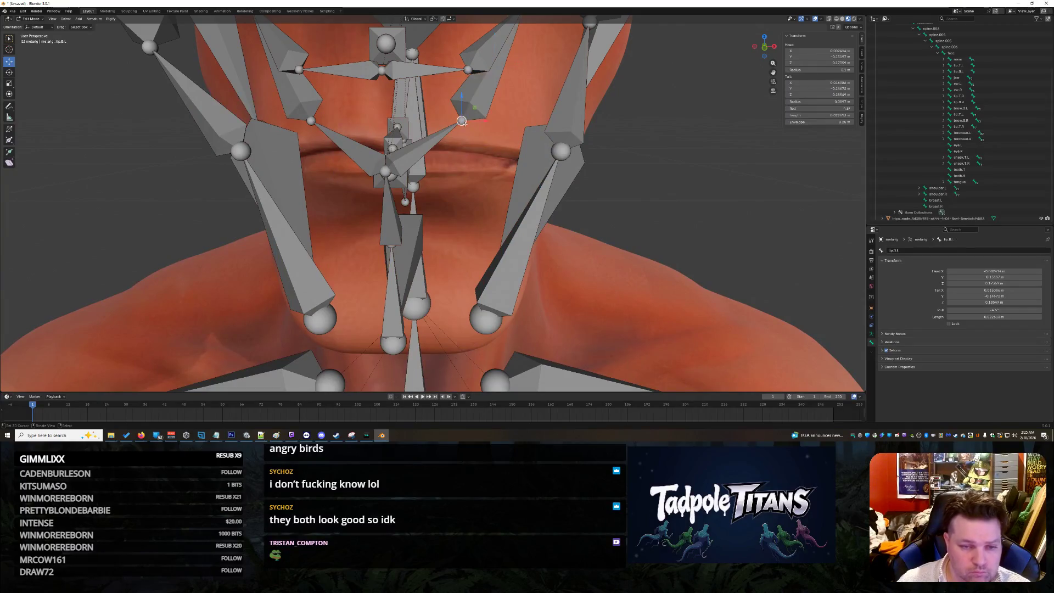
key(g)
click(511, 137)
mouse_move(511, 137)
middle_down()
mouse_move(693, 188)
mouse_move(427, 181)
middle_up()
drag(165, 135, 188, 147)
middle_drag(187, 147, 422, 116)
mouse_move(392, 54)
mouse_down()
mouse_move(402, 59)
mouse_move(402, 27)
mouse_up()
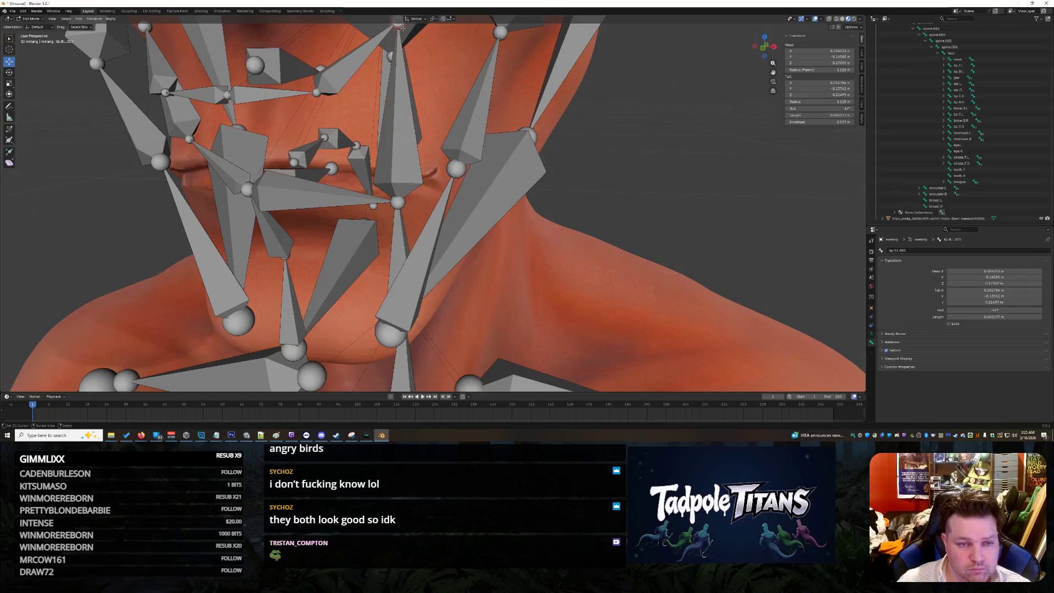
click(392, 49)
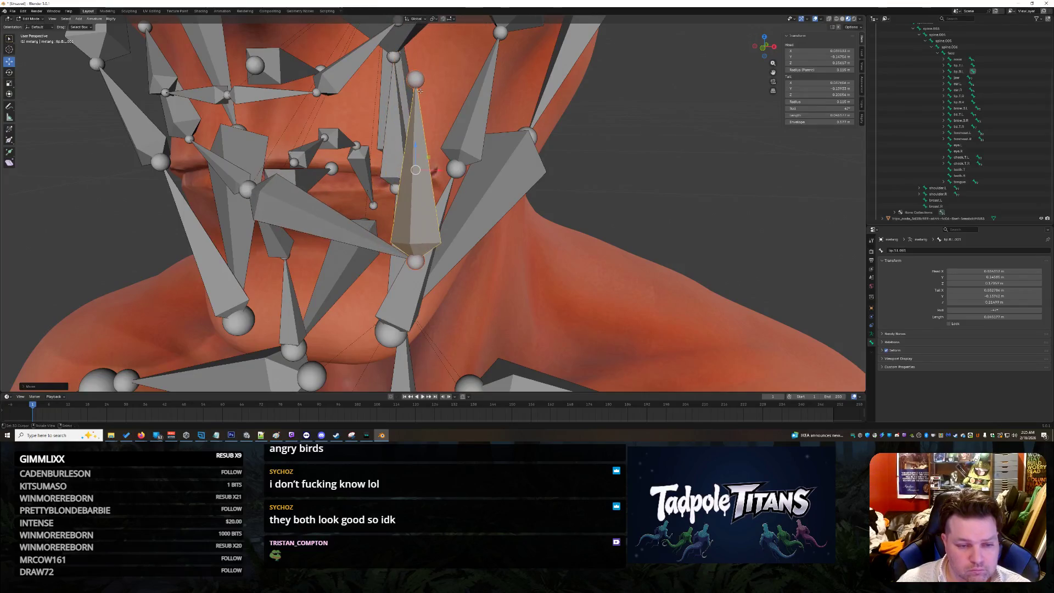
scroll(393, 48, down, 2)
click(409, 78)
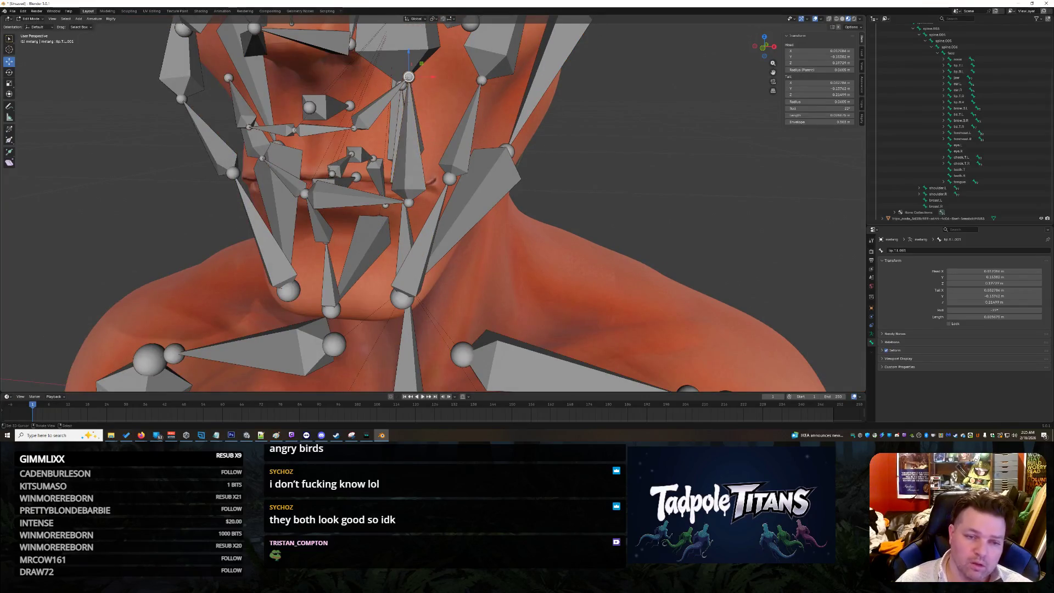
drag(408, 77, 431, 183)
scroll(568, 209, up, 3)
scroll(450, 177, up, 3)
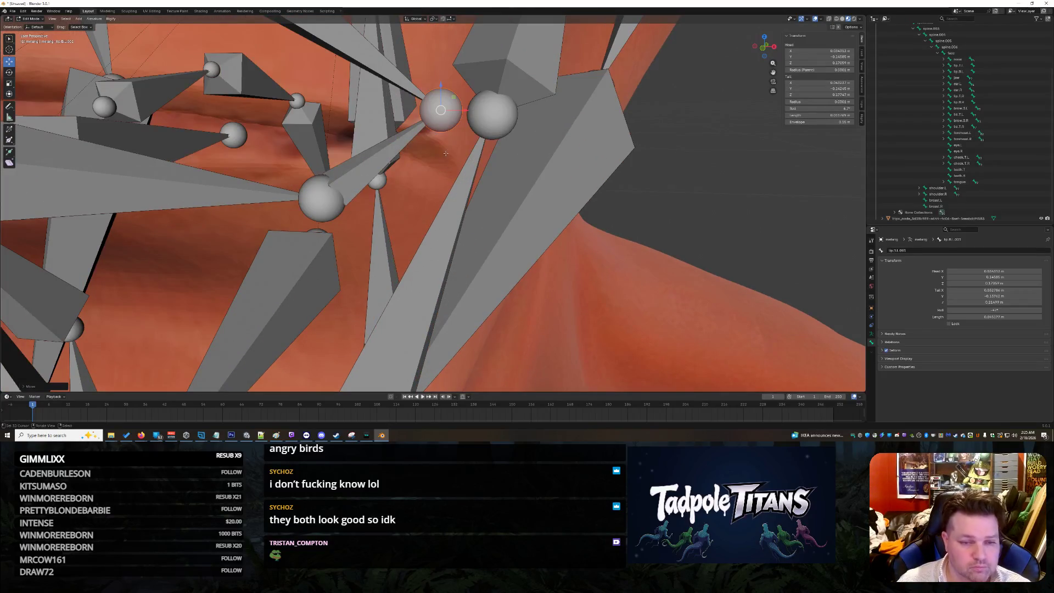
drag(440, 110, 440, 157)
scroll(583, 203, down, 3)
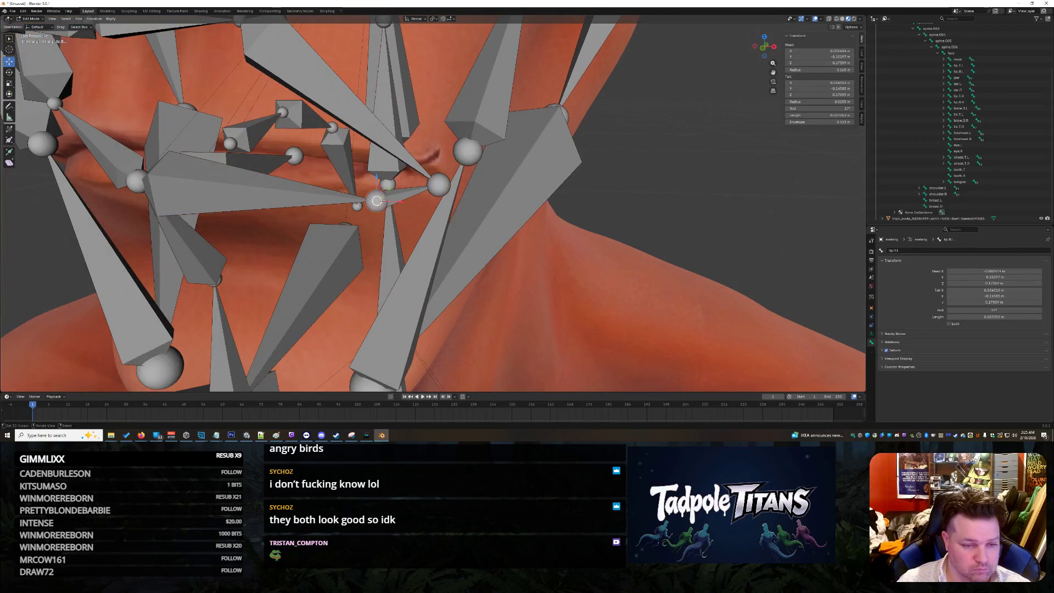
key(ctrl+z)
key(ctrl+z)
key(ctrl+z)
mouse_move(600, 245)
middle_down()
mouse_move(614, 225)
mouse_move(612, 240)
middle_up()
middle_drag(621, 230, 305, 198)
- Move the chin.L bone along the Y axis
click(158, 147)
click(157, 147)
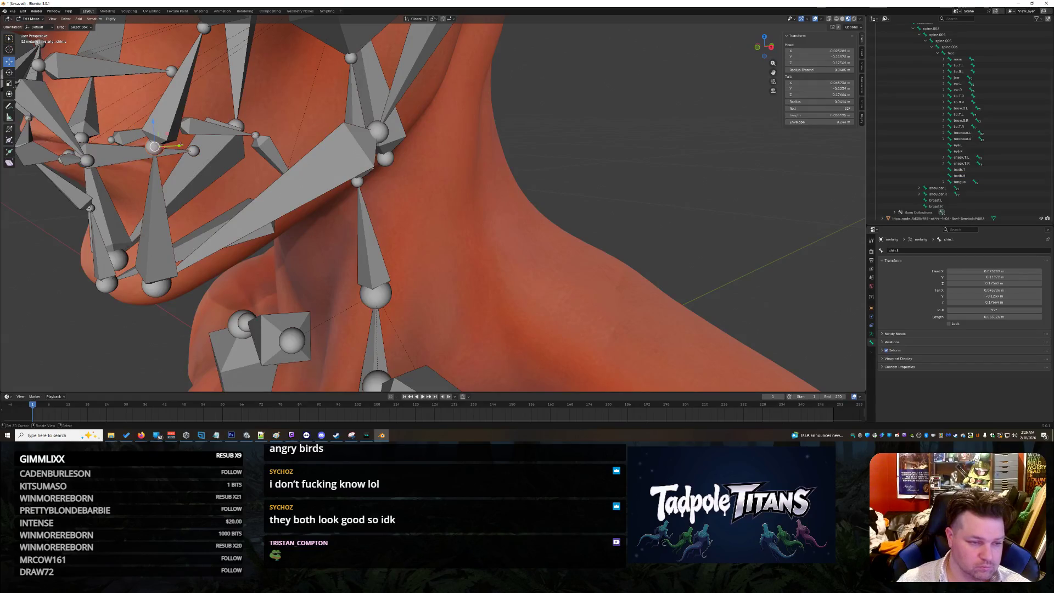
key(g)
key(y)
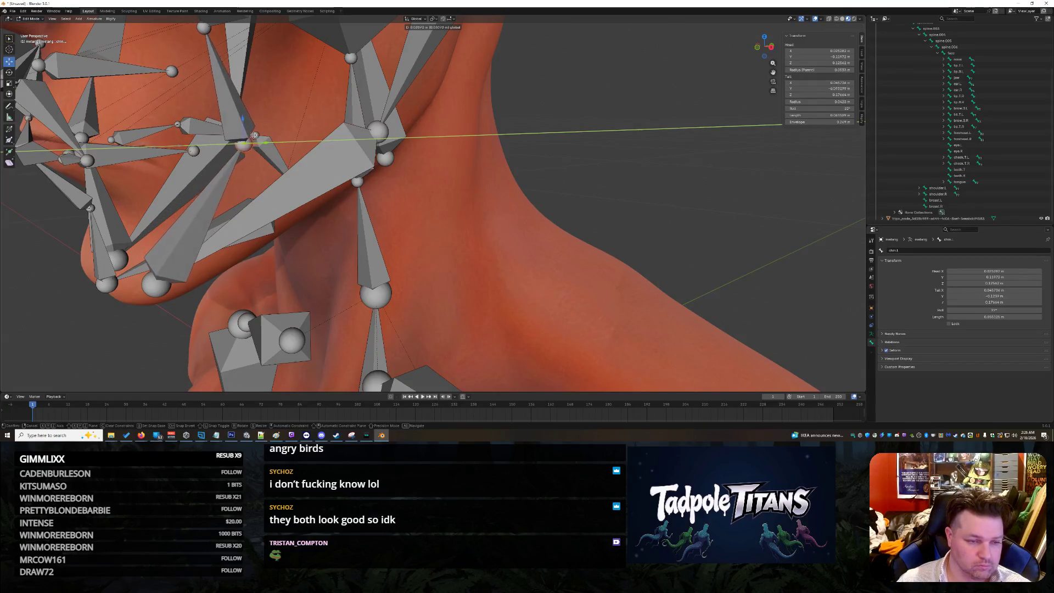
click(254, 135)
mouse_move(254, 135)
middle_down()
mouse_move(526, 195)
mouse_move(483, 192)
mouse_move(512, 193)
middle_up()
mouse_move(509, 126)
middle_down()
mouse_move(589, 128)
mouse_move(665, 166)
middle_up()
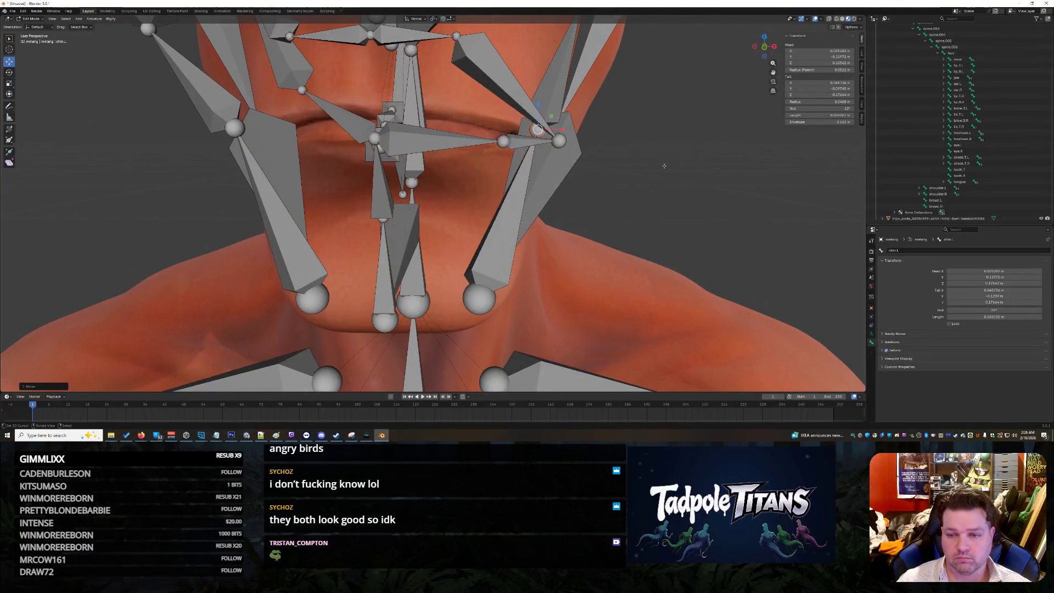
scroll(663, 165, down, 2)
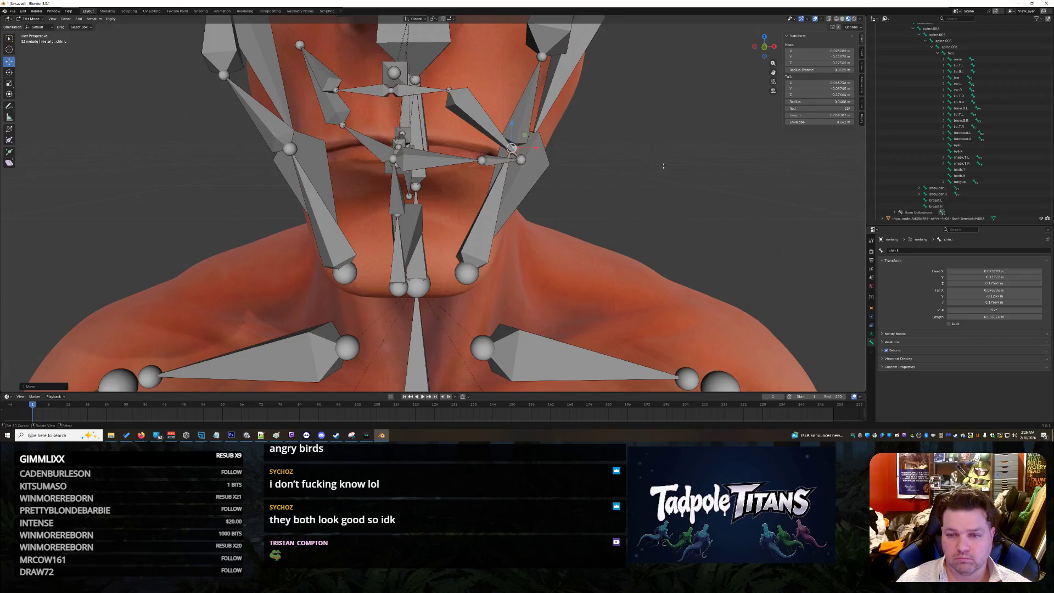
- Set the mirrored chin.R bone's tail Y to -0.09745
click(821, 89)
key(Return)
key(ctrl+shift+m)
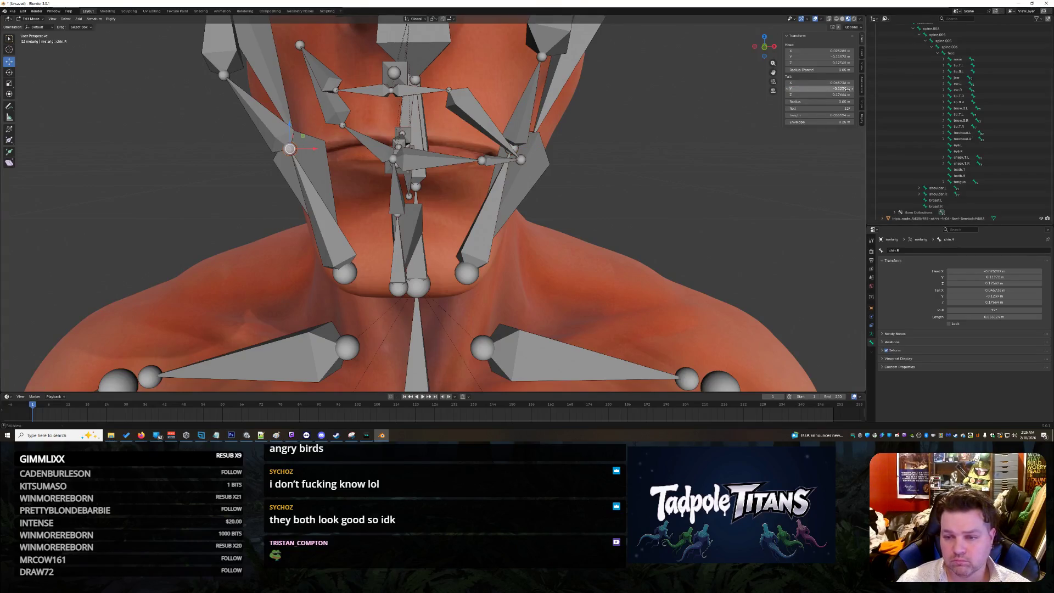
key(Return)
- Pull the lip.B.L bone's tail down toward the chin
mouse_move(695, 212)
middle_down()
mouse_move(632, 206)
mouse_move(692, 202)
mouse_move(624, 206)
middle_up()
scroll(558, 187, up, 5)
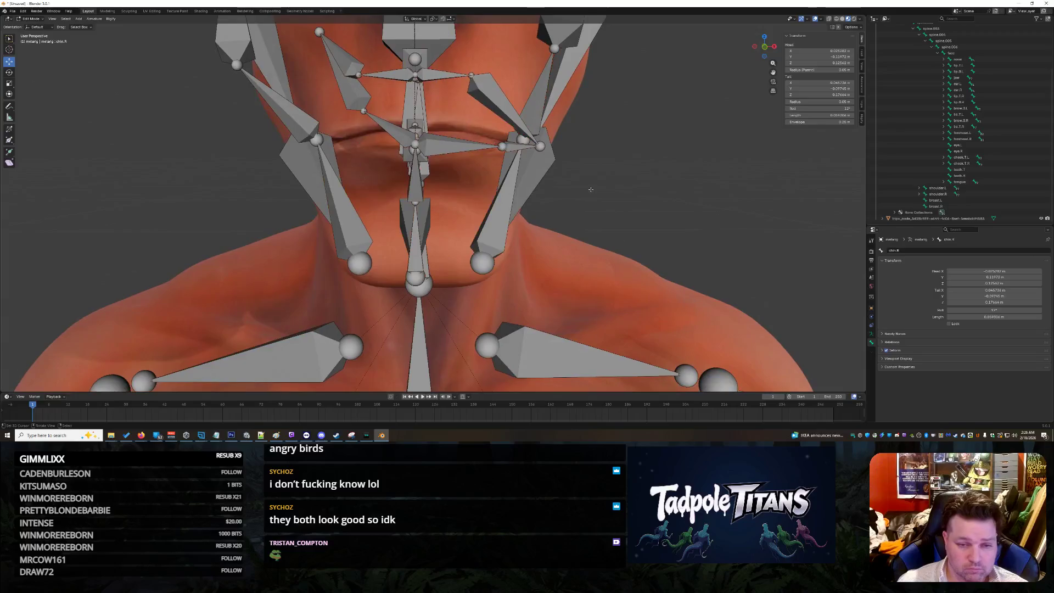
mouse_move(557, 187)
middle_down()
mouse_move(543, 192)
mouse_move(525, 172)
middle_up()
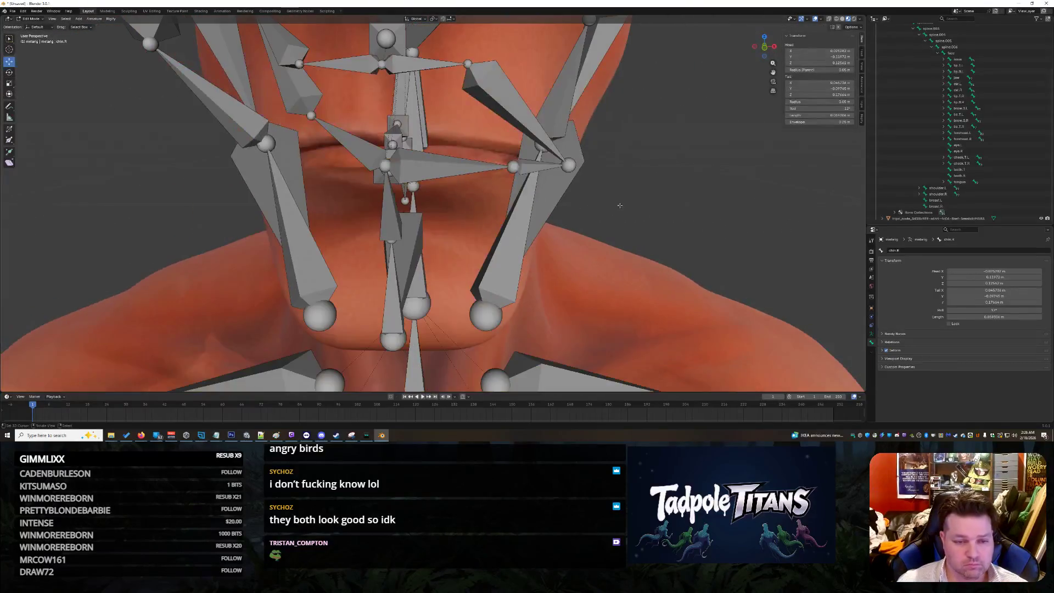
mouse_move(513, 166)
mouse_down()
mouse_move(468, 244)
mouse_move(415, 190)
mouse_move(465, 171)
mouse_up()
mouse_move(465, 170)
middle_down()
mouse_move(643, 208)
mouse_move(643, 181)
mouse_move(644, 205)
mouse_move(509, 190)
middle_up()
click(444, 171)
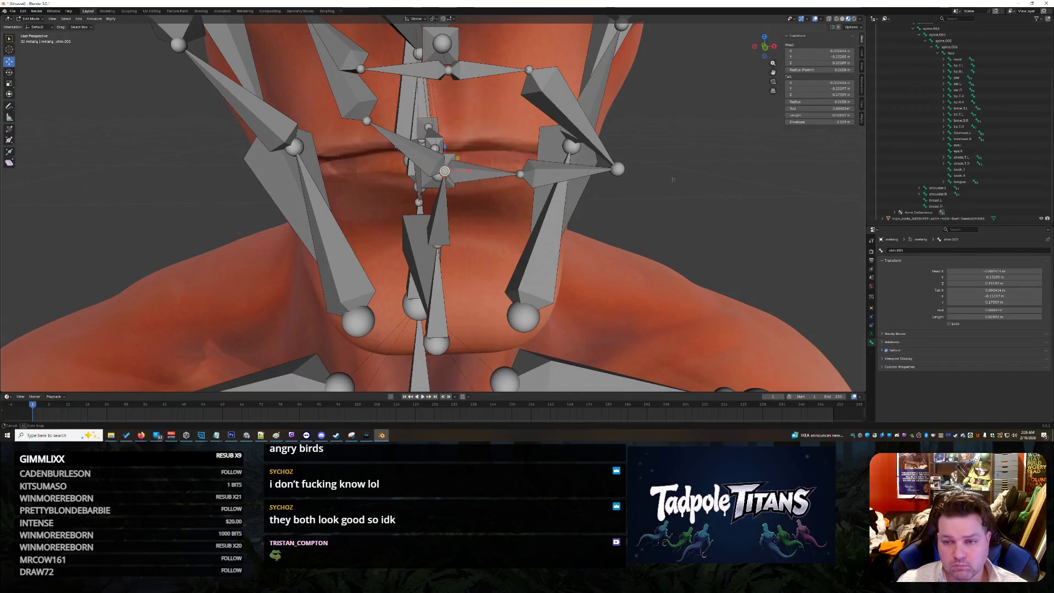
shift+middle_drag(445, 172, 414, 171)
click(816, 51)
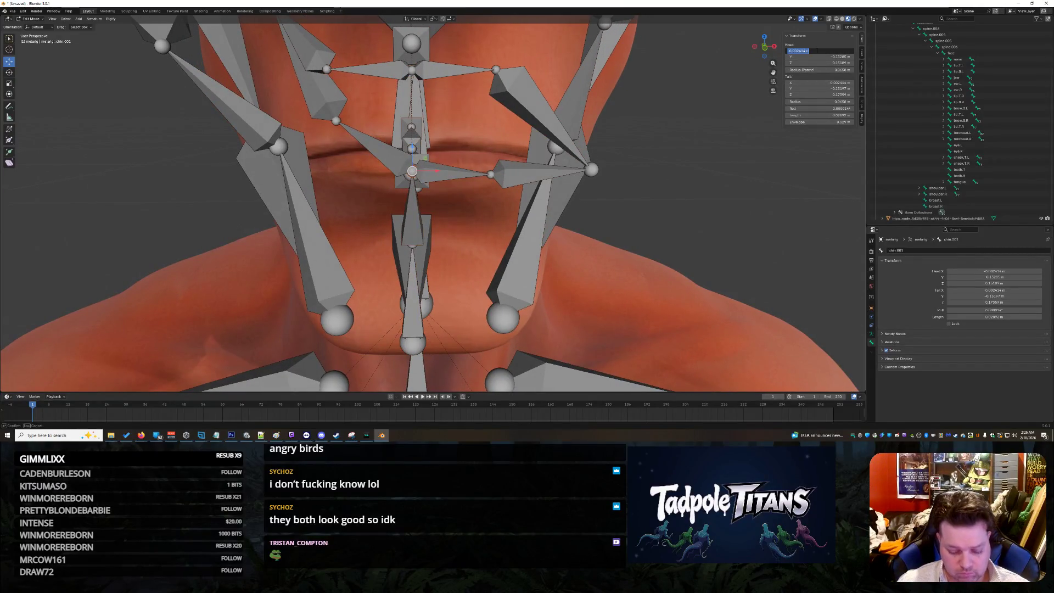
text(0)
key(Return)
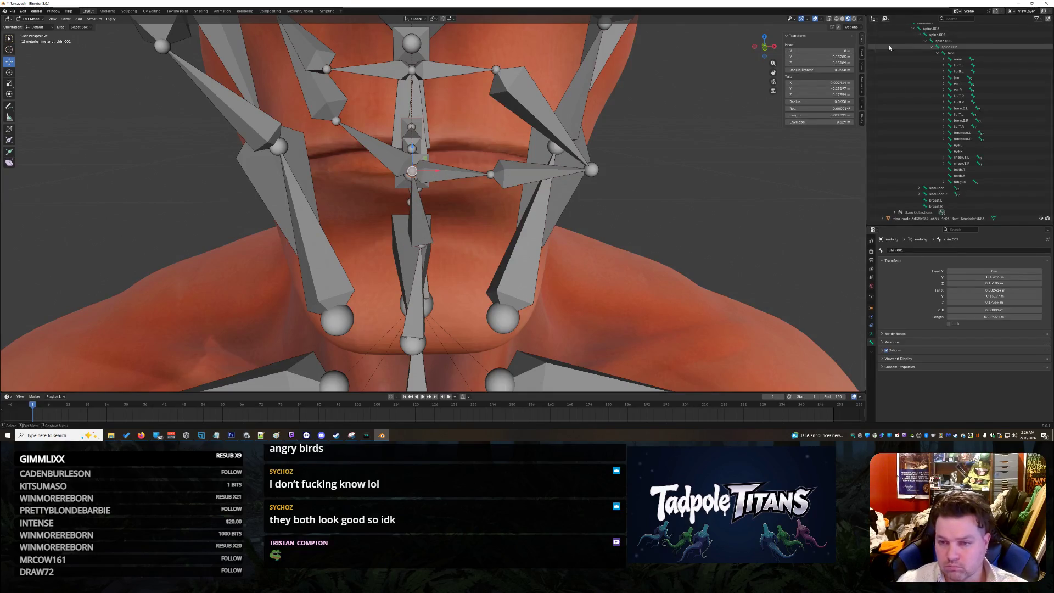
click(818, 82)
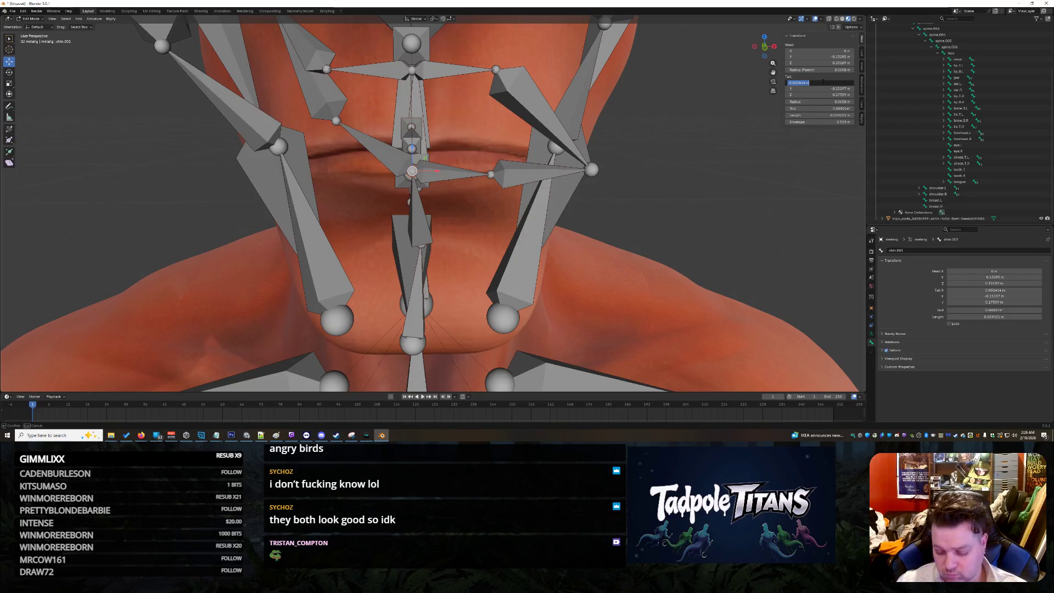
text(0)
key(Return)
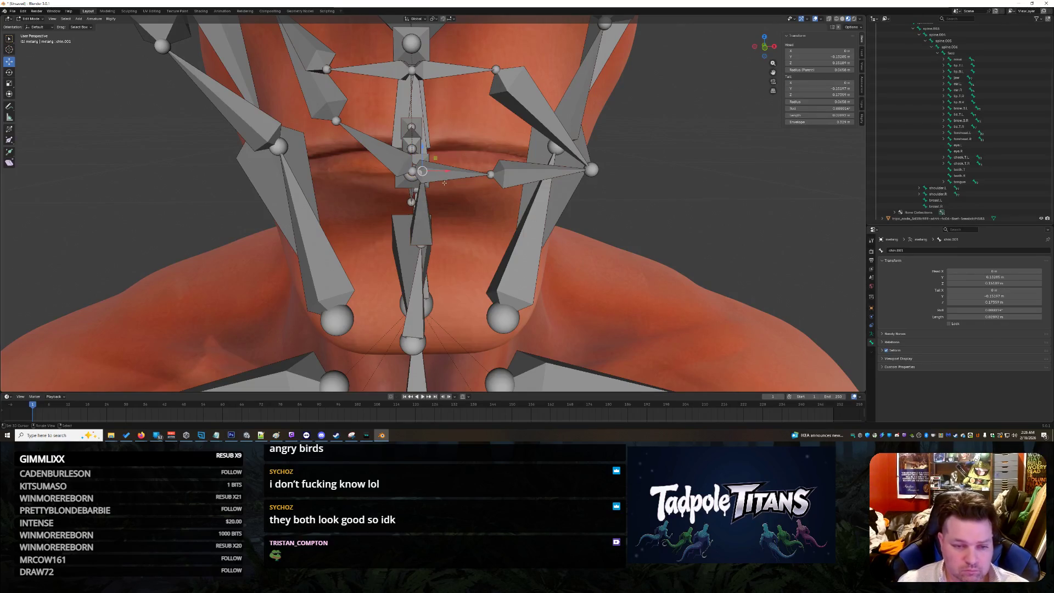
click(412, 171)
double_click(816, 51)
key(Return)
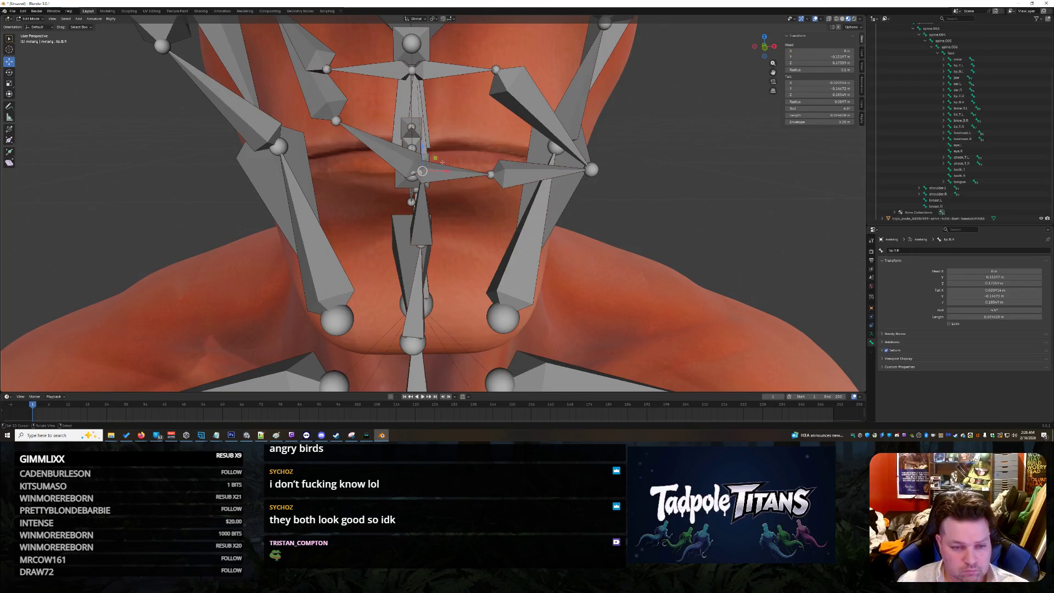
click(445, 177)
click(445, 177)
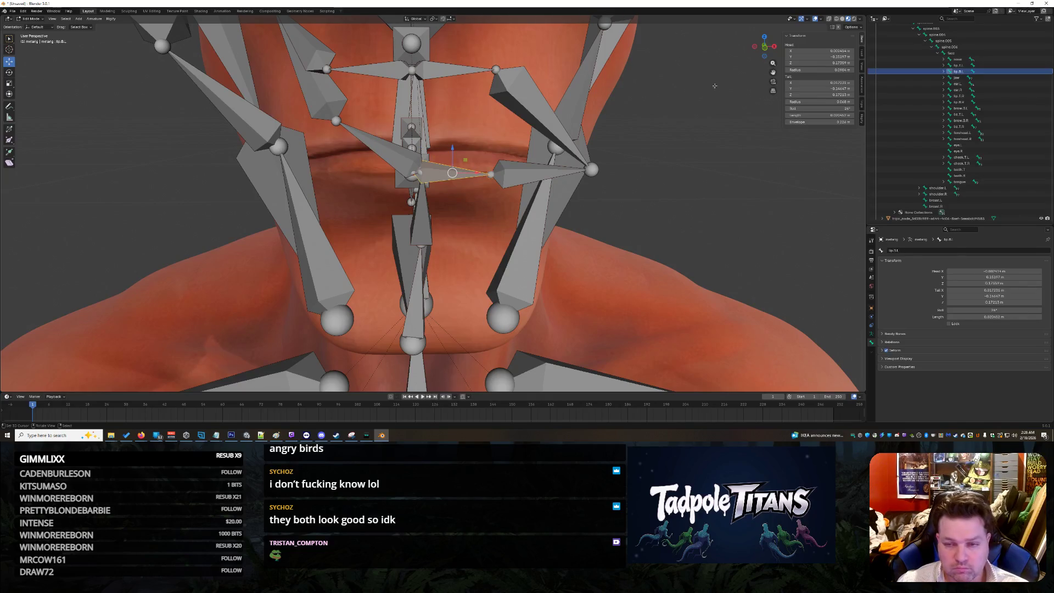
drag(809, 51, 807, 52)
text(0)
key(Return)
click(473, 218)
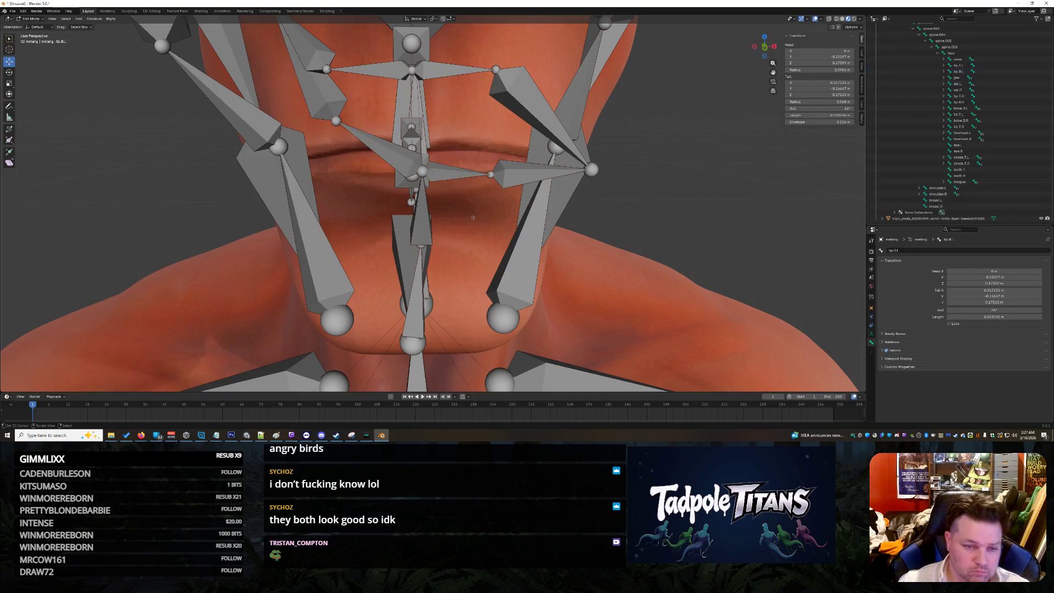
click(489, 175)
click(824, 56)
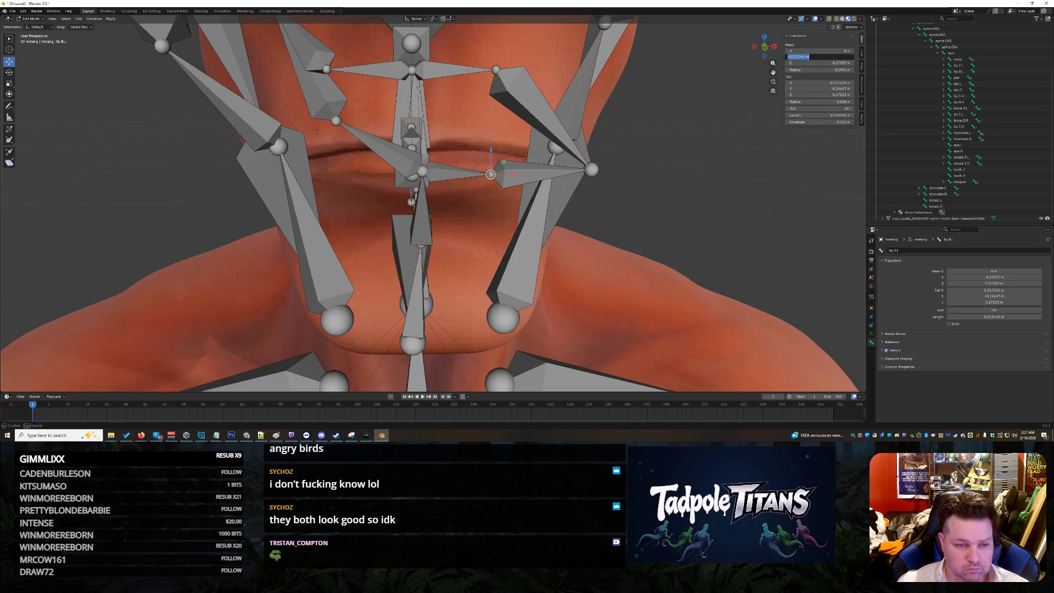
key(Return)
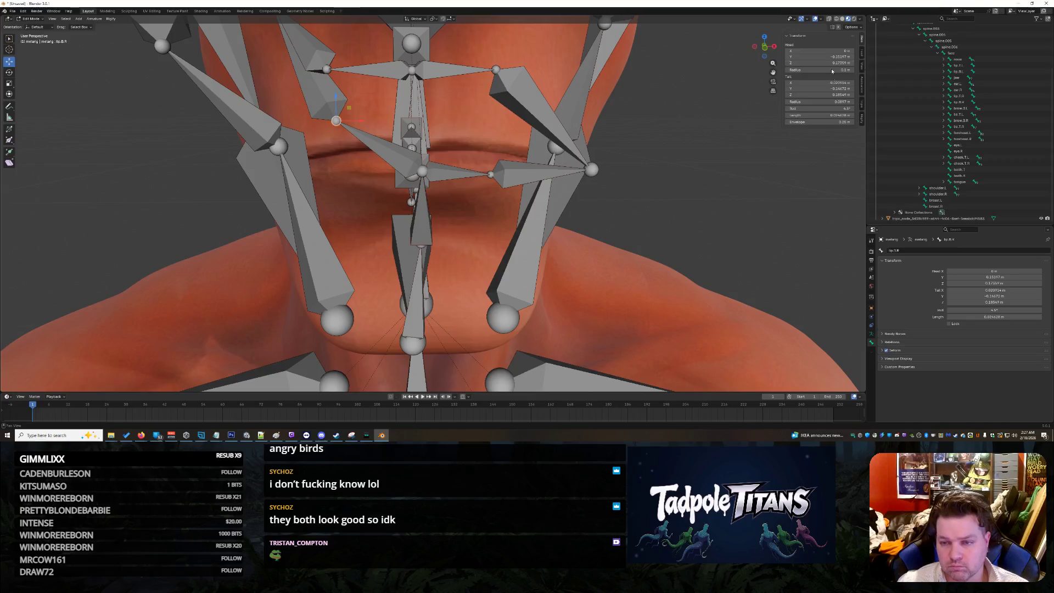
click(834, 88)
key(ctrl+v)
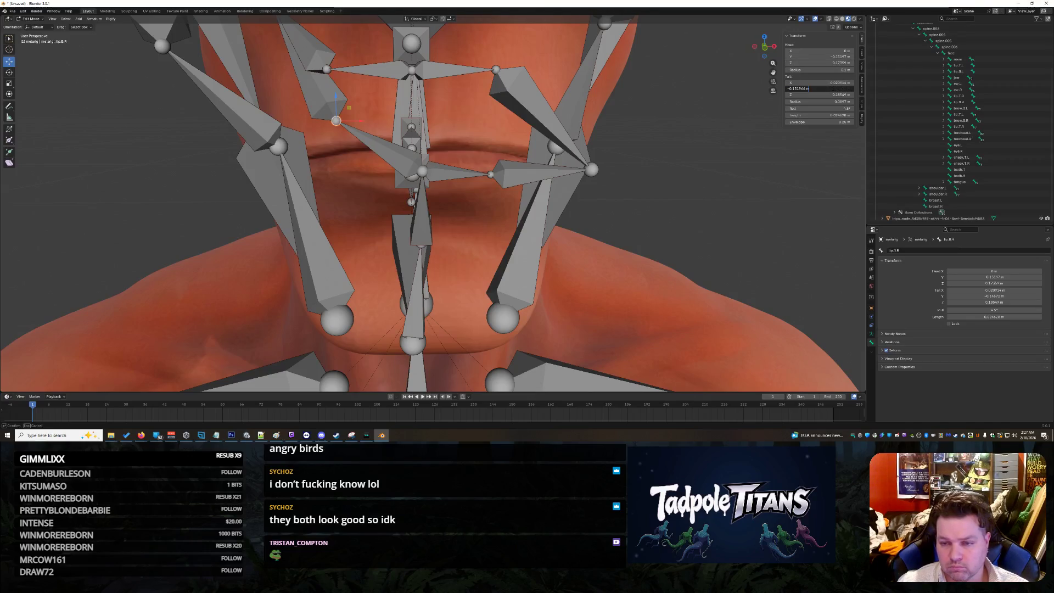
key(Return)
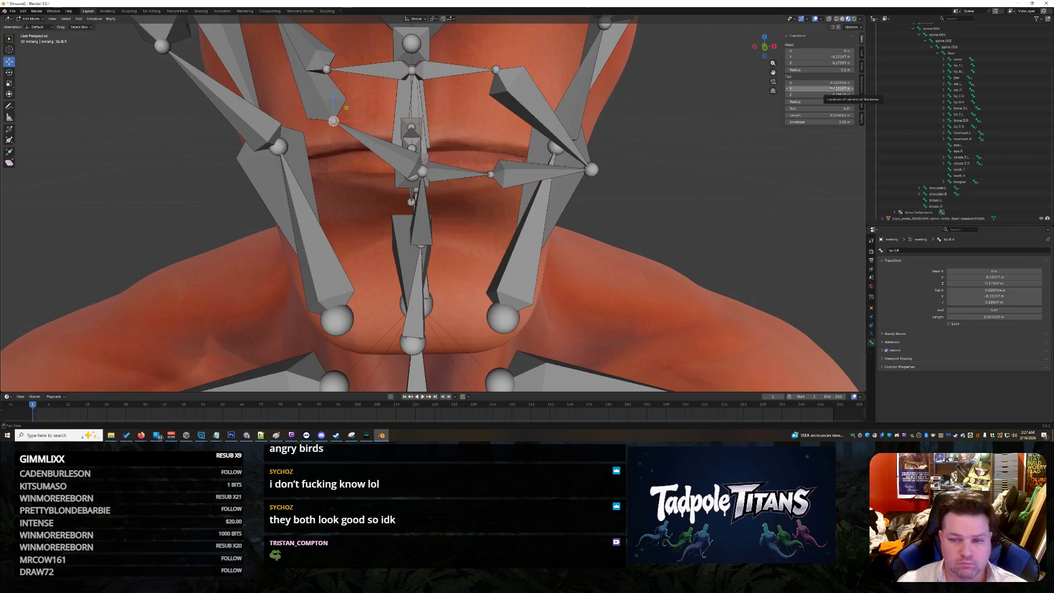
click(492, 174)
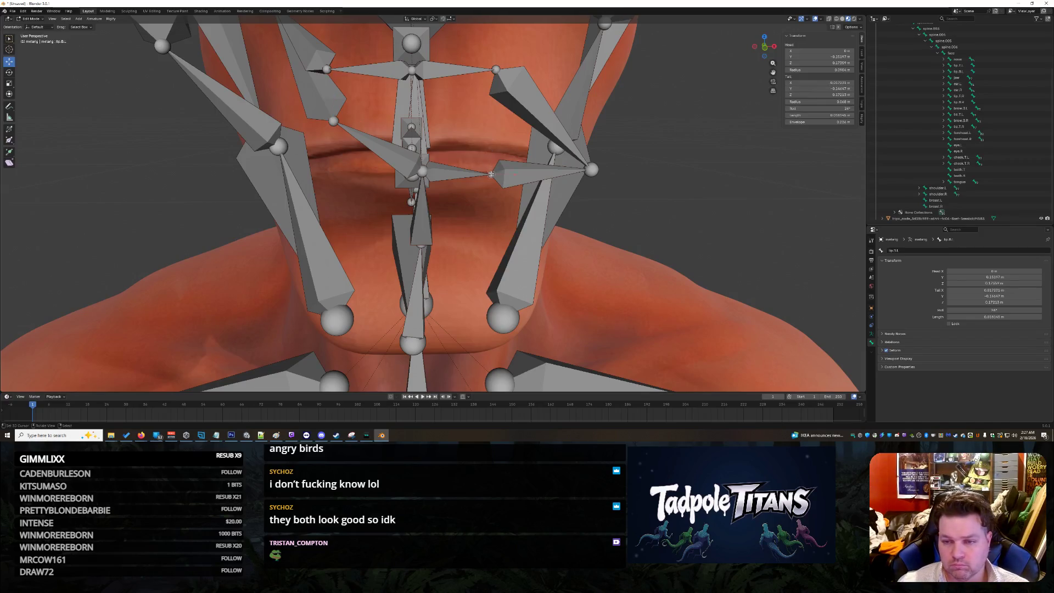
click(821, 95)
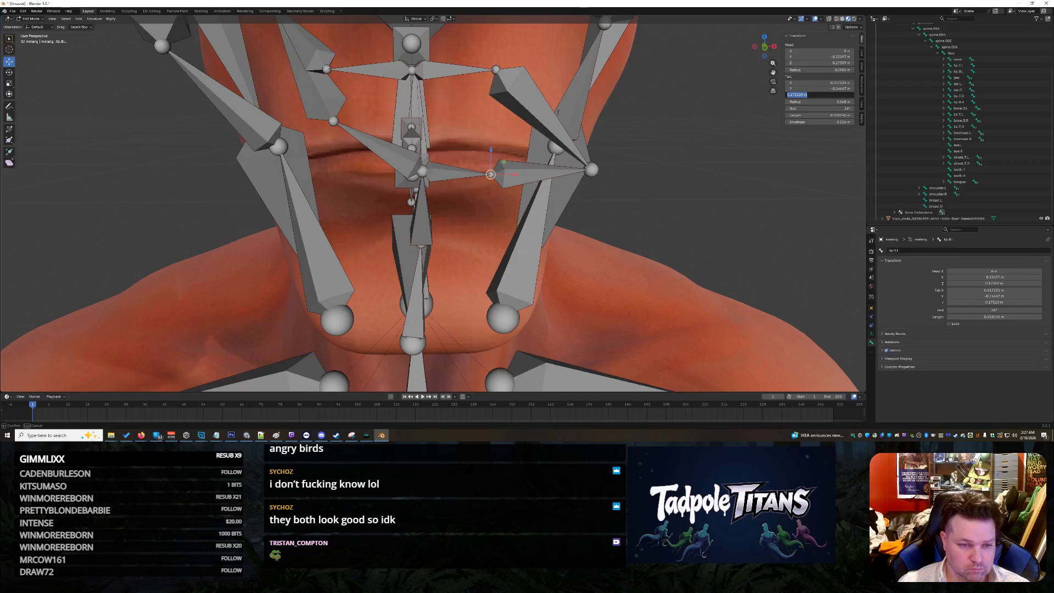
click(334, 119)
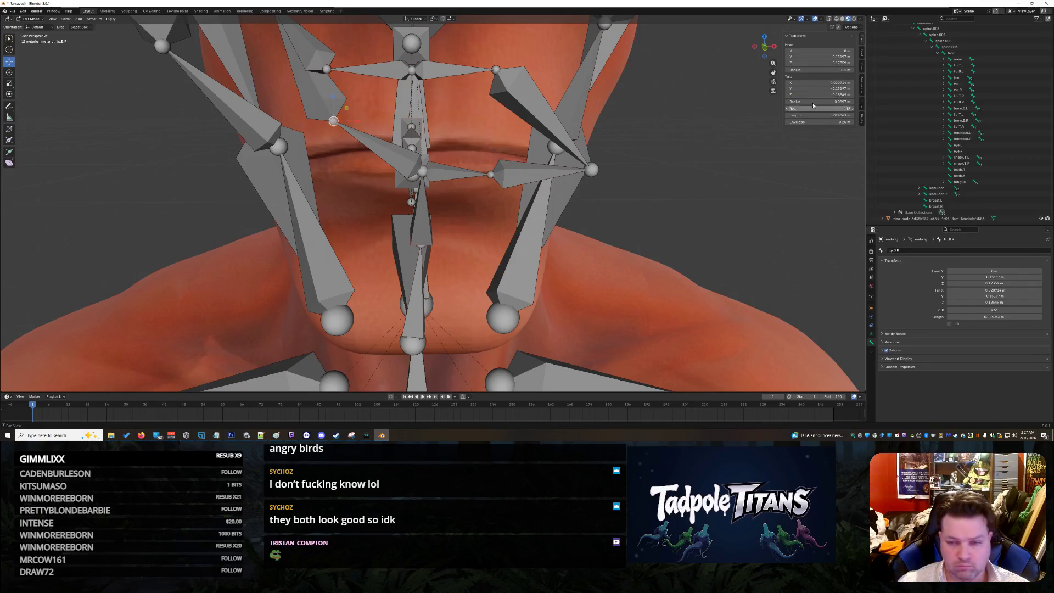
key(Return)
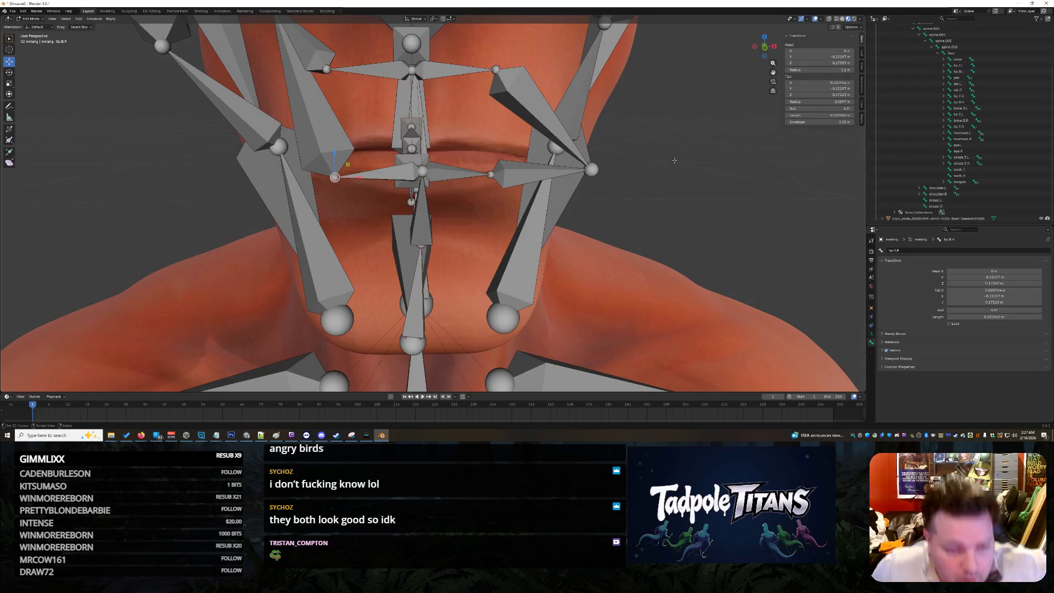
mouse_move(674, 160)
middle_down()
mouse_move(687, 146)
mouse_move(468, 256)
middle_up()
- Zoom in on the lip and chin bones and adjust the lip bone head's height
click(417, 199)
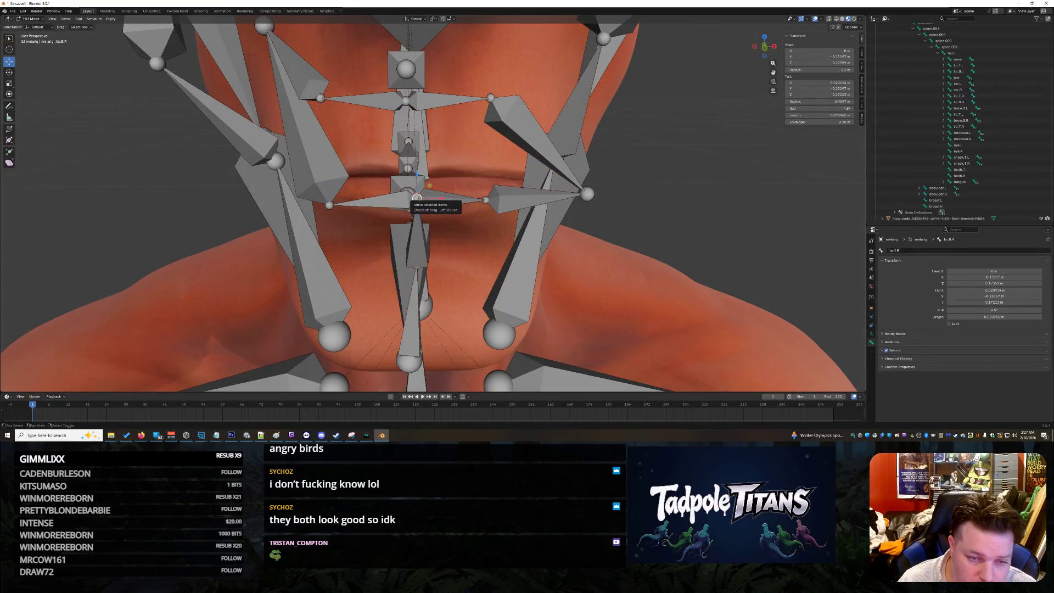
scroll(424, 220, up, 5)
middle_drag(425, 221, 439, 227)
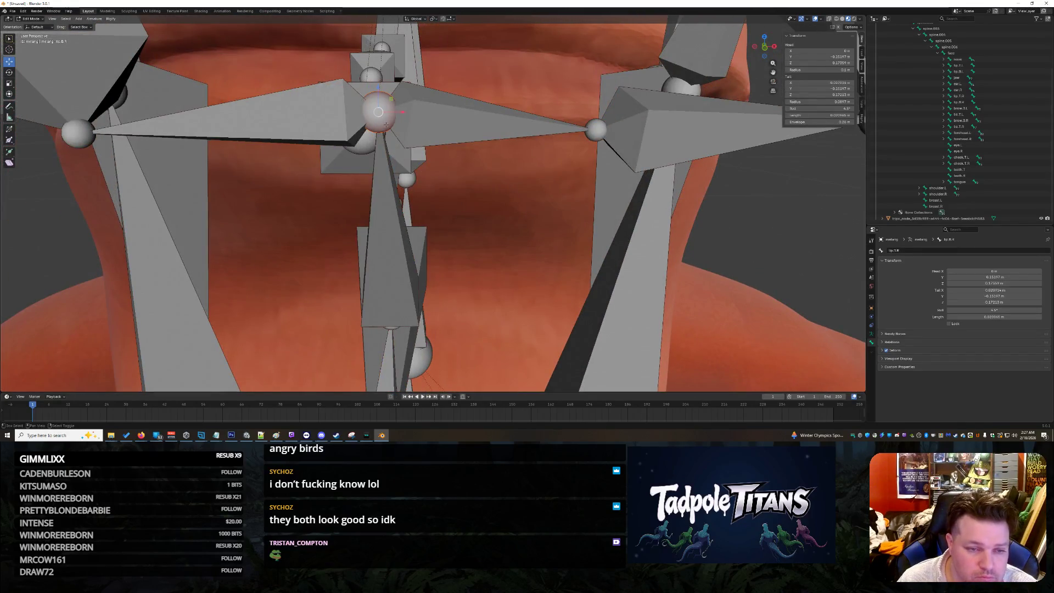
drag(379, 87, 393, 162)
scroll(643, 216, down, 5)
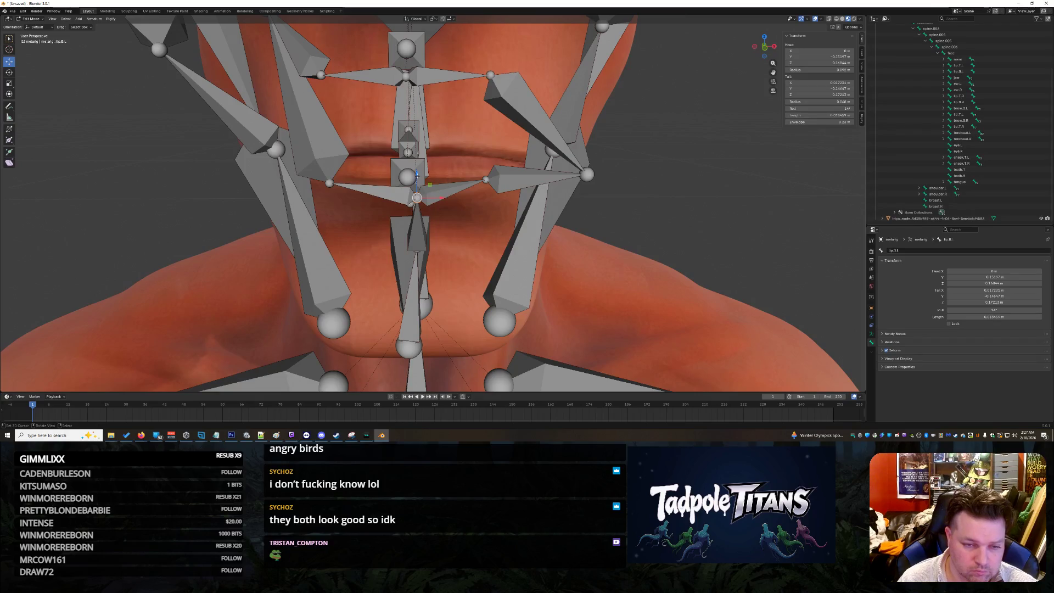
mouse_move(418, 181)
mouse_down()
mouse_move(419, 161)
mouse_move(418, 174)
mouse_up()
mouse_move(576, 198)
middle_down()
mouse_move(665, 195)
mouse_move(616, 206)
middle_up()
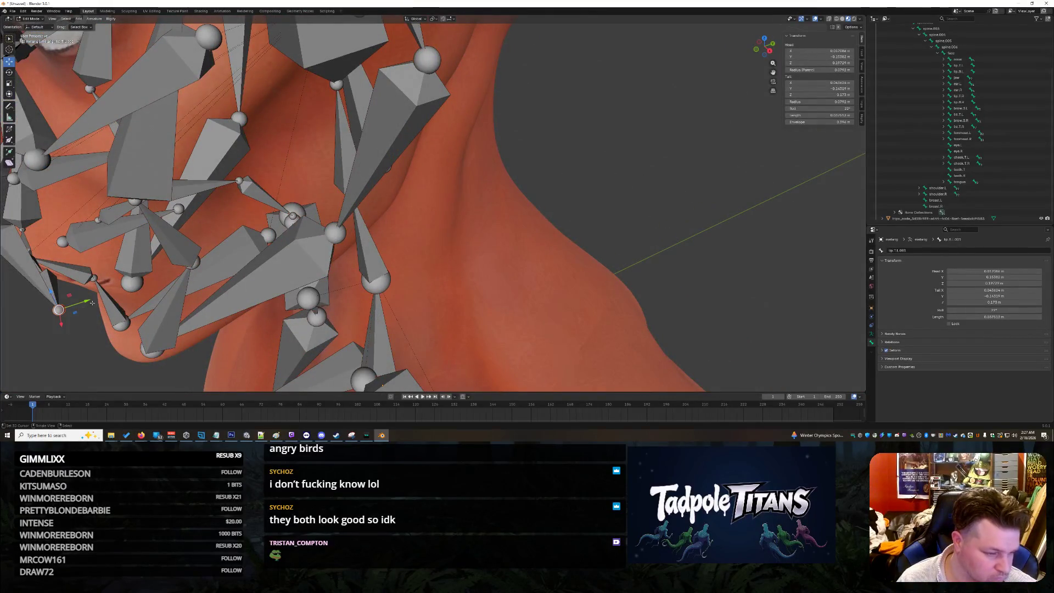
- Move the lip joint onto the lower lip surface, nudging it up and right
mouse_move(59, 310)
mouse_down()
mouse_move(66, 247)
mouse_move(125, 287)
mouse_up()
middle_drag(196, 298, 338, 285)
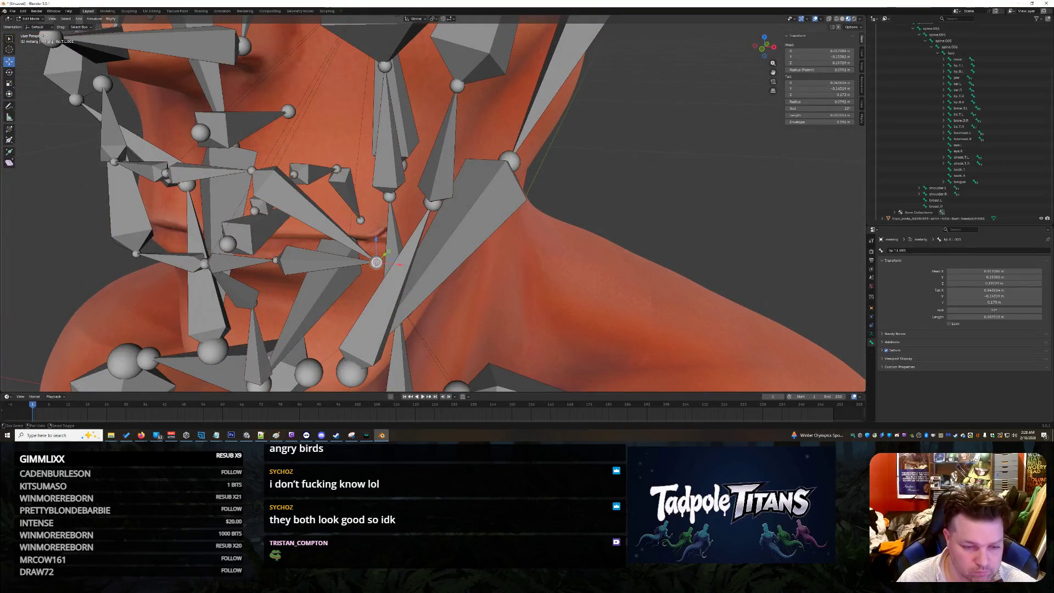
drag(385, 256, 400, 230)
middle_drag(400, 230, 530, 257)
mouse_move(444, 167)
middle_down()
mouse_move(551, 232)
mouse_move(520, 223)
middle_up()
middle_drag(271, 127, 293, 129)
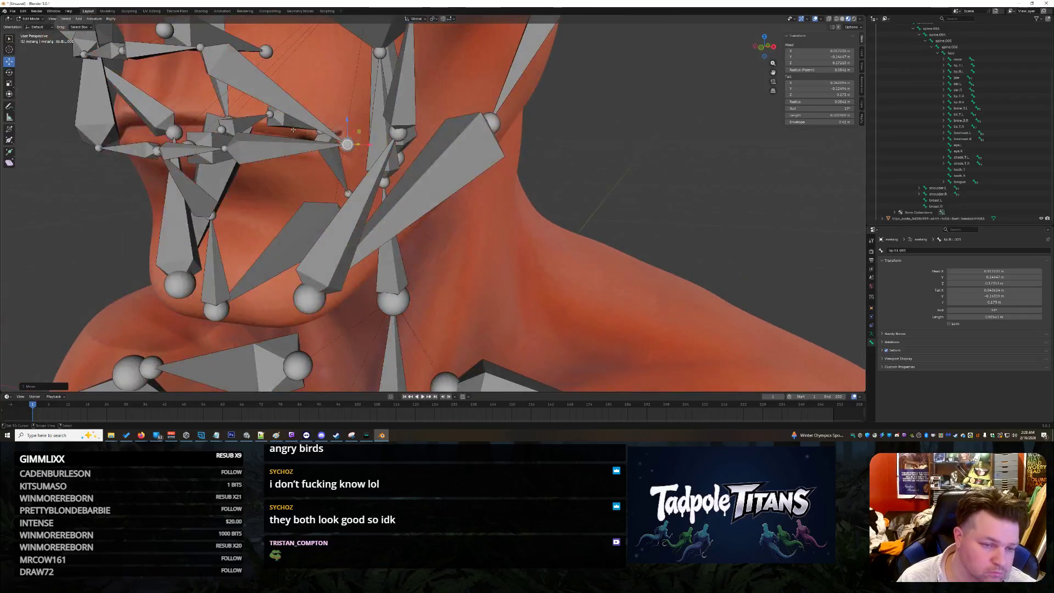
mouse_move(497, 204)
middle_down()
mouse_move(579, 266)
mouse_move(596, 242)
middle_up()
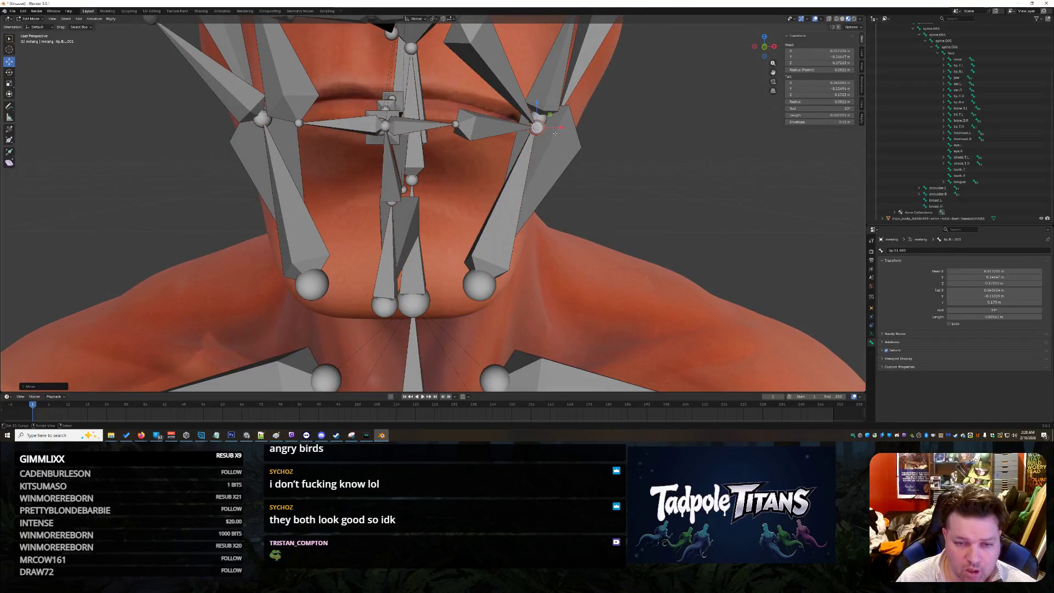
- Shift the selected bone tail along X to meet the mouth corner, then select jaw.L.001
key(g)
key(x)
click(543, 128)
mouse_move(544, 128)
middle_down()
mouse_move(619, 186)
mouse_move(357, 151)
middle_up()
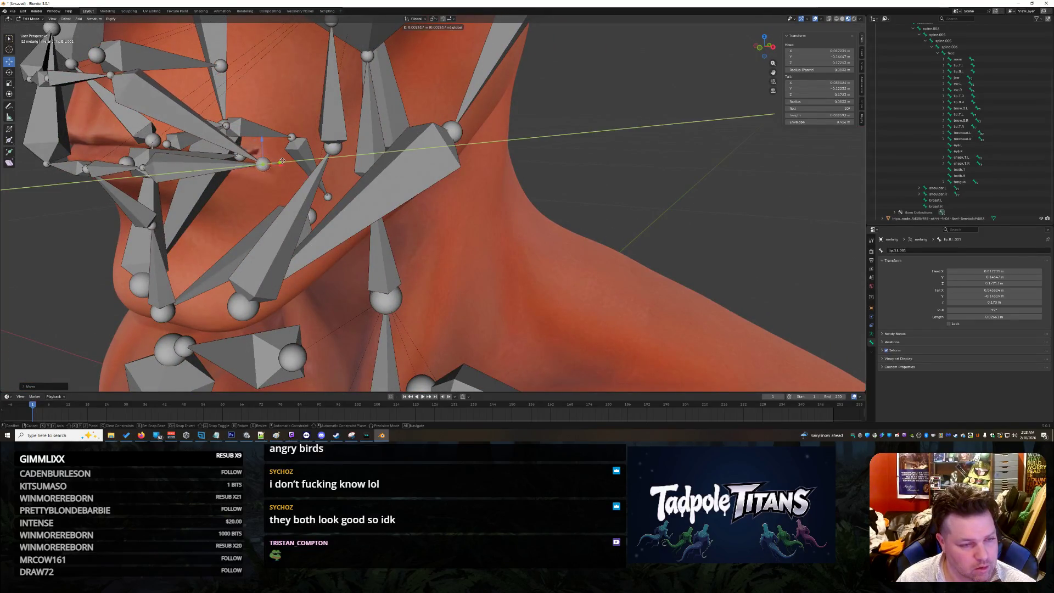
mouse_move(277, 161)
middle_down()
mouse_move(436, 243)
mouse_move(447, 233)
middle_up()
scroll(451, 229, up, 3)
scroll(453, 225, down, 2)
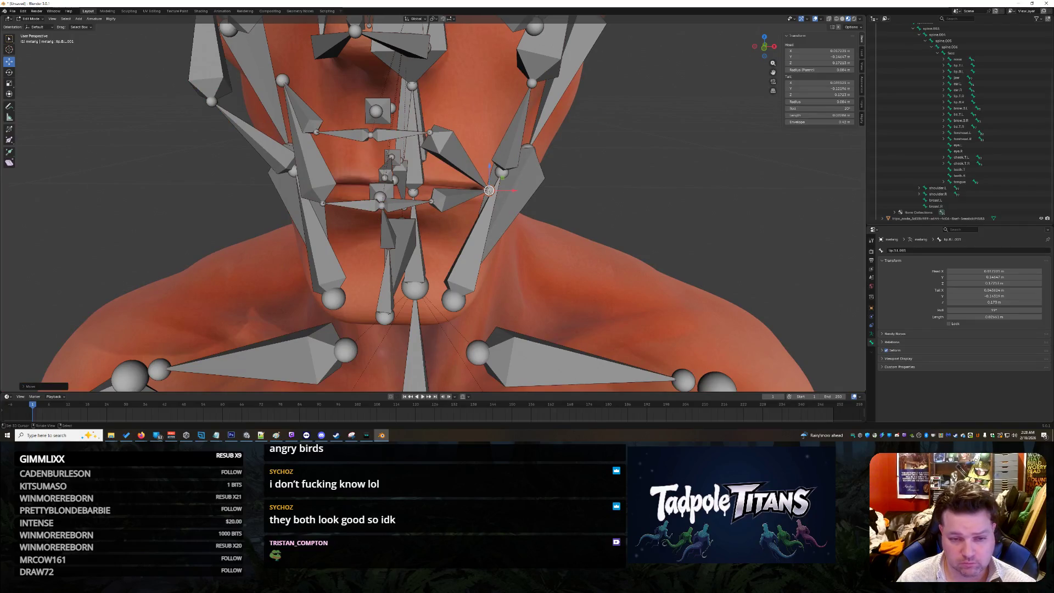
click(490, 192)
- Set the tail Z of lip.T.L.001 and lip.T.R.001 to 0.1723 m
click(489, 190)
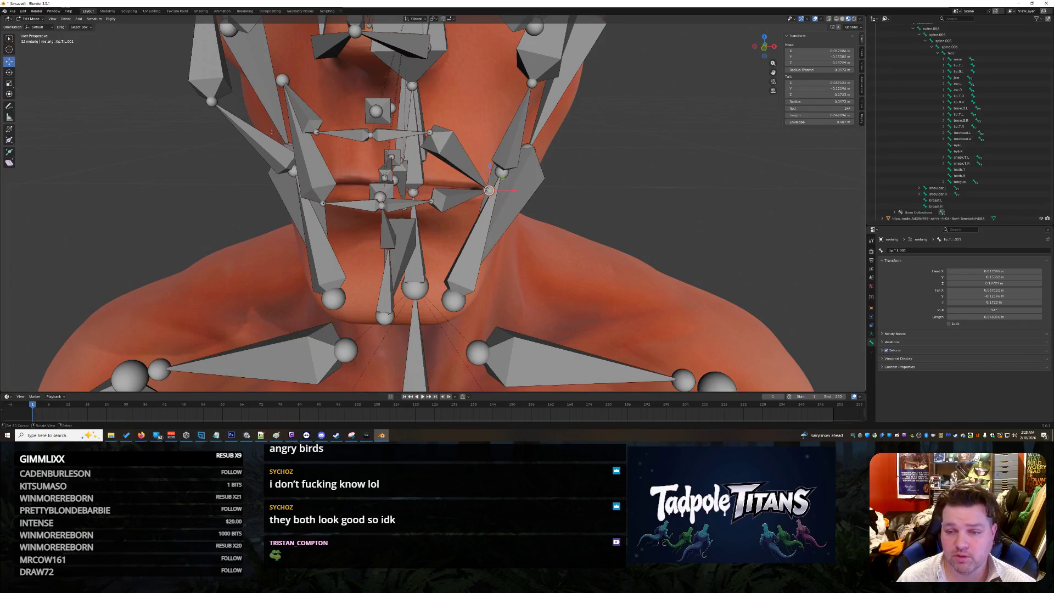
click(284, 81)
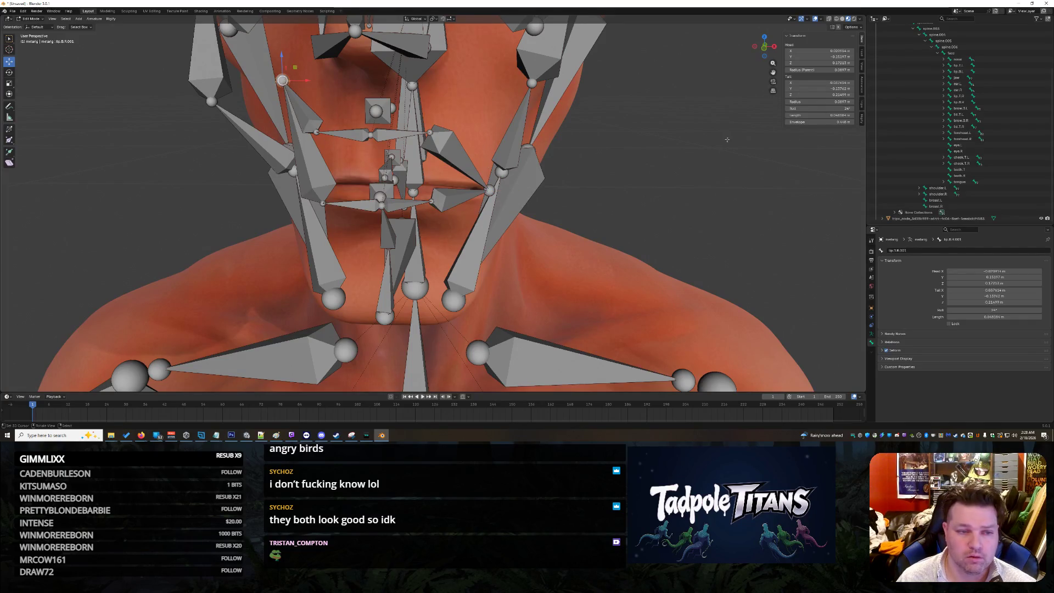
text(-.723)
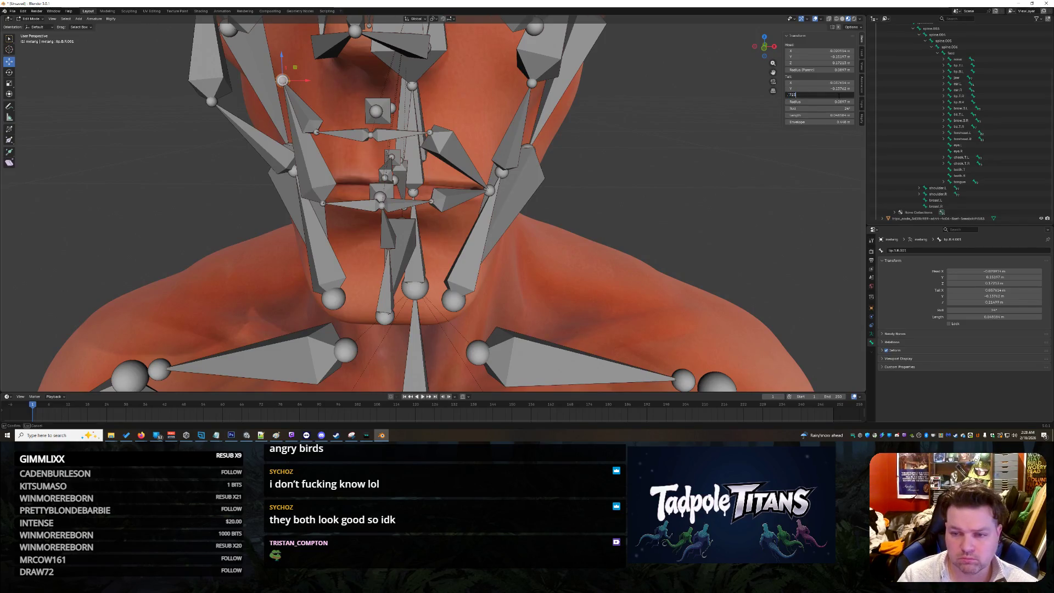
key(Return)
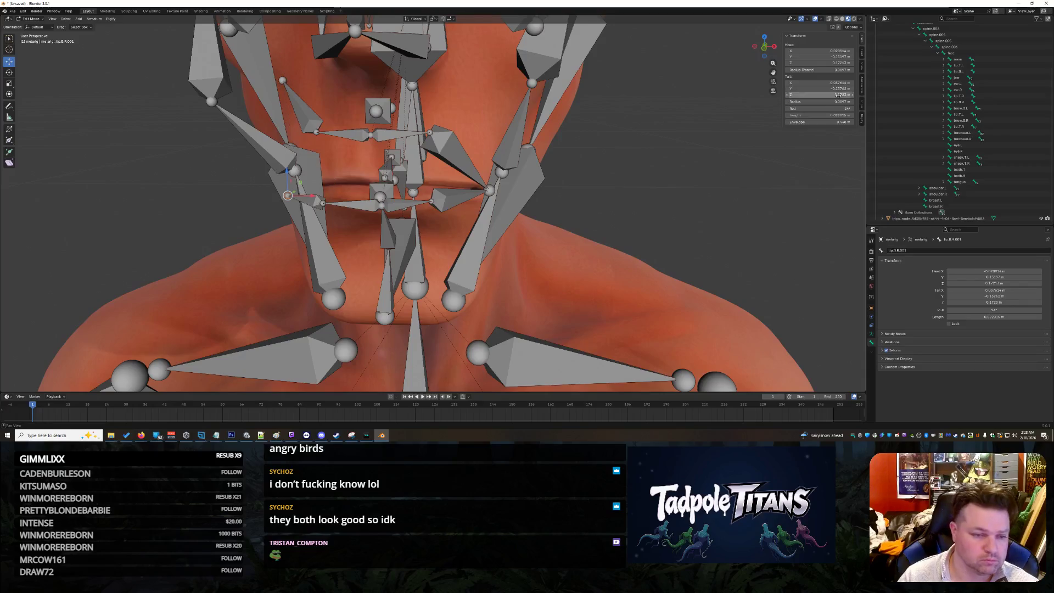
click(282, 80)
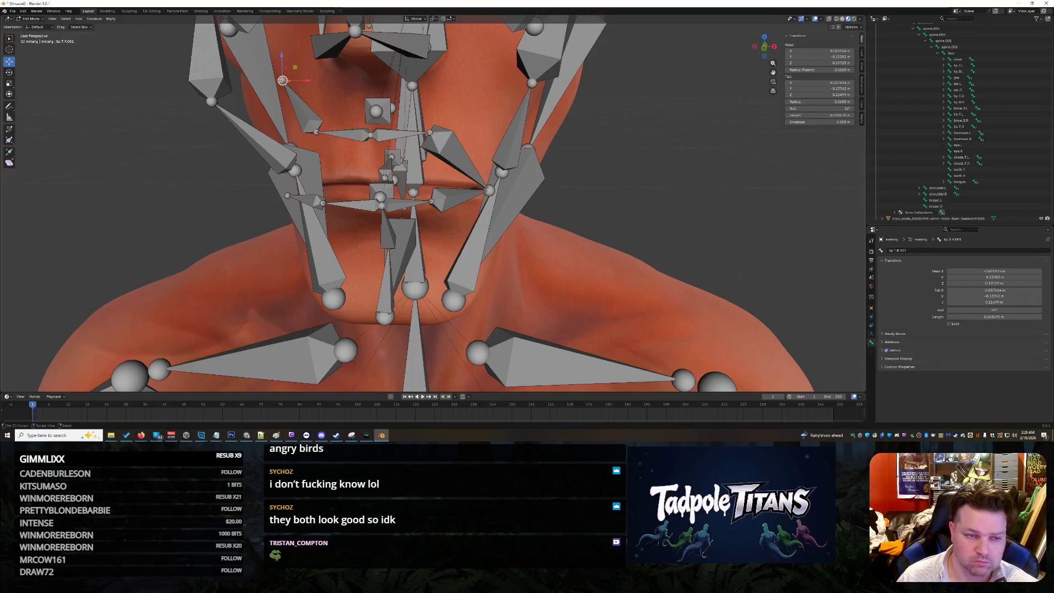
drag(821, 95, 821, 95)
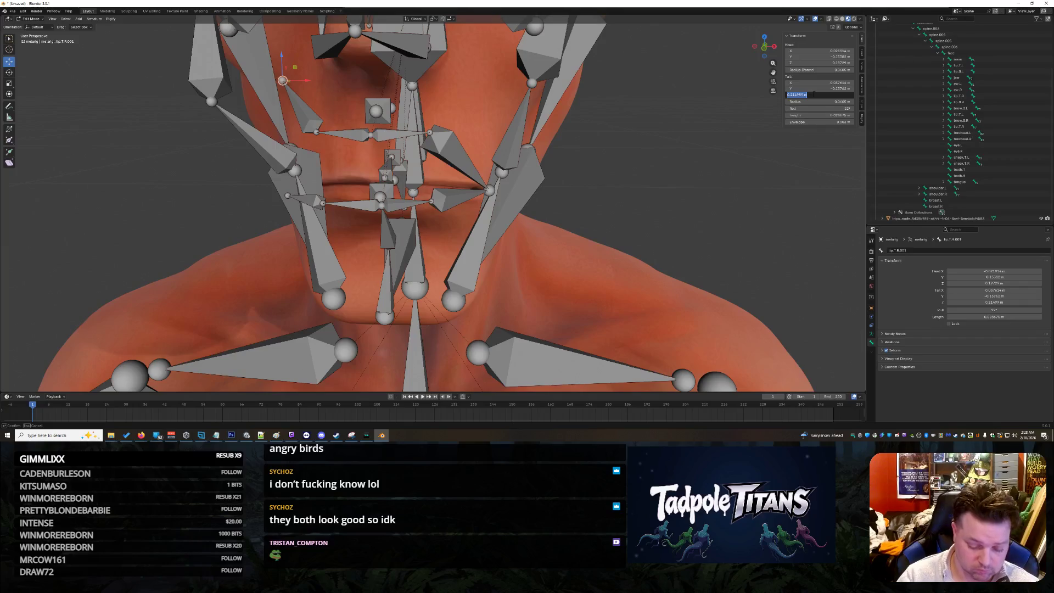
key(Return)
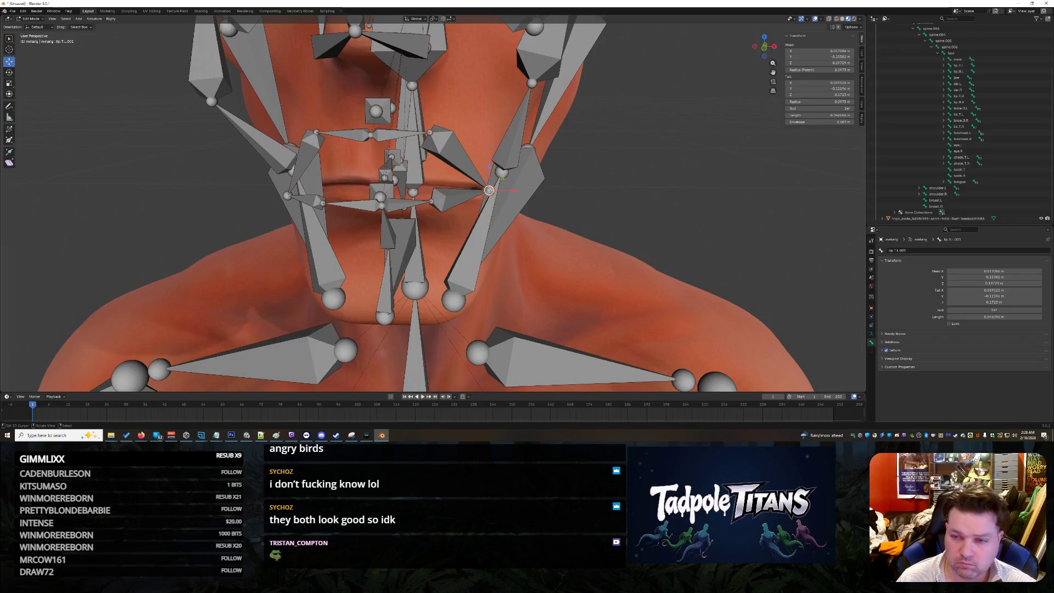
- Apply tail Y of -0.12196 m to the mirrored upper lip bone and lip.B.R.001
click(811, 90)
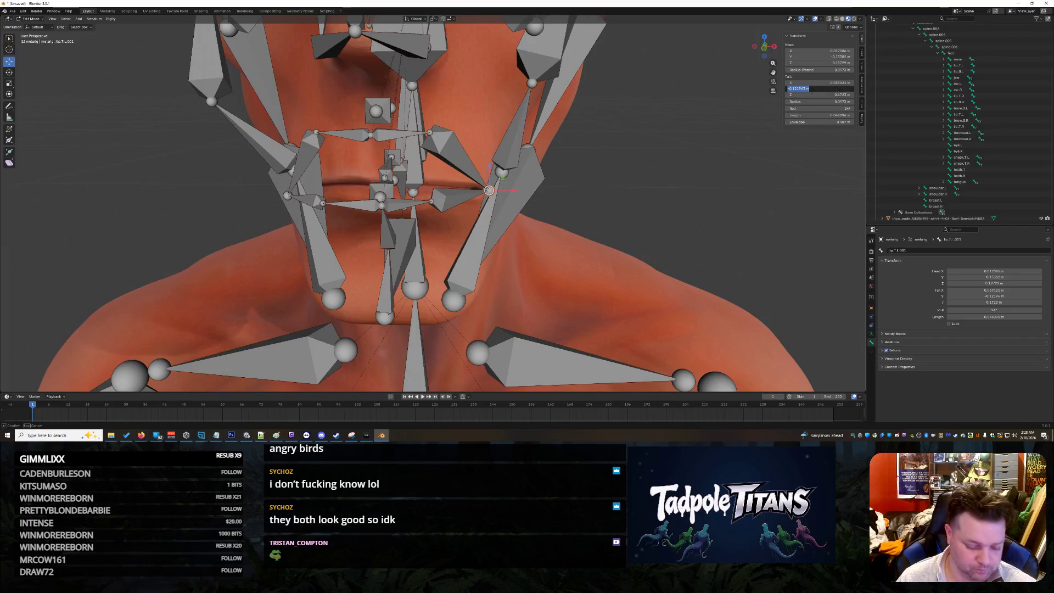
key(Escape)
key(shift+ctrl+m)
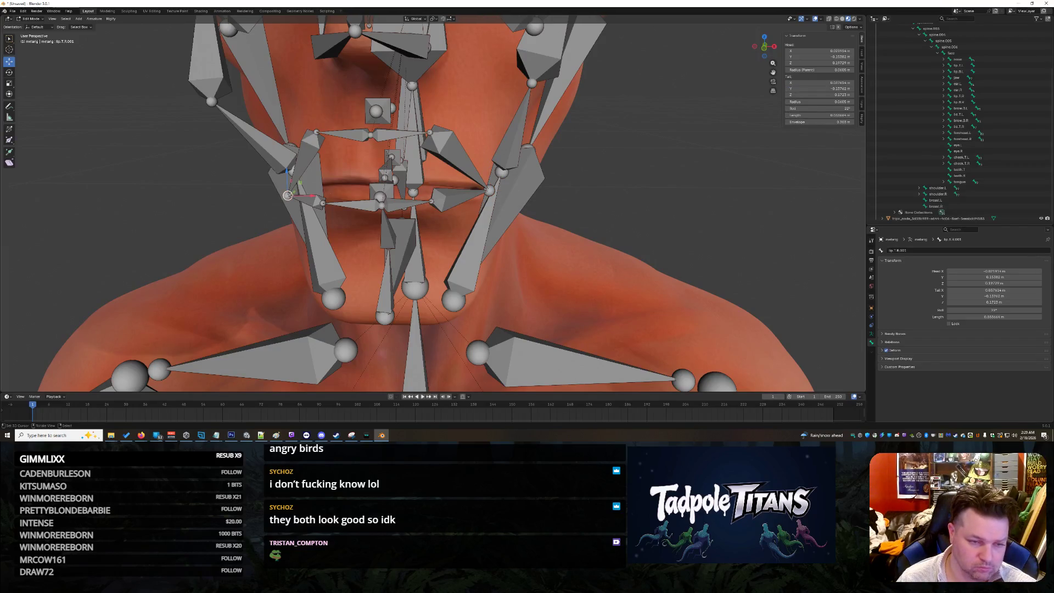
key(Return)
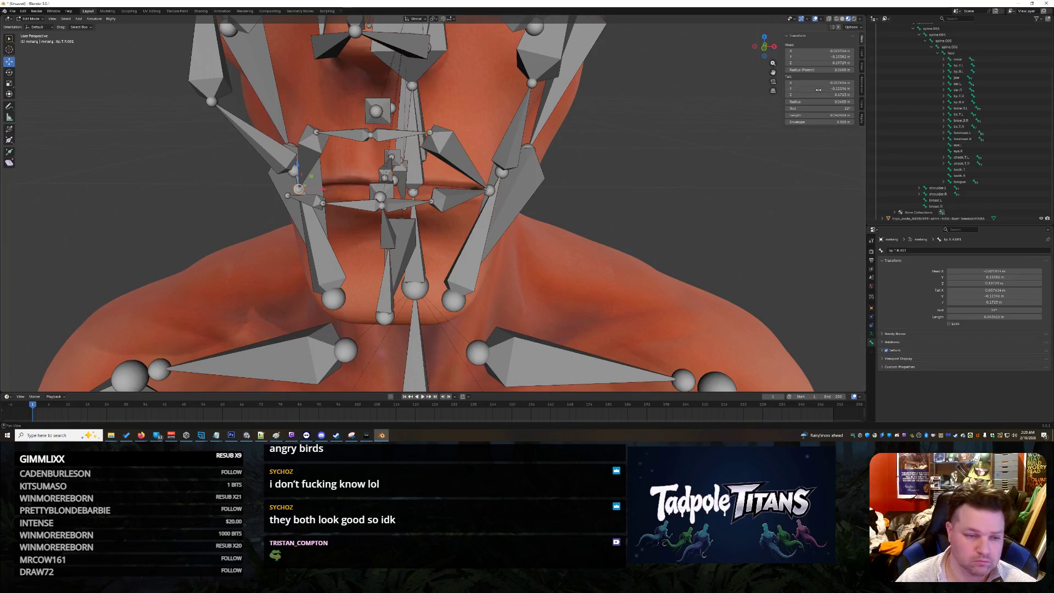
click(285, 196)
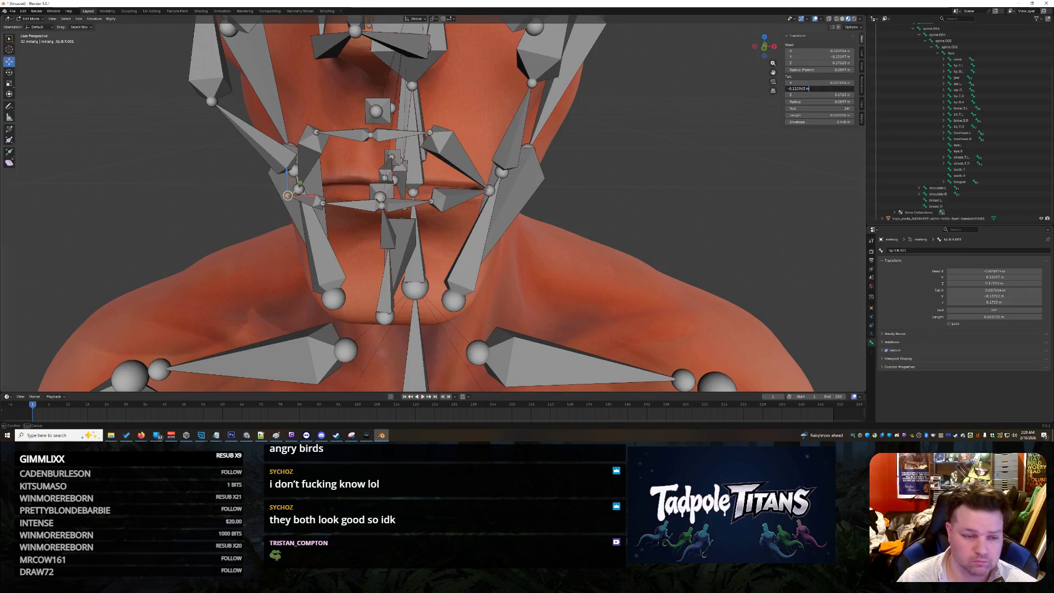
key(Return)
mouse_move(604, 220)
middle_down()
mouse_move(641, 214)
mouse_move(632, 225)
mouse_move(643, 213)
mouse_move(626, 135)
middle_up()
scroll(643, 213, down, 3)
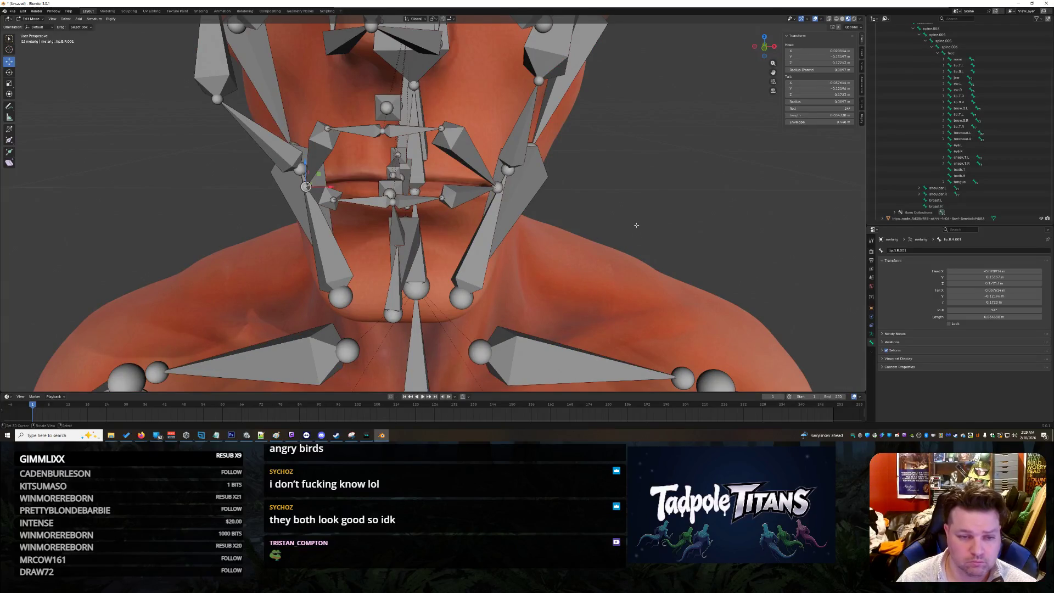
middle_drag(677, 228, 687, 215)
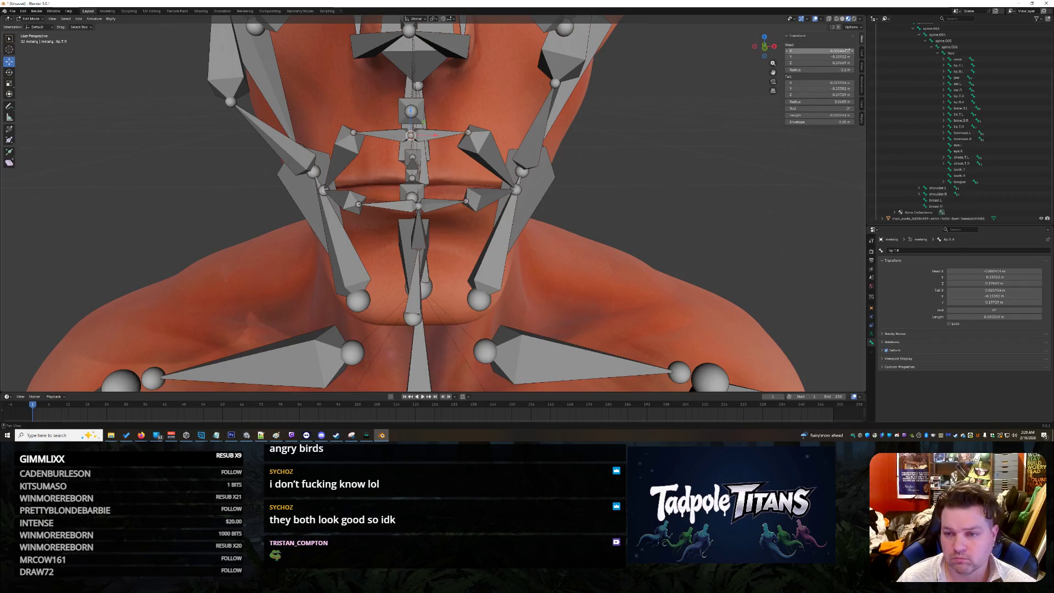
- Set the upper lip bone lip.T.R's head X to 0 m
text(0)
key(Return)
key(Return)
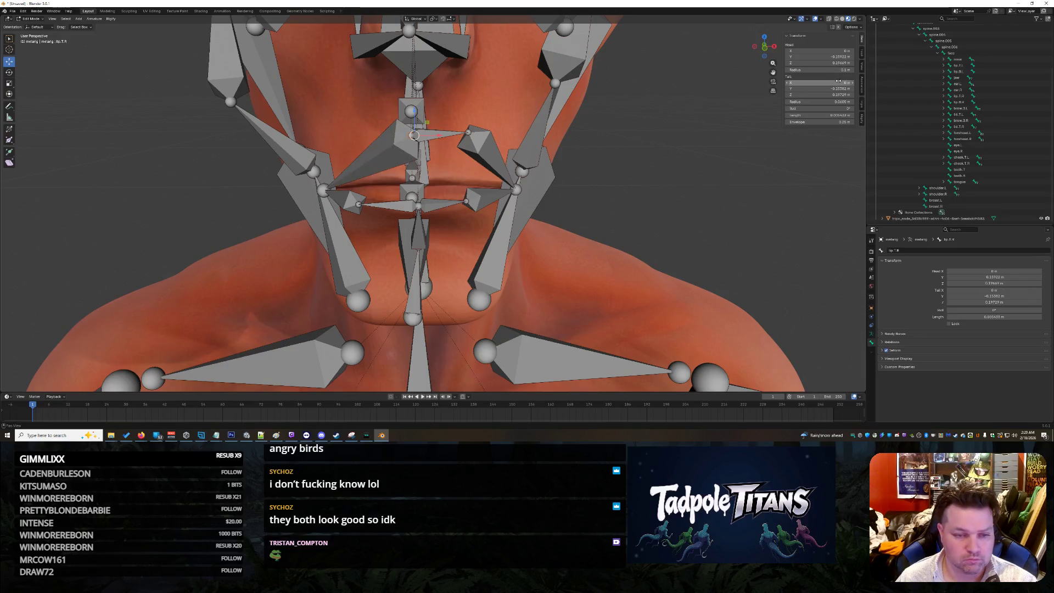
key(ctrl+z)
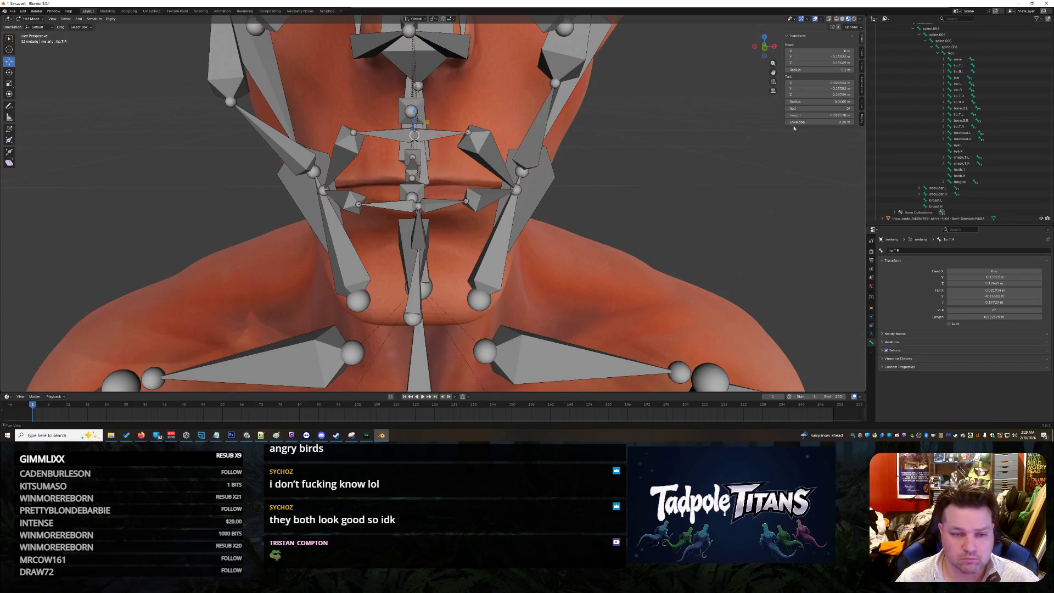
scroll(665, 142, up, 2)
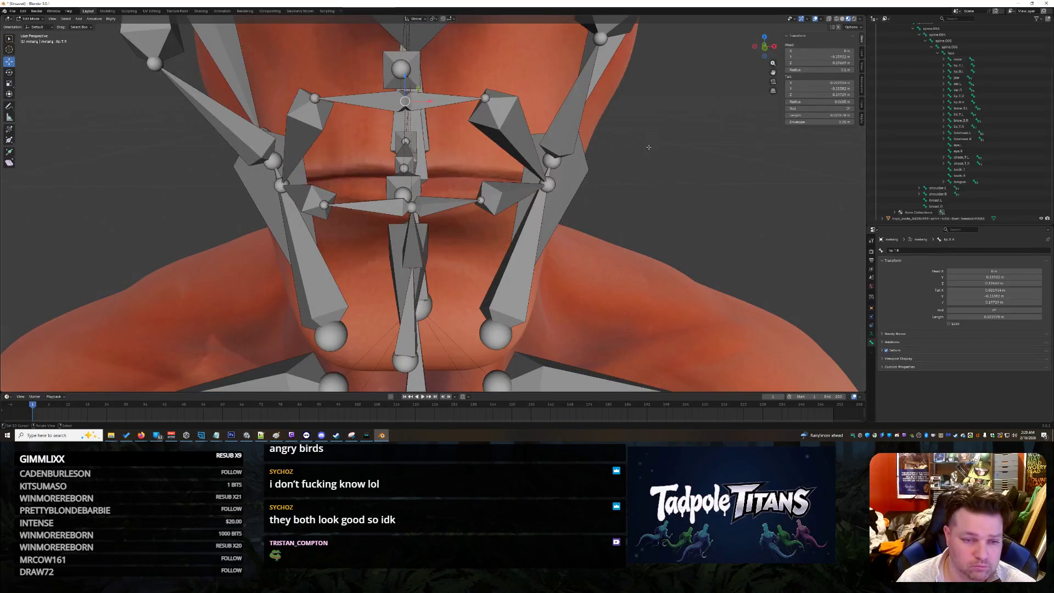
scroll(649, 147, down, 2)
middle_drag(670, 150, 653, 149)
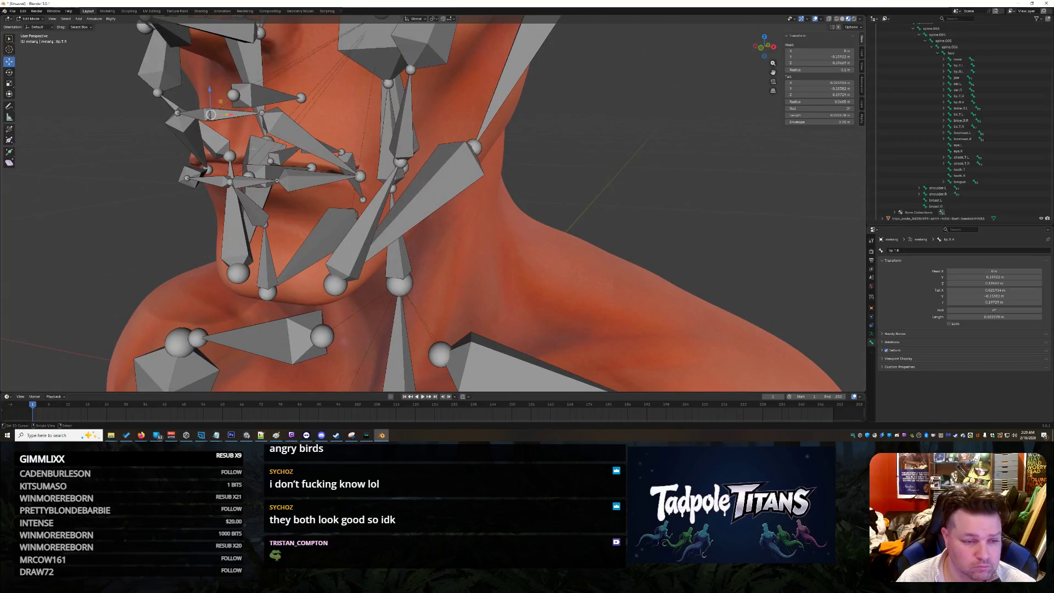
- Select teeth.B inside the mouth and set its tail X and head X to 0 m
click(265, 169)
click(273, 158)
click(343, 156)
click(334, 149)
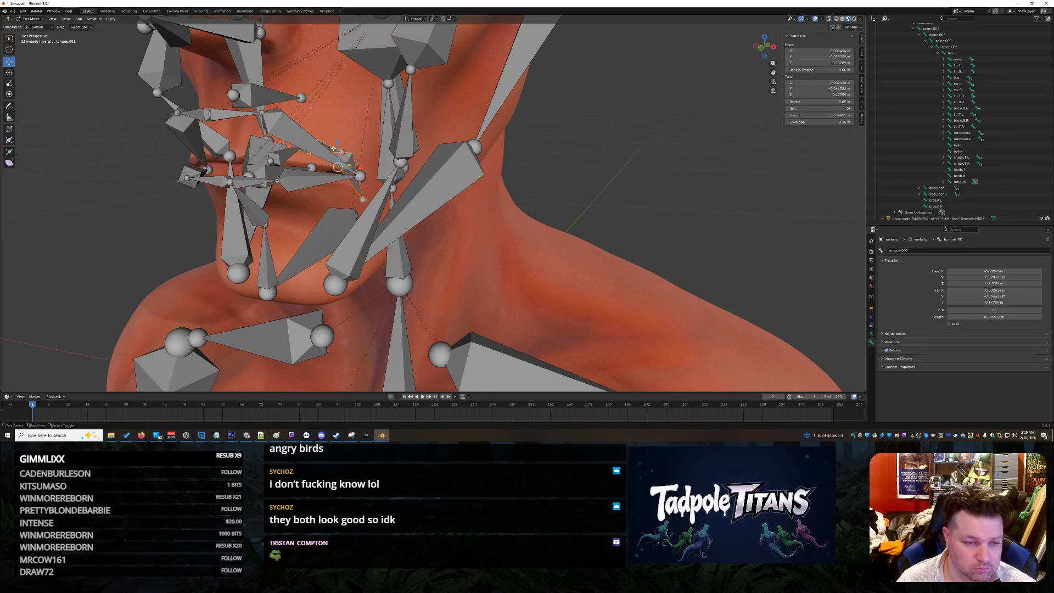
click(279, 156)
click(279, 156)
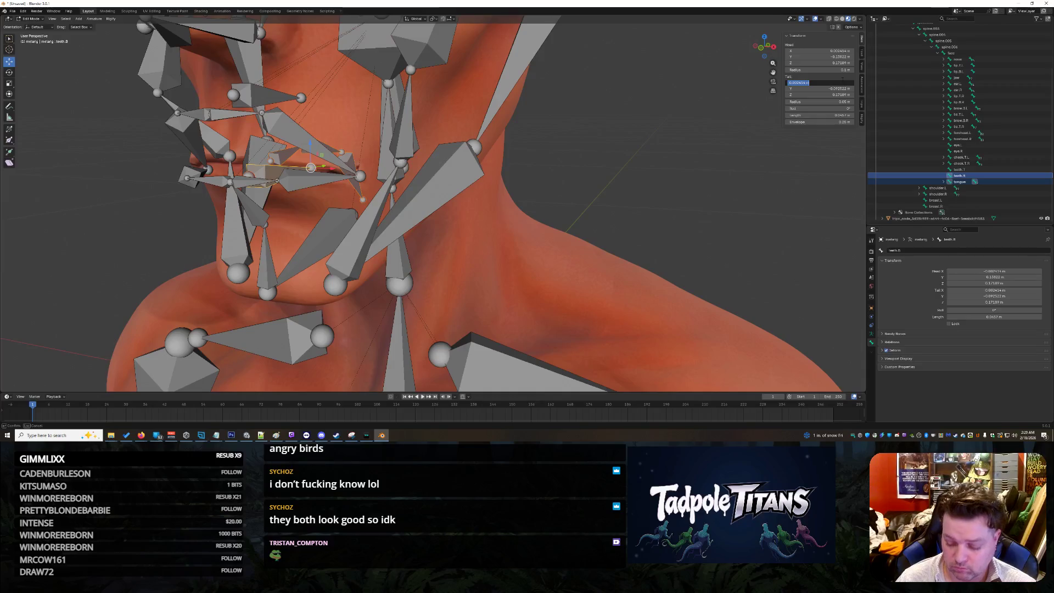
key(Return)
click(831, 51)
text(0)
key(Return)
click(698, 164)
mouse_move(698, 164)
middle_down()
mouse_move(521, 177)
mouse_move(567, 181)
middle_up()
scroll(568, 181, down, 3)
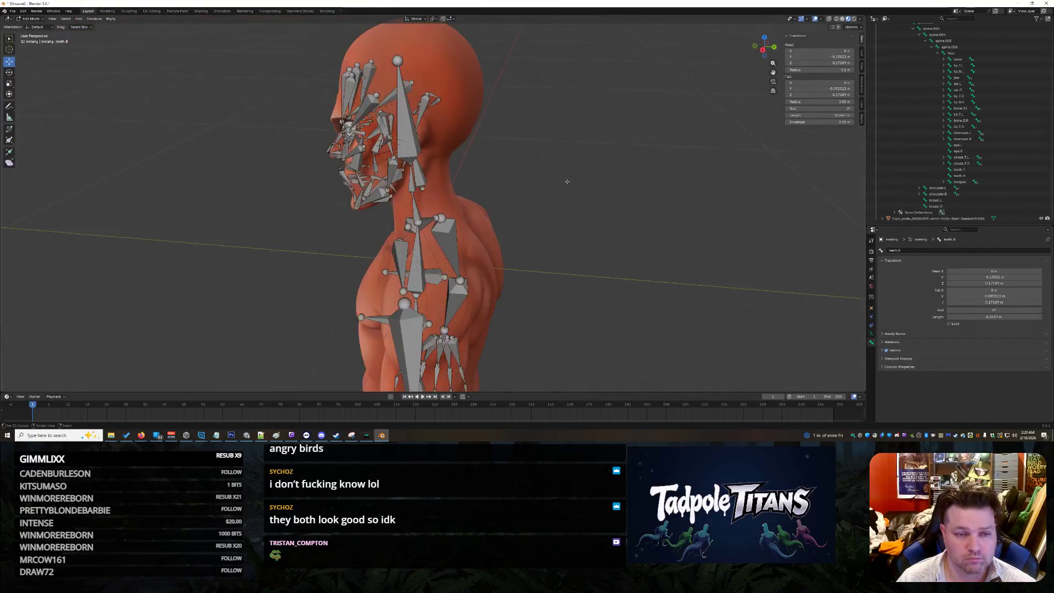
- Inspect the neck bones spine.006, spine.005 and spine.003, leaving their values unchanged
click(398, 147)
click(412, 184)
click(414, 206)
click(416, 252)
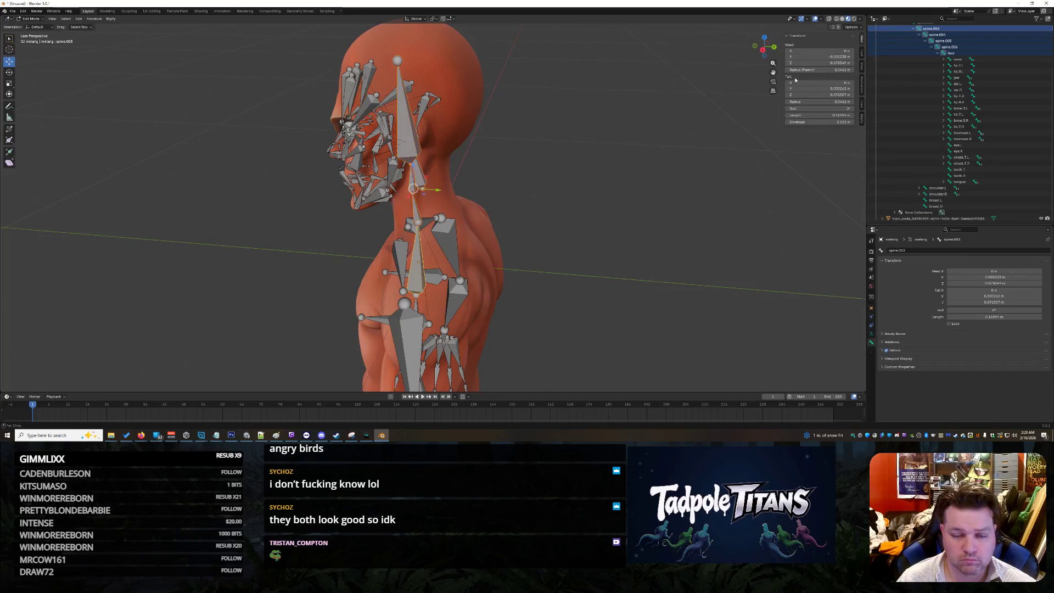
key(Escape)
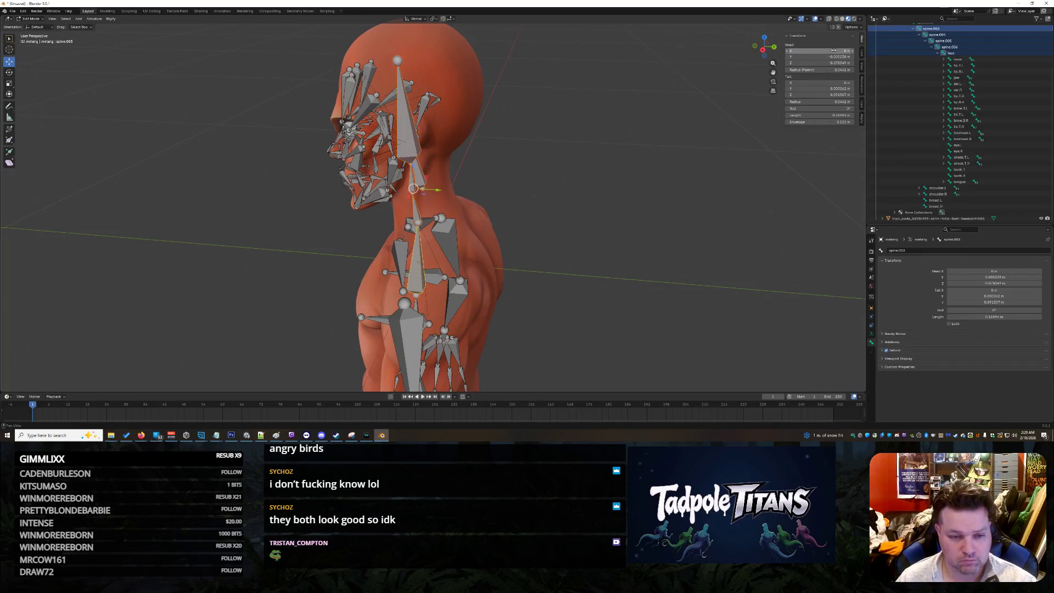
- Orbit to a near-front view and zoom in on the mouth and jaw bones
middle_drag(494, 296, 631, 295)
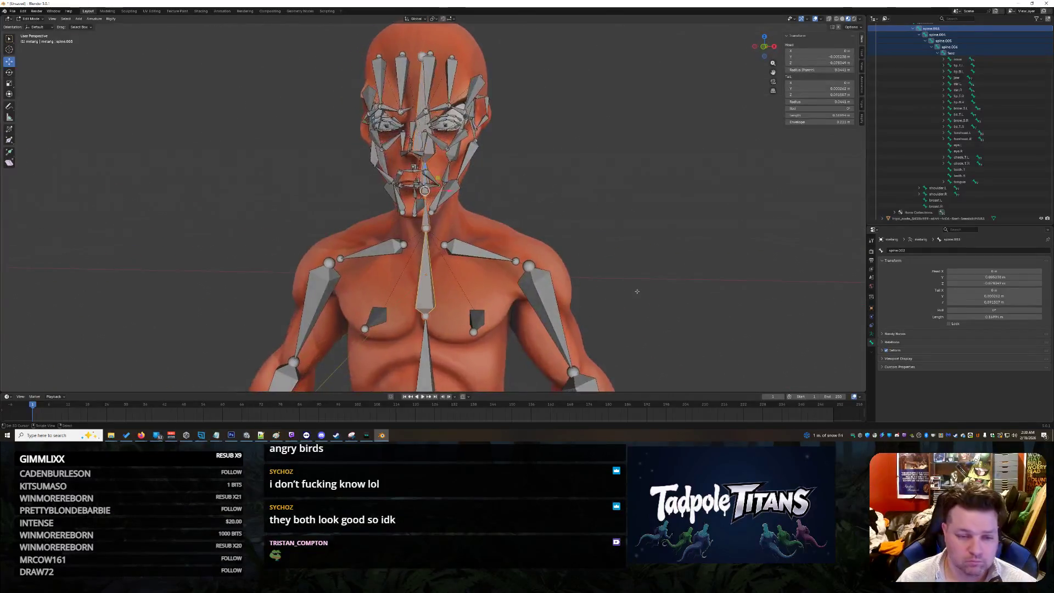
scroll(607, 188, up, 3)
scroll(609, 189, up, 1)
mouse_move(613, 189)
middle_down()
mouse_move(629, 208)
mouse_move(610, 196)
mouse_move(635, 196)
mouse_move(582, 195)
mouse_move(619, 195)
middle_up()
scroll(618, 195, up, 5)
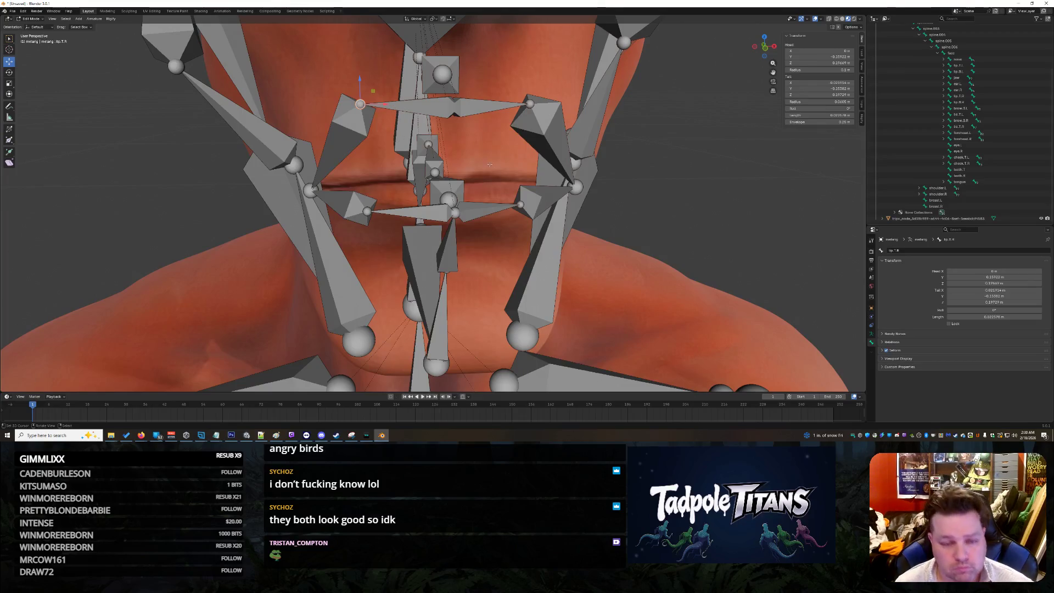
- Lower the right upper-lip bone lip.T.R vertically with G Z
click(422, 103)
click(421, 103)
shift+middle_drag(747, 173, 744, 171)
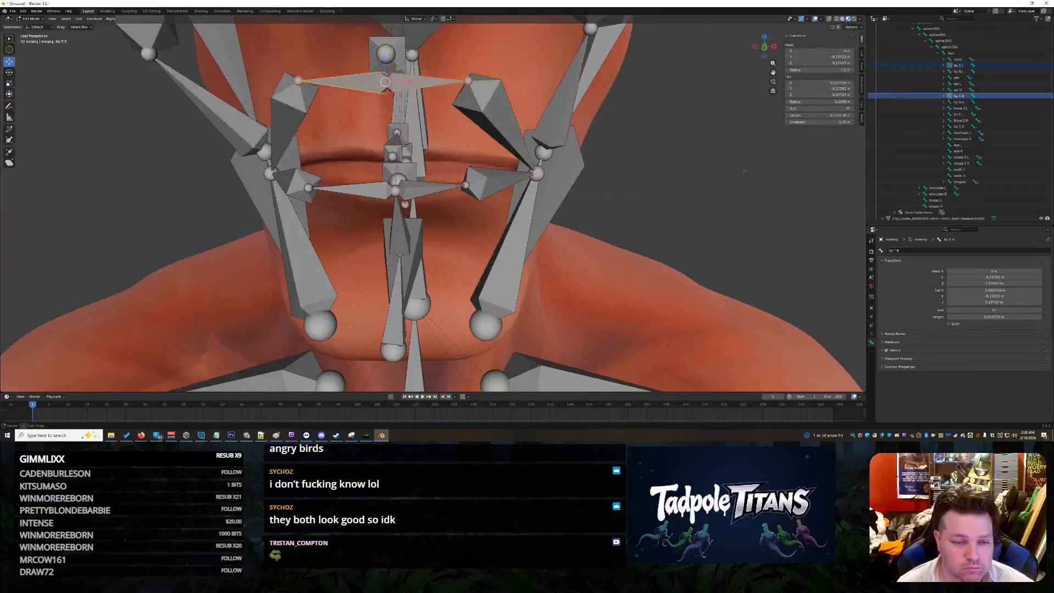
key(g)
key(z)
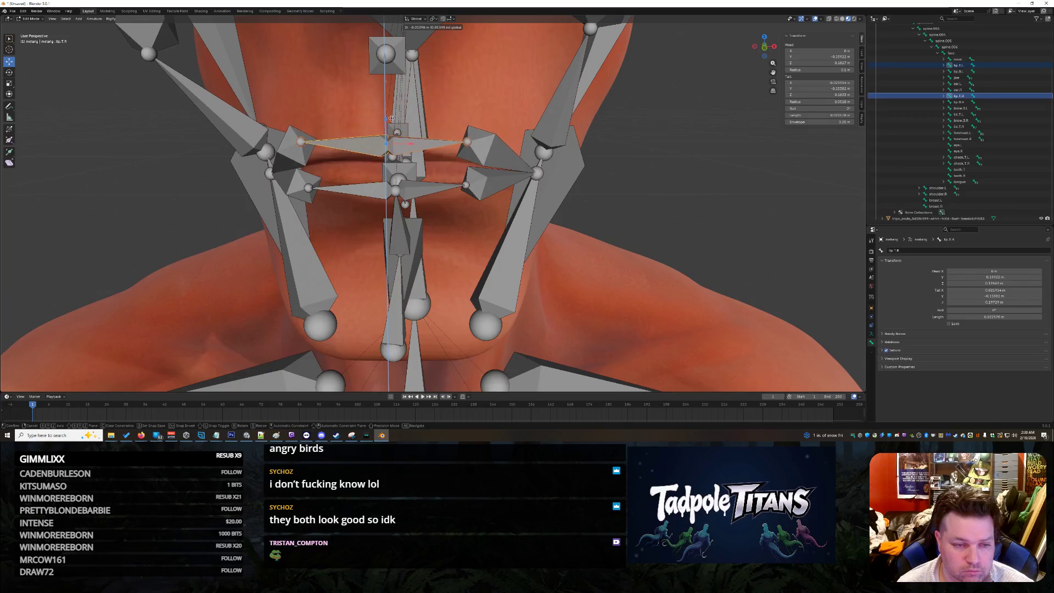
click(391, 118)
mouse_move(391, 118)
middle_down()
mouse_move(736, 163)
mouse_move(494, 170)
middle_up()
- Set the left upper-lip bone lip.T.L's head X to 0
click(456, 164)
shift+click(290, 164)
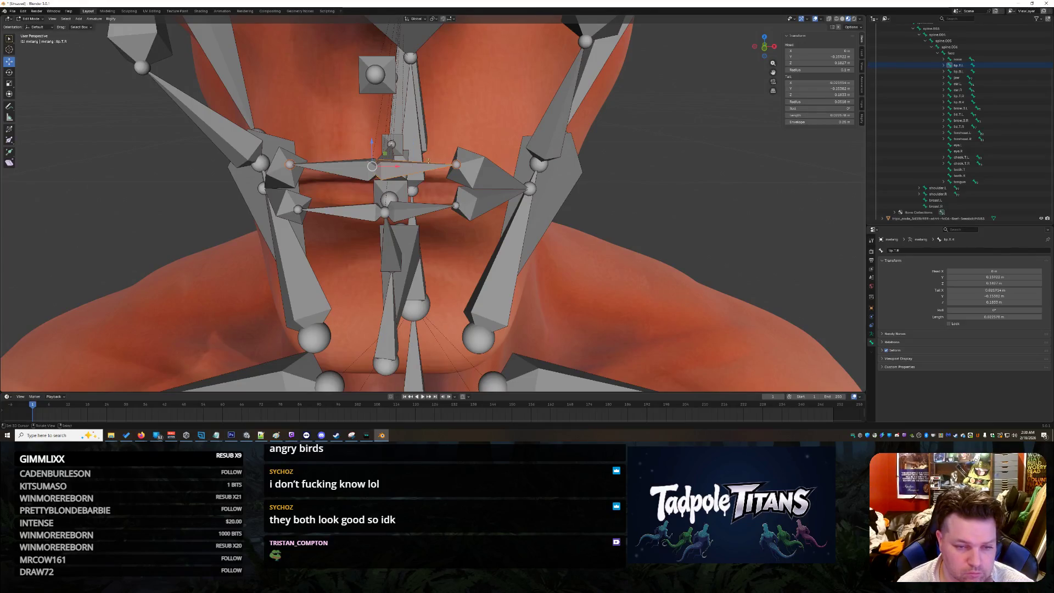
click(457, 165)
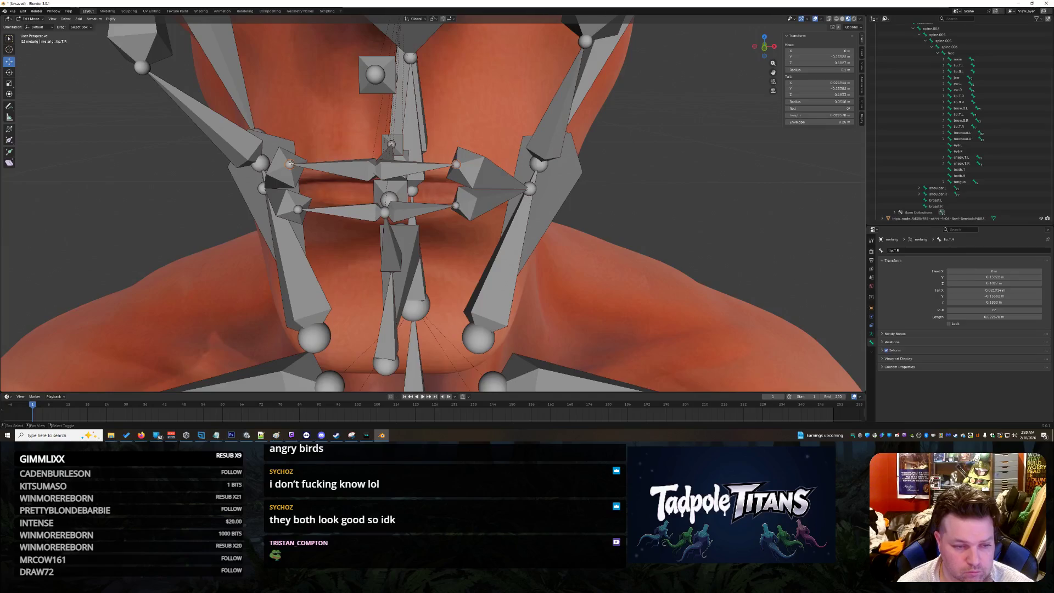
drag(372, 140, 374, 145)
mouse_move(374, 145)
middle_down()
mouse_move(657, 216)
mouse_move(637, 219)
mouse_move(673, 214)
mouse_move(656, 216)
middle_up()
click(431, 158)
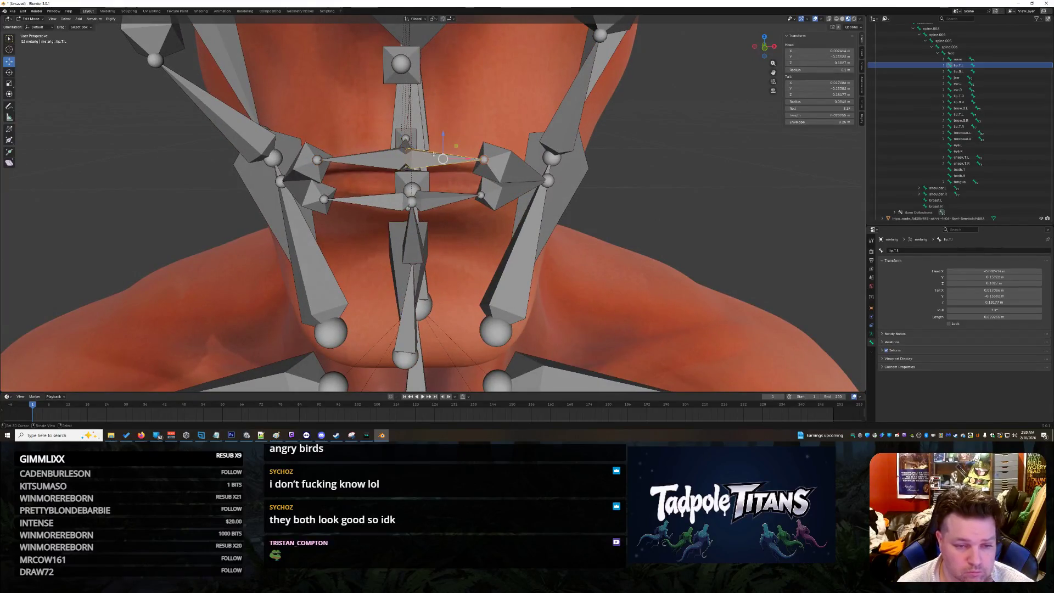
drag(816, 53, 815, 52)
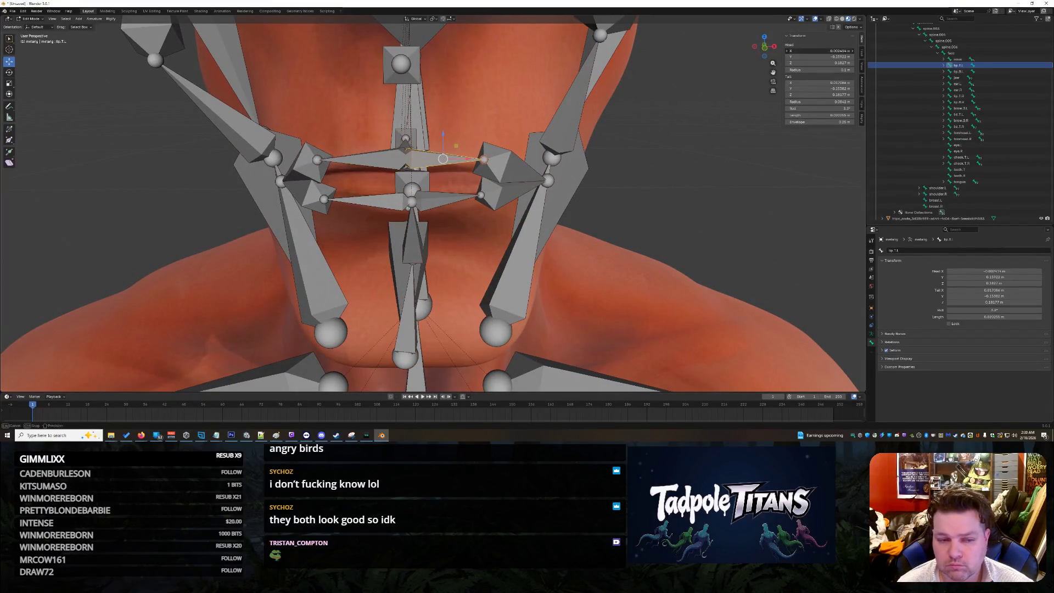
text(0)
key(Return)
click(390, 160)
click(677, 149)
- Raise the upper teeth bone teeth.T vertically with G Z
mouse_move(651, 180)
middle_down()
mouse_move(665, 182)
mouse_move(654, 181)
middle_up()
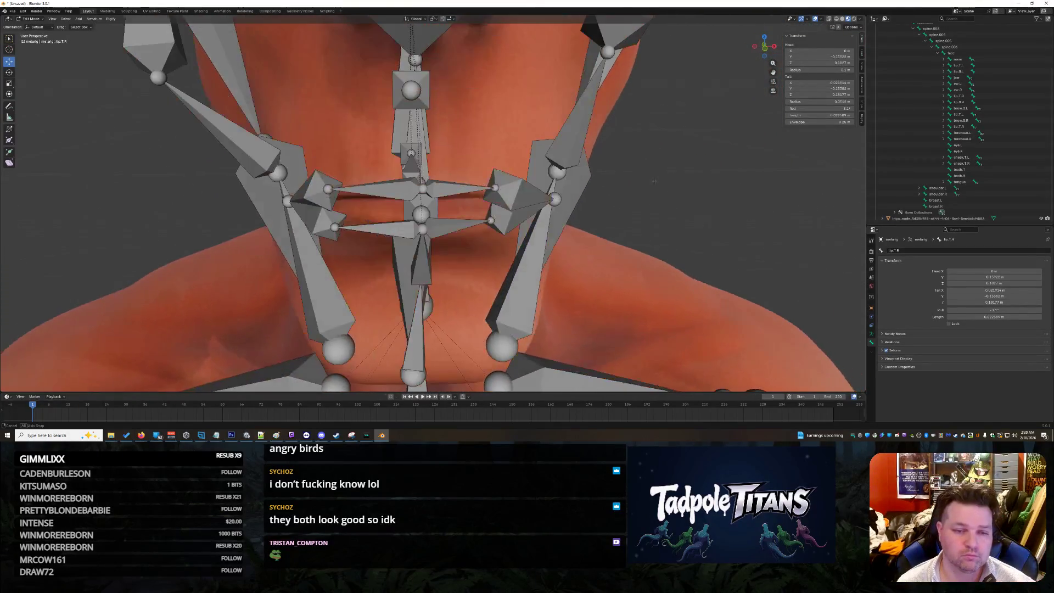
scroll(654, 181, down, 8)
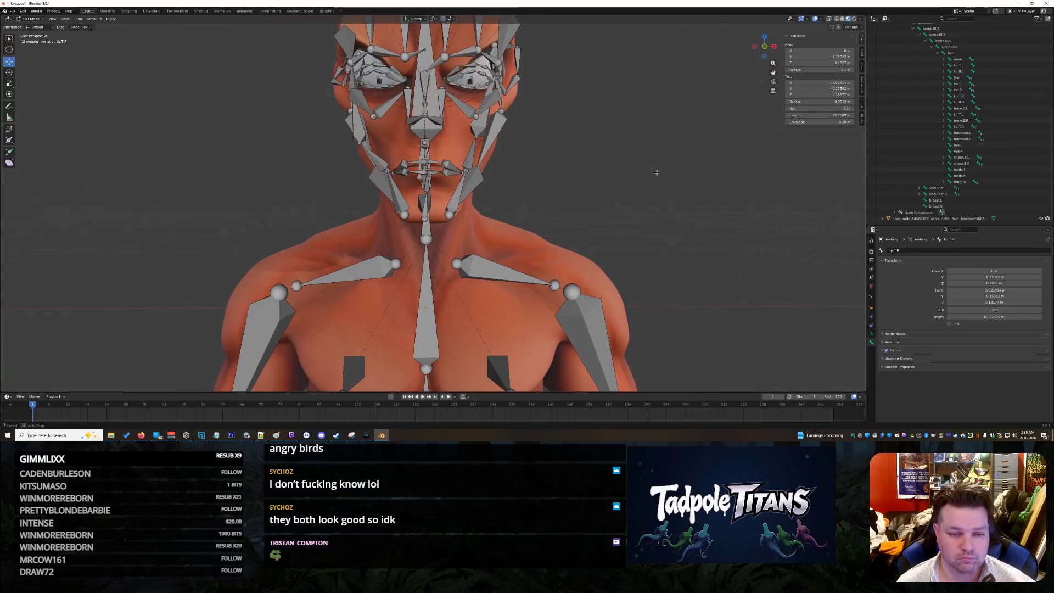
scroll(657, 173, up, 5)
mouse_move(656, 173)
middle_down()
mouse_move(688, 179)
mouse_move(632, 159)
mouse_move(660, 178)
mouse_move(603, 179)
mouse_move(649, 179)
middle_up()
click(570, 142)
key(g)
click(435, 170)
mouse_move(435, 171)
middle_down()
mouse_move(684, 224)
mouse_move(604, 208)
mouse_move(659, 176)
mouse_move(666, 159)
mouse_move(734, 223)
mouse_move(720, 223)
middle_up()
key(g)
key(z)
click(665, 141)
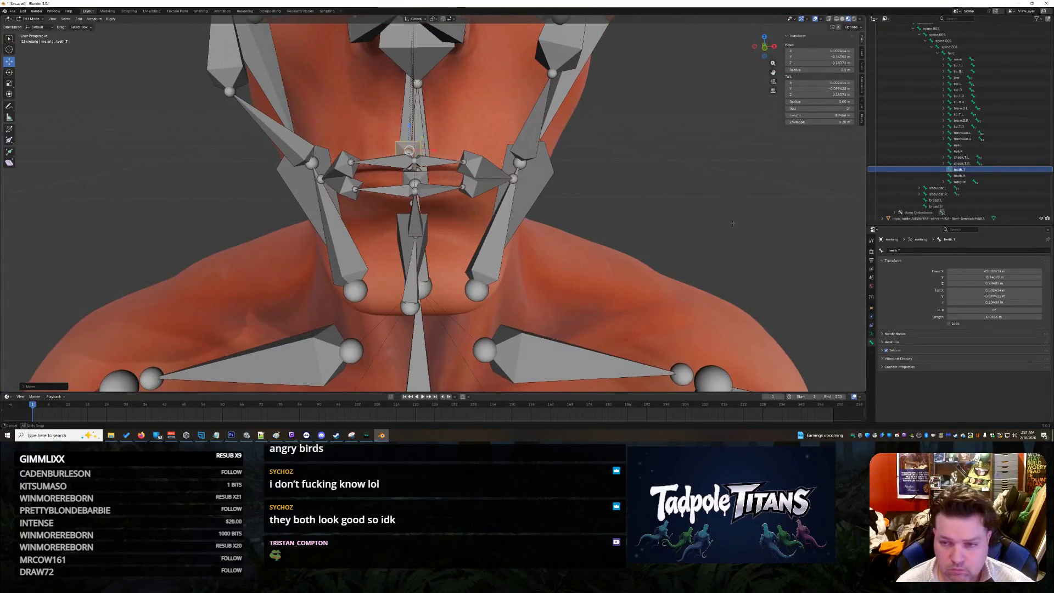
- Centre teeth.T by setting its head and tail X to 0
click(826, 51)
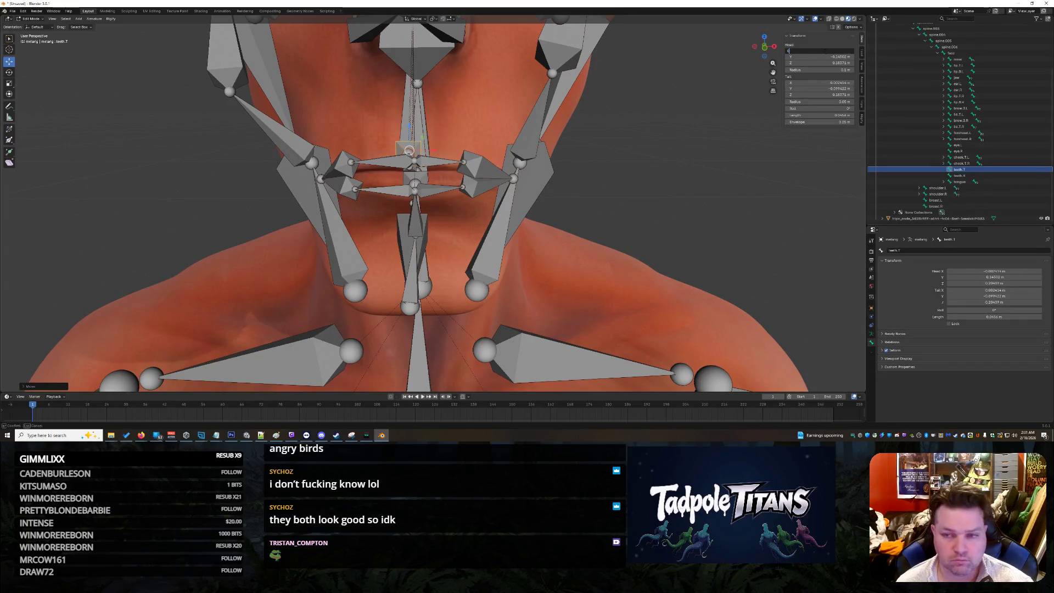
key(Return)
click(821, 82)
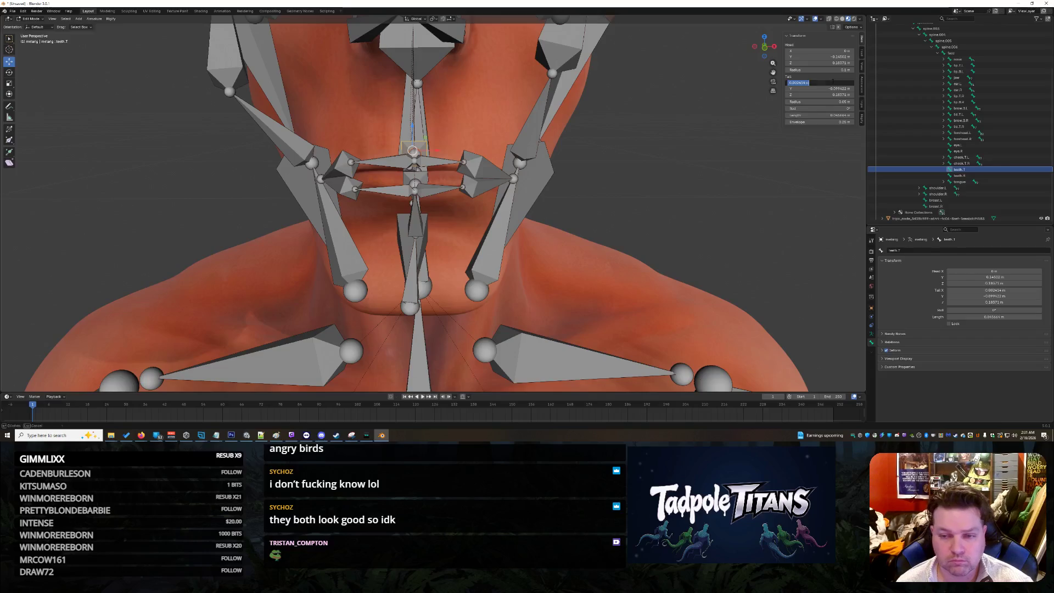
text(0)
key(Return)
- Set the face bone's head and tail X to 0
click(424, 172)
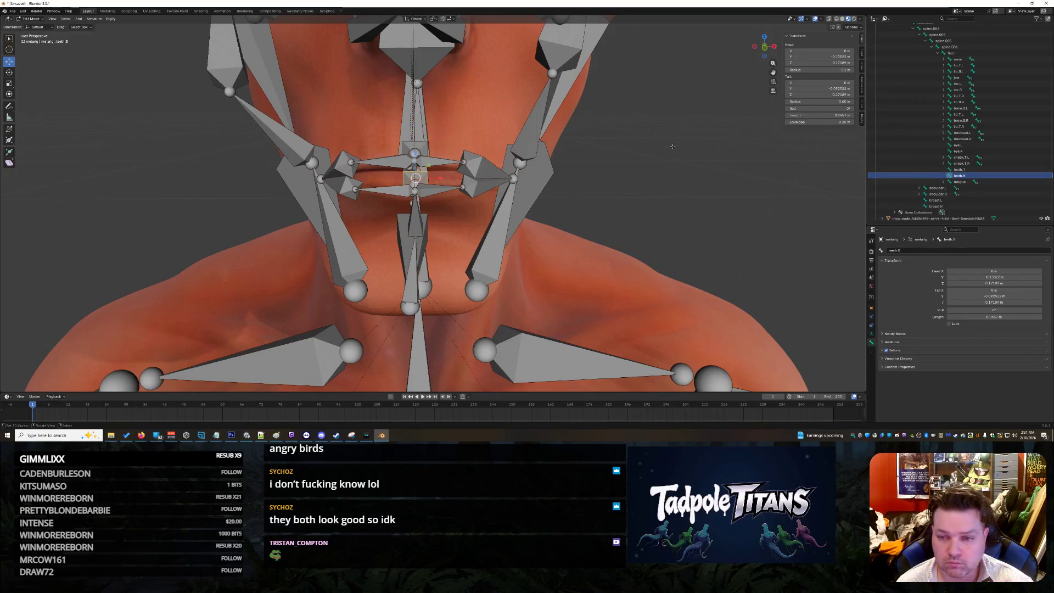
click(419, 119)
click(835, 82)
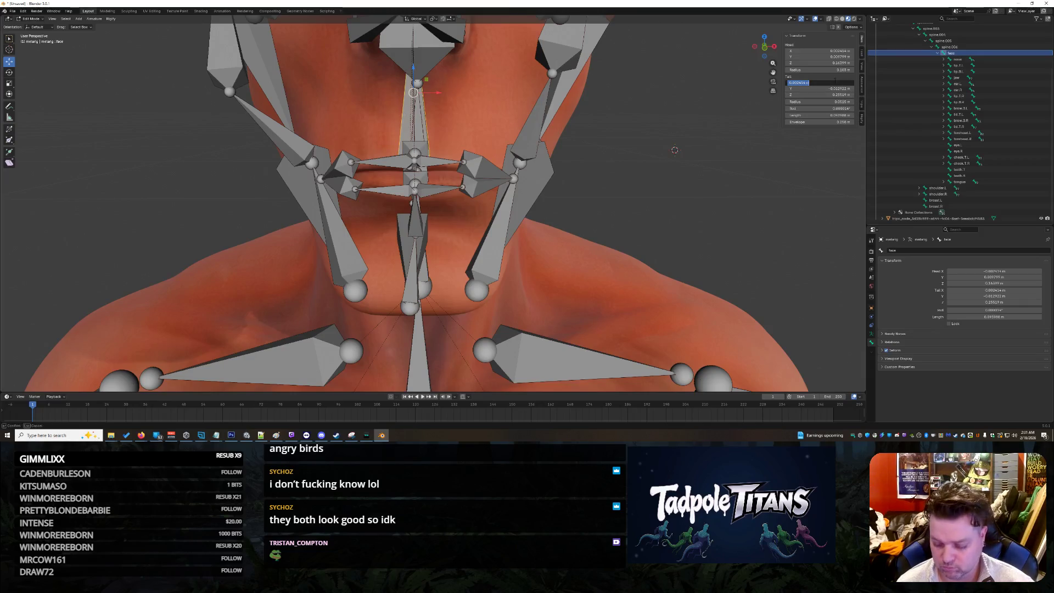
key(Return)
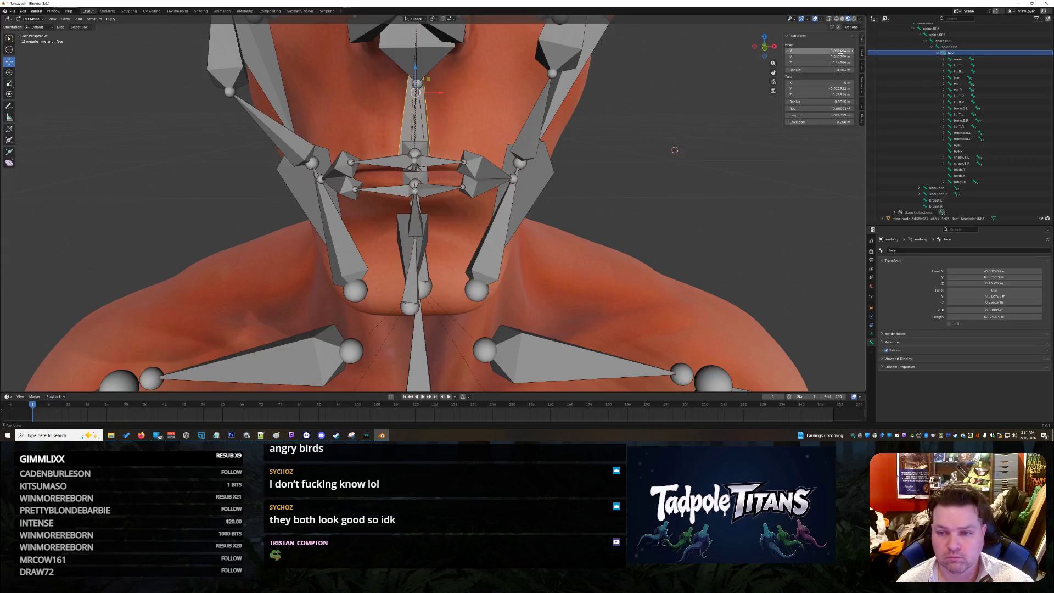
text(0)
key(Return)
click(639, 128)
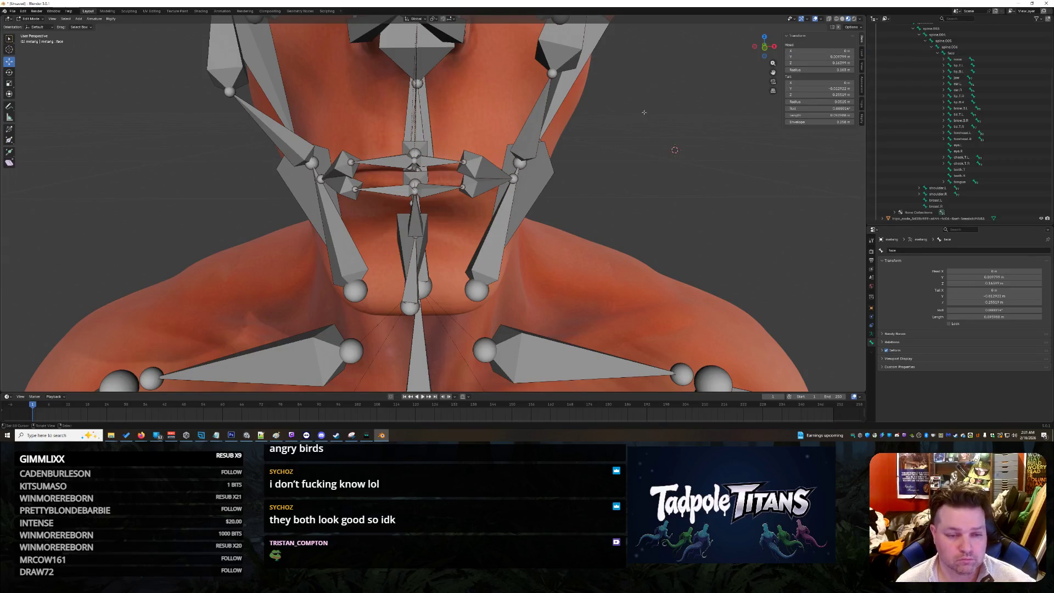
- Set the tongue.001 bone's head and tail X to 0
middle_drag(618, 124, 593, 154)
click(613, 208)
shift+click(541, 188)
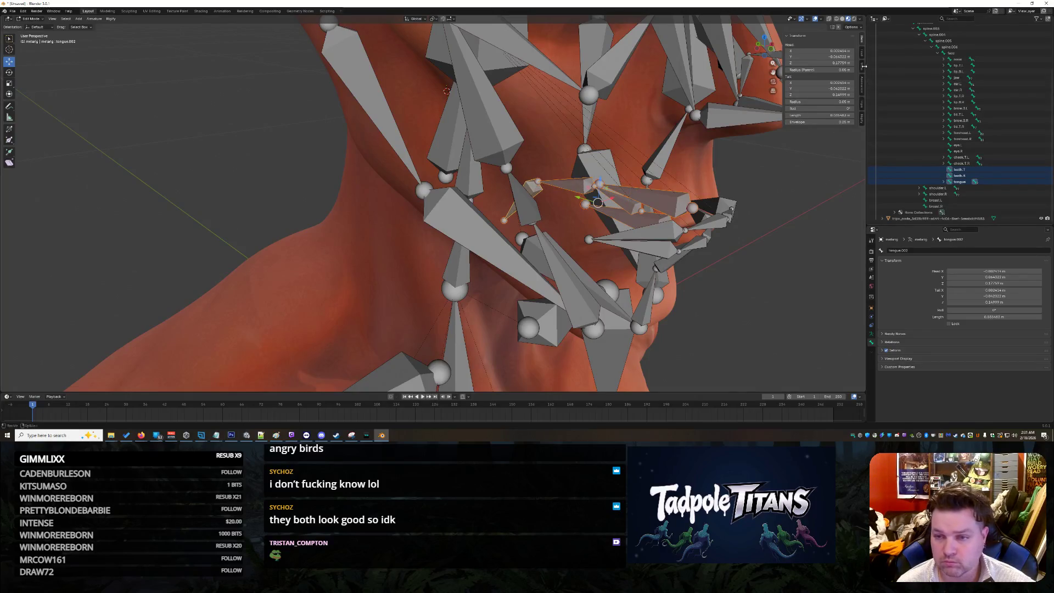
text(0)
key(Return)
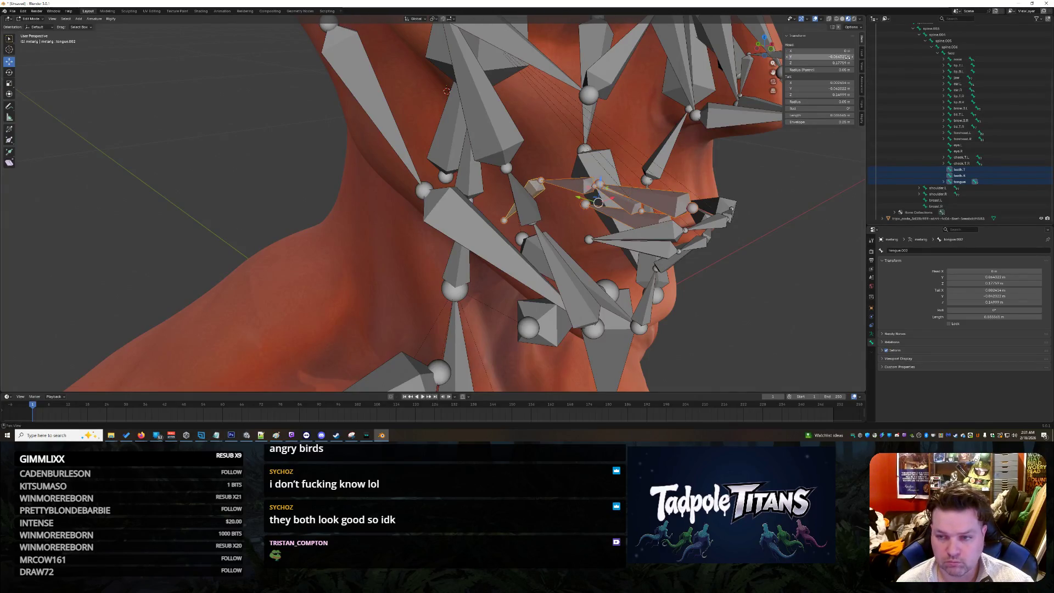
key(Return)
mouse_move(604, 231)
middle_down()
mouse_move(766, 250)
mouse_move(678, 191)
mouse_move(764, 195)
mouse_move(676, 191)
middle_up()
- Set the cheek.B.R bone's tail X to 0.056197 m
scroll(676, 191, up, 5)
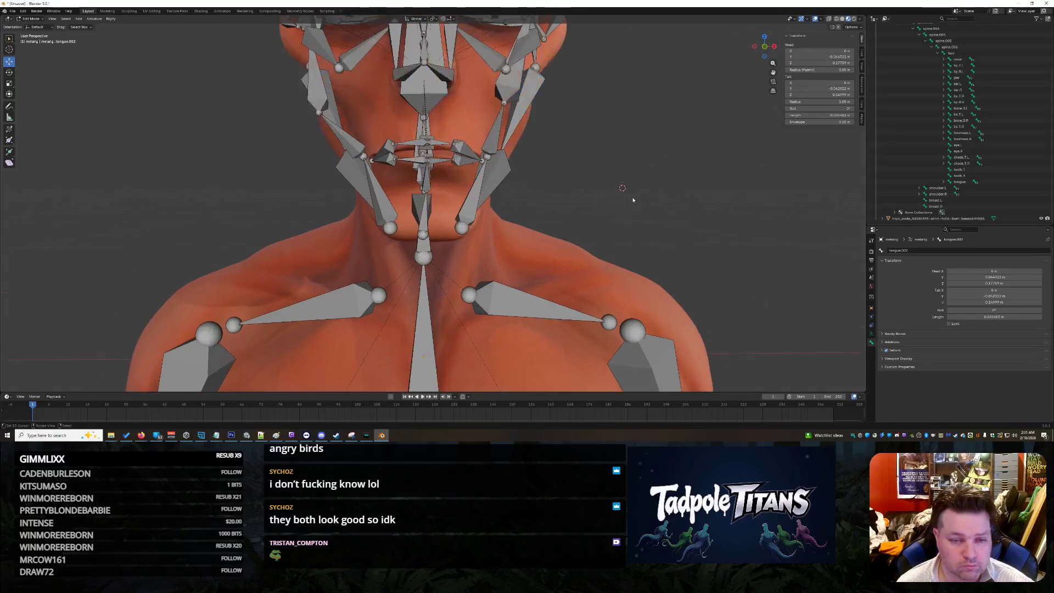
click(510, 126)
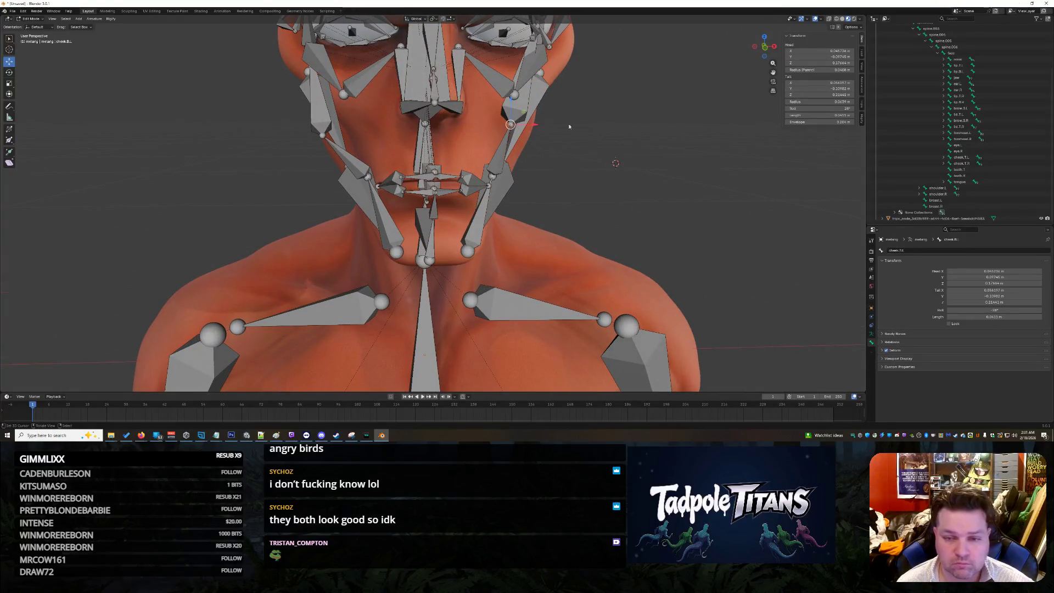
click(807, 82)
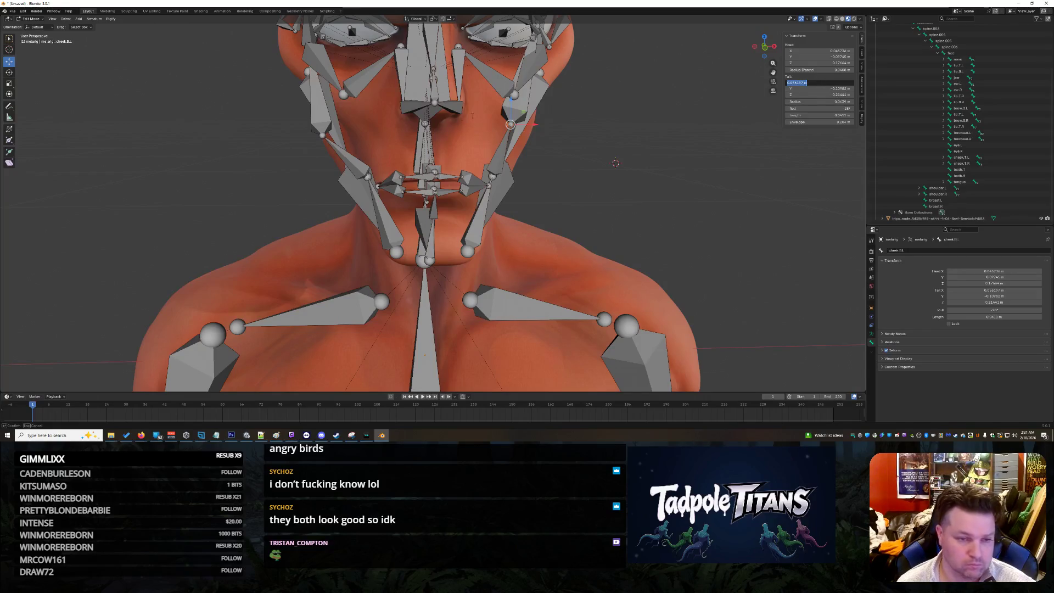
drag(348, 135, 561, 135)
click(836, 82)
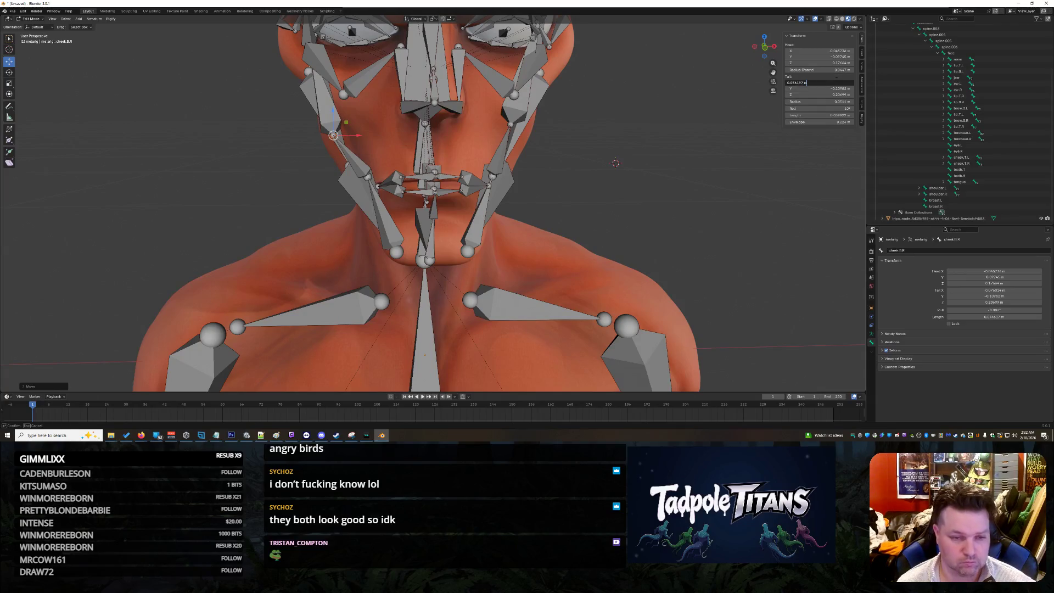
key(Return)
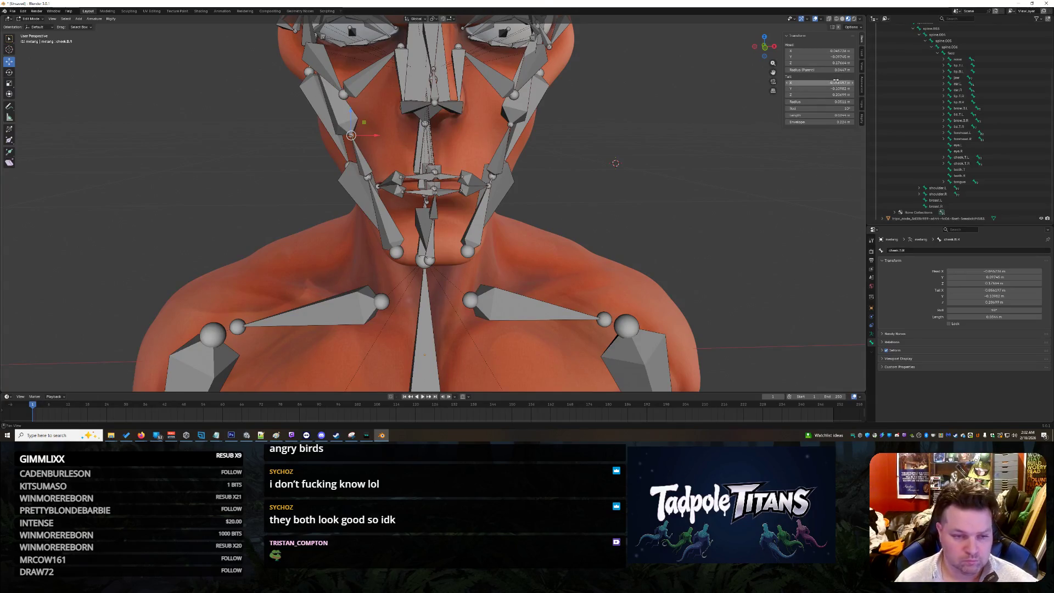
- Confirm cheek.B.R radius 0.0511 m and tail height 0.21441 m, then zoom out to the full body
click(510, 124)
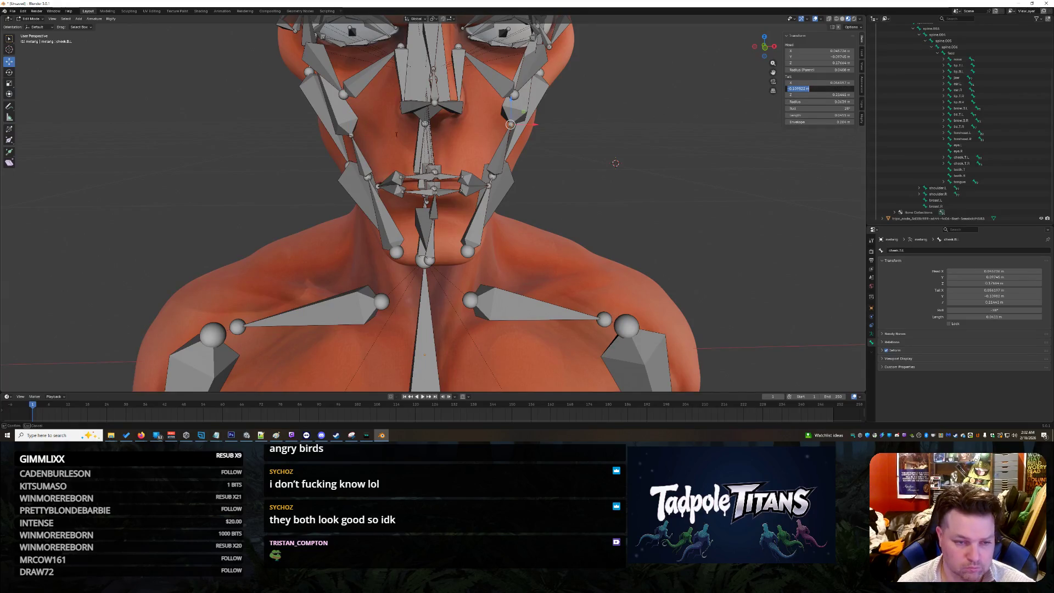
click(351, 135)
click(818, 88)
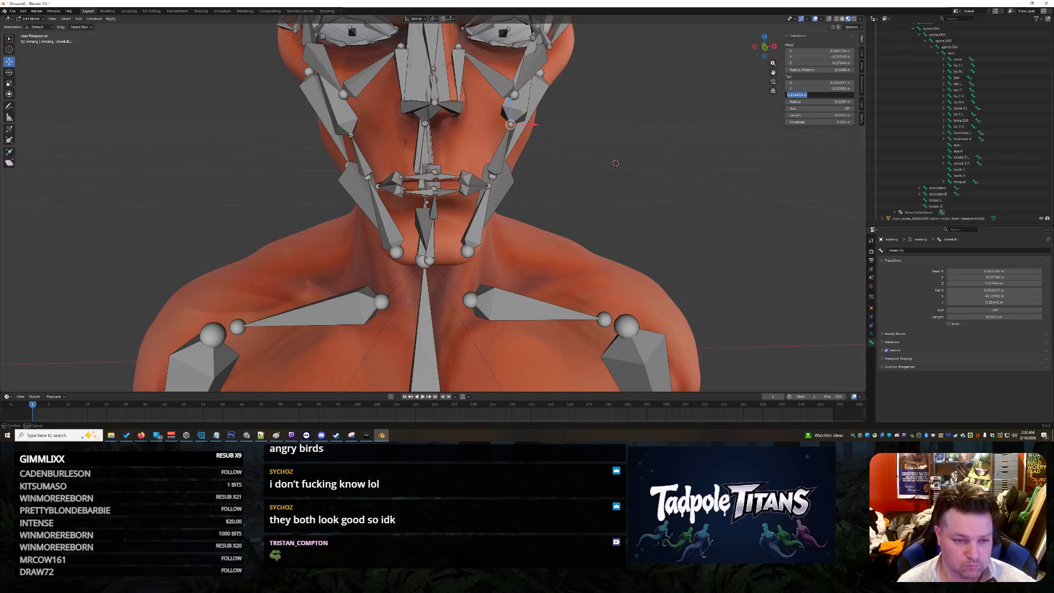
key(ctrl+v)
key(ctrl+z)
key(Return)
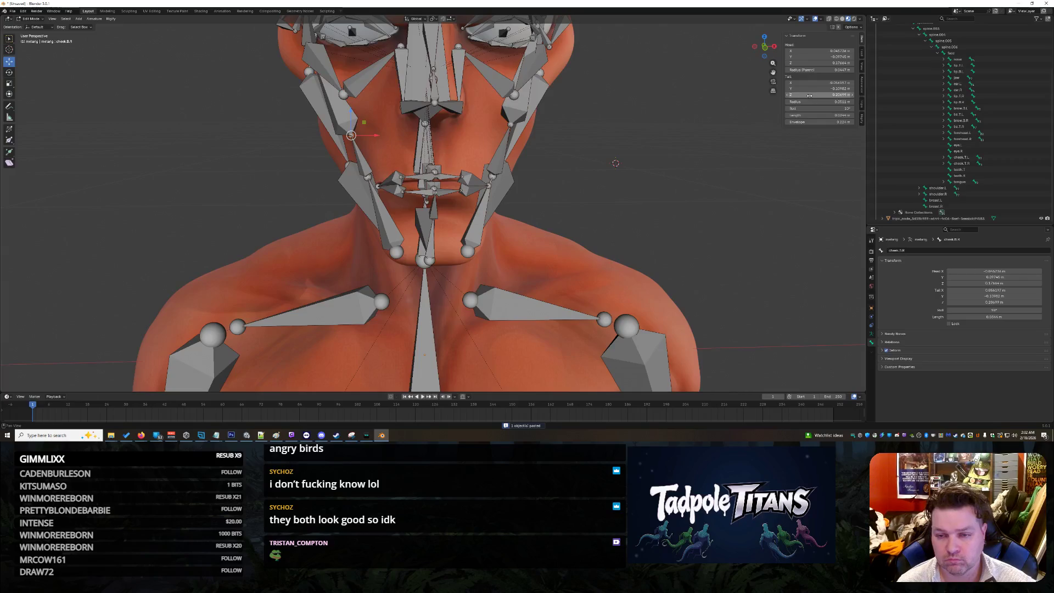
key(Return)
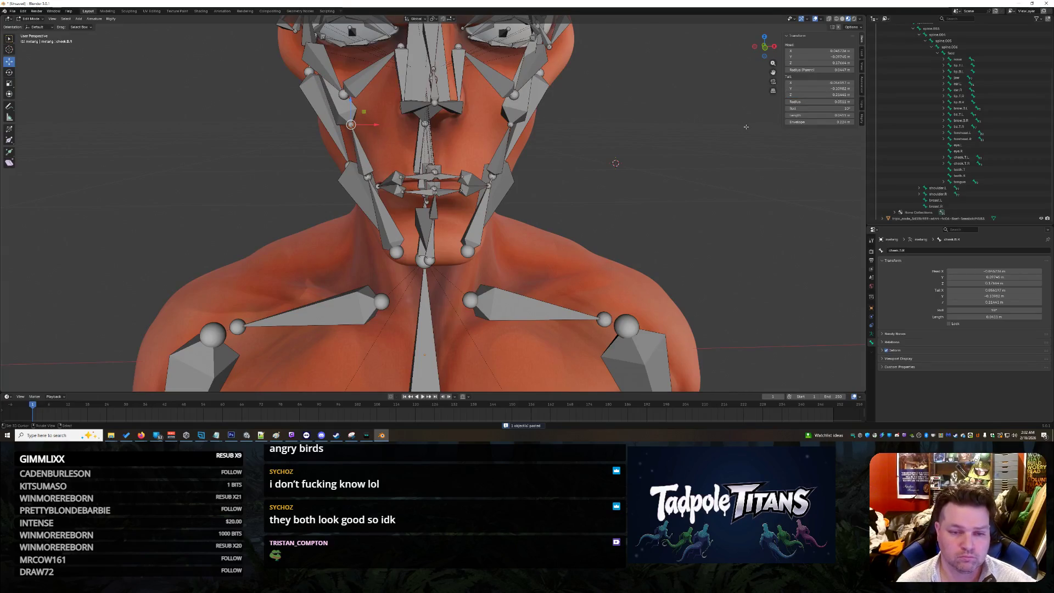
mouse_move(727, 144)
middle_down()
mouse_move(613, 162)
mouse_move(666, 150)
middle_up()
scroll(665, 146, down, 5)
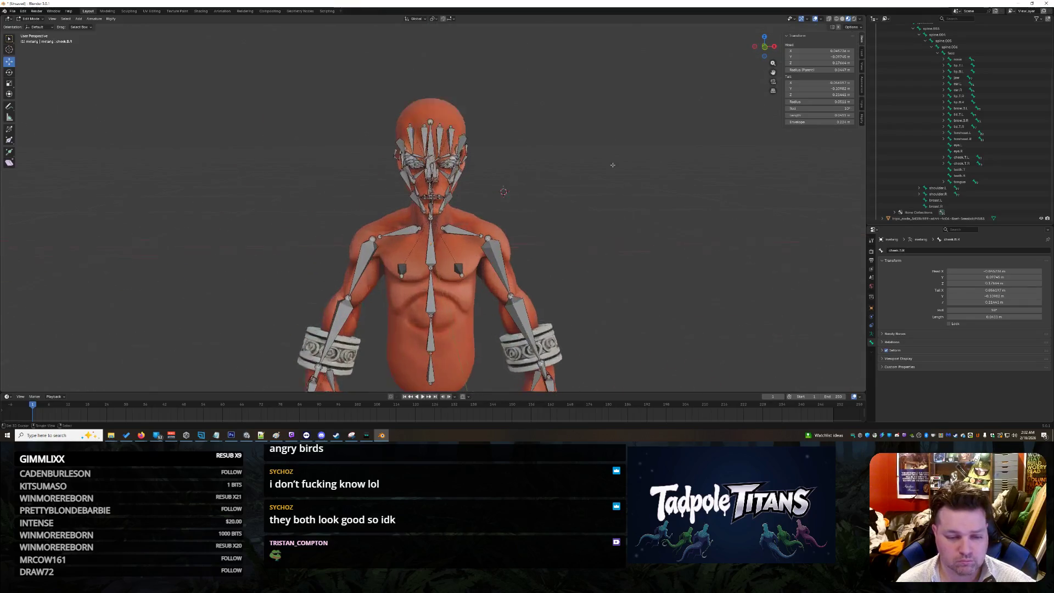
- Set brow.T.R.003's head and tail X to 0, then undo the change
scroll(613, 165, up, 5)
mouse_move(585, 157)
middle_down()
mouse_move(587, 173)
mouse_move(613, 162)
middle_up()
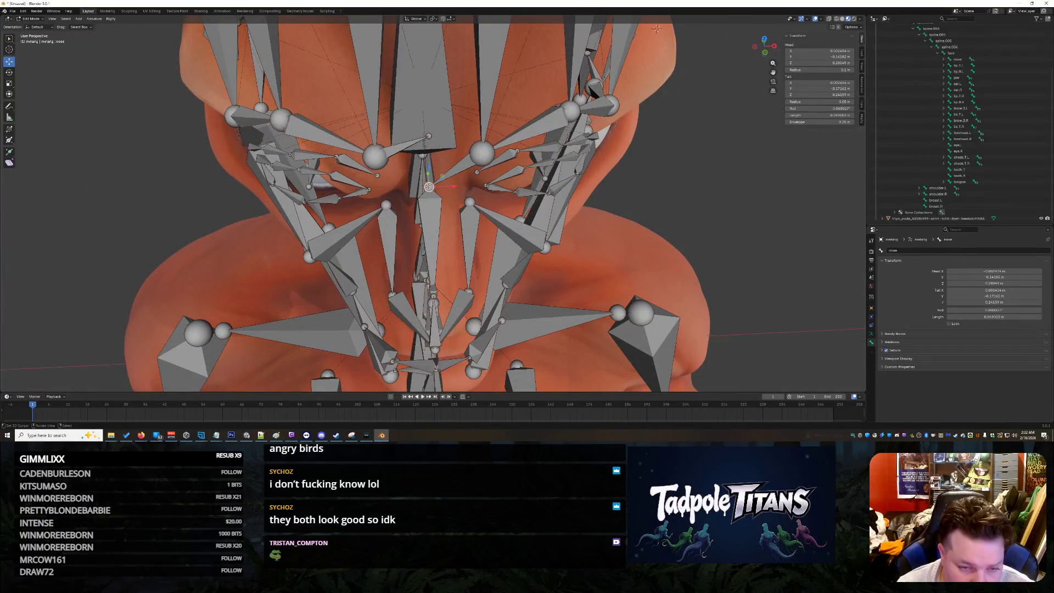
click(429, 135)
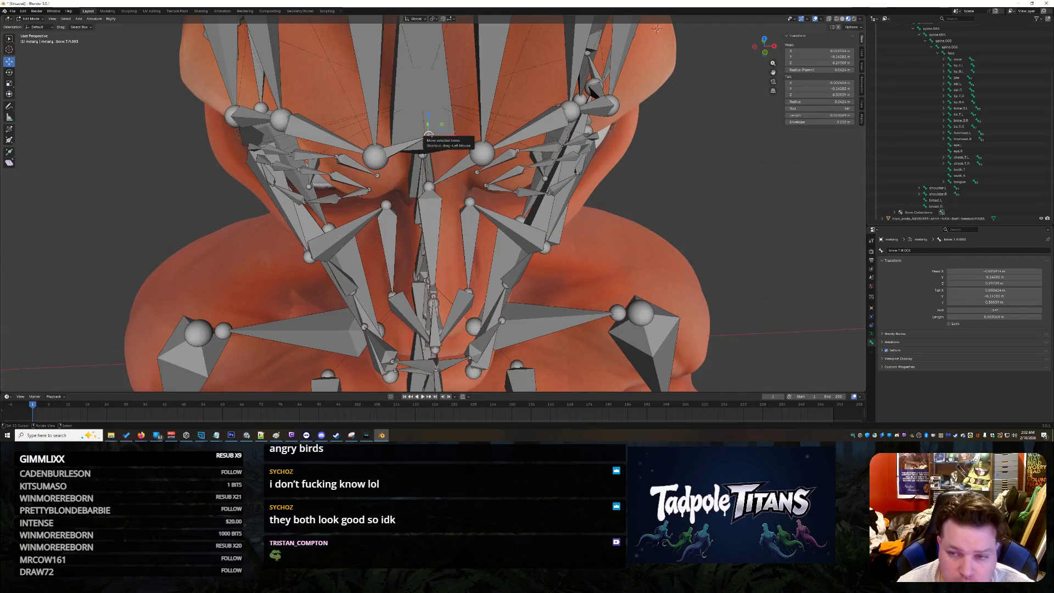
click(429, 186)
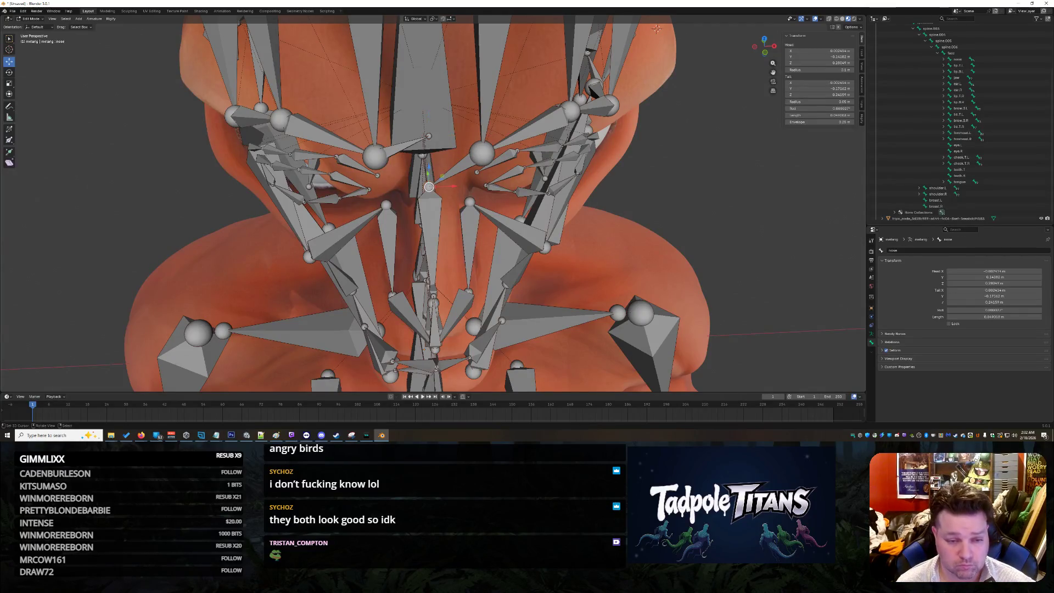
click(430, 136)
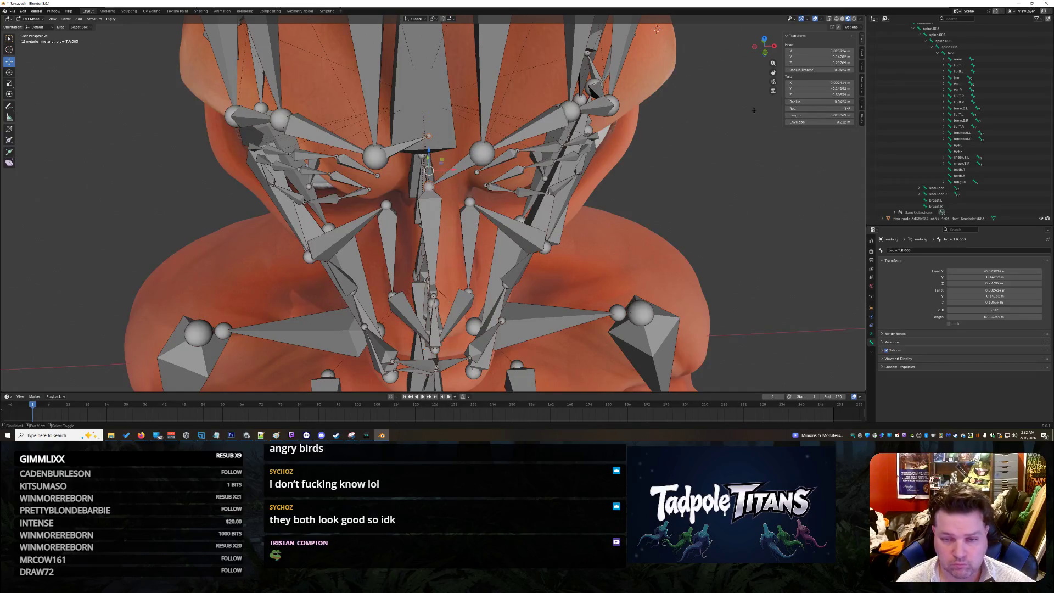
click(818, 50)
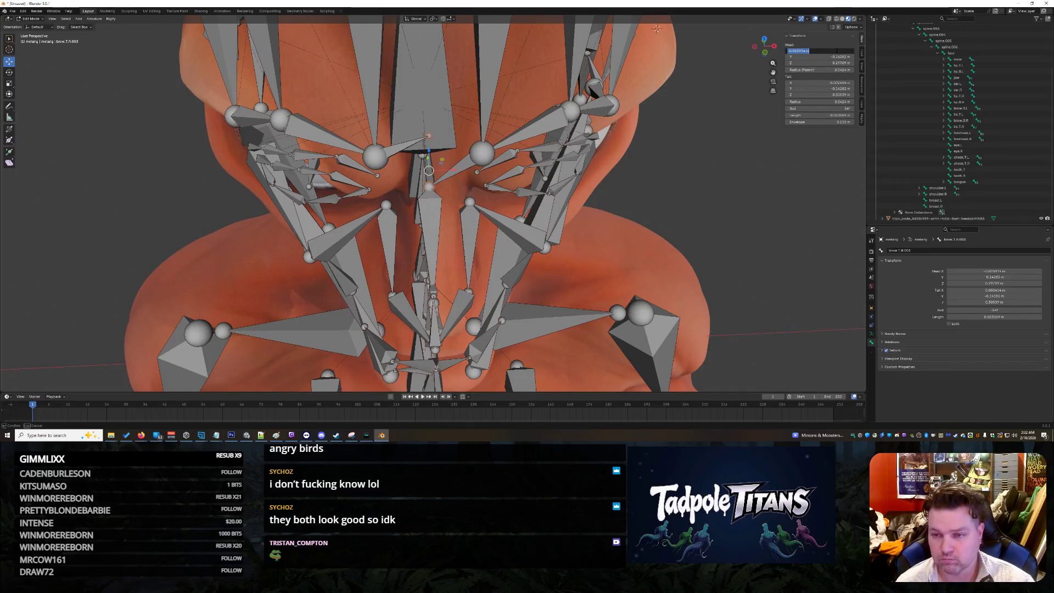
text(0)
key(Return)
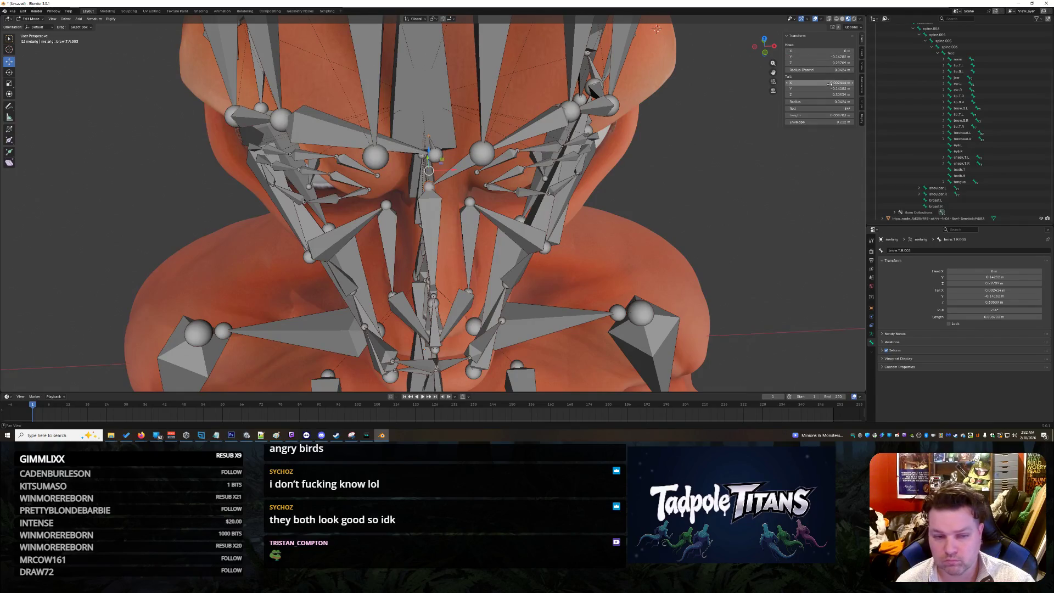
click(823, 82)
text(0)
key(Return)
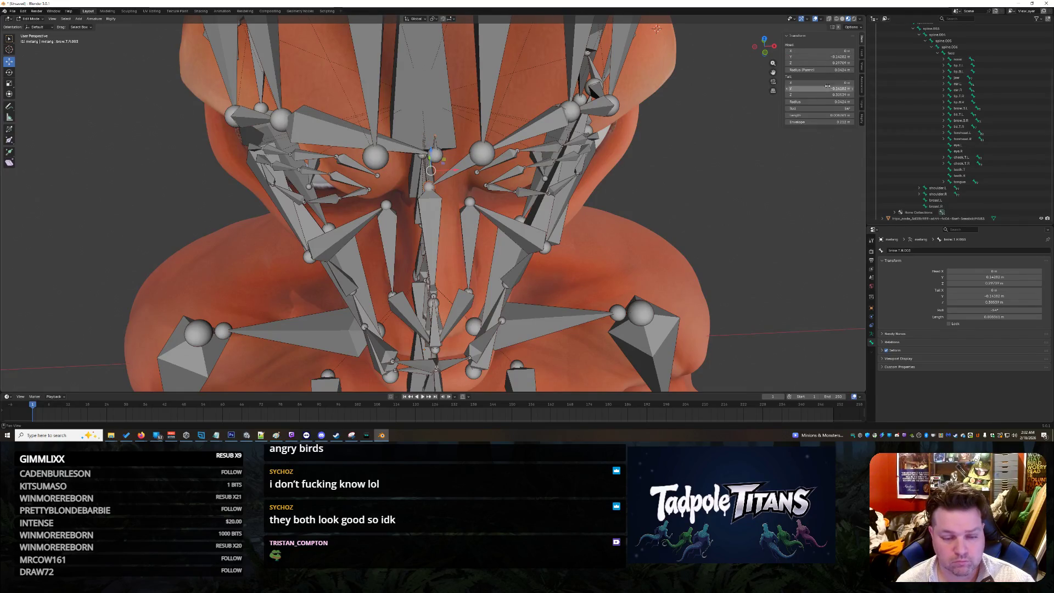
middle_drag(768, 207, 761, 185)
key(ctrl+z)
key(ctrl+z)
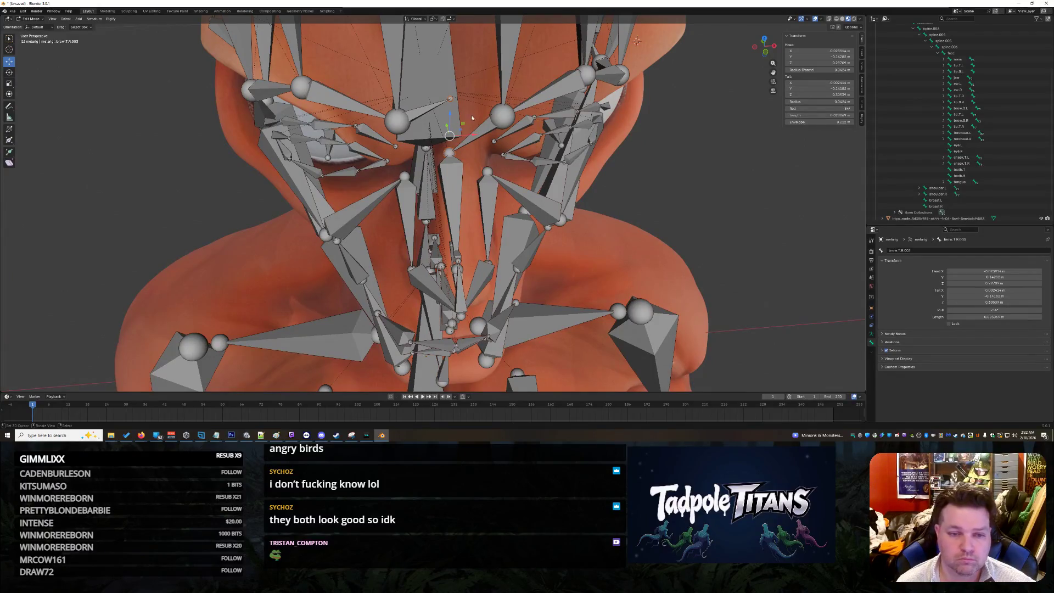
- Centre the nose bone's head by setting its X to 0
click(455, 99)
click(452, 154)
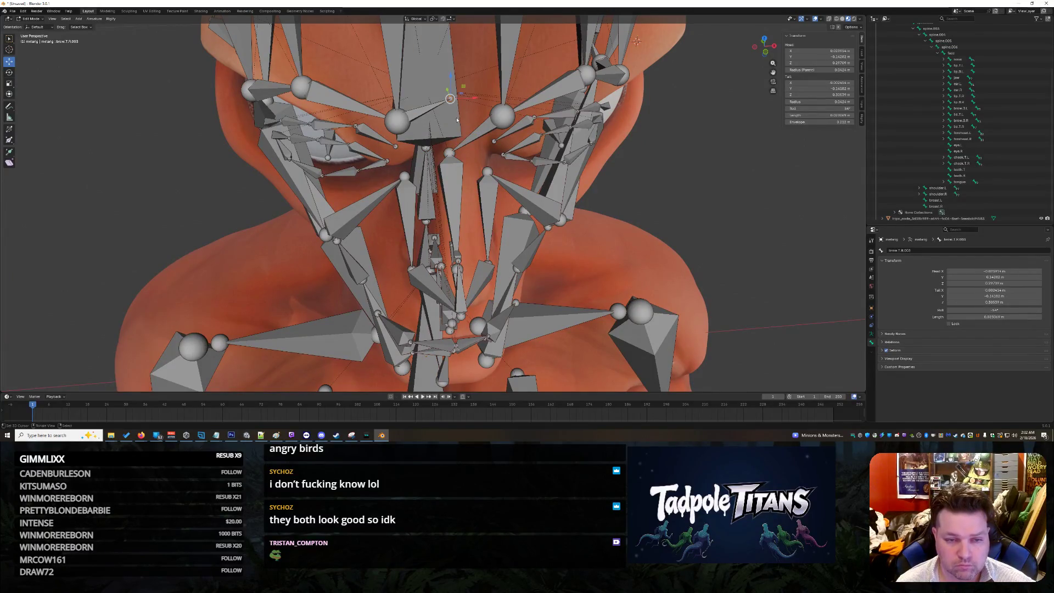
click(451, 154)
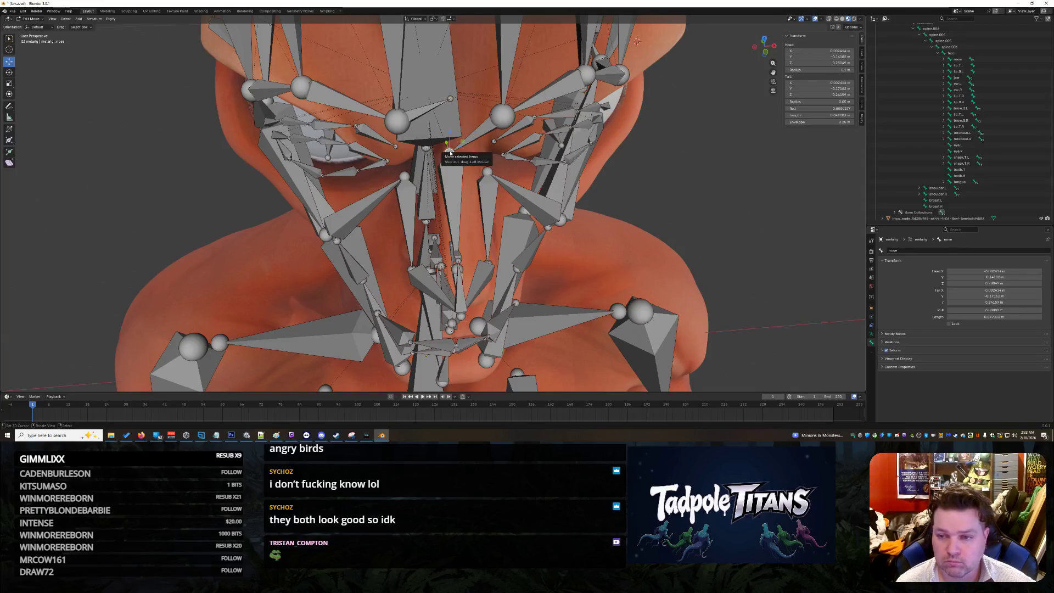
key(alt+a)
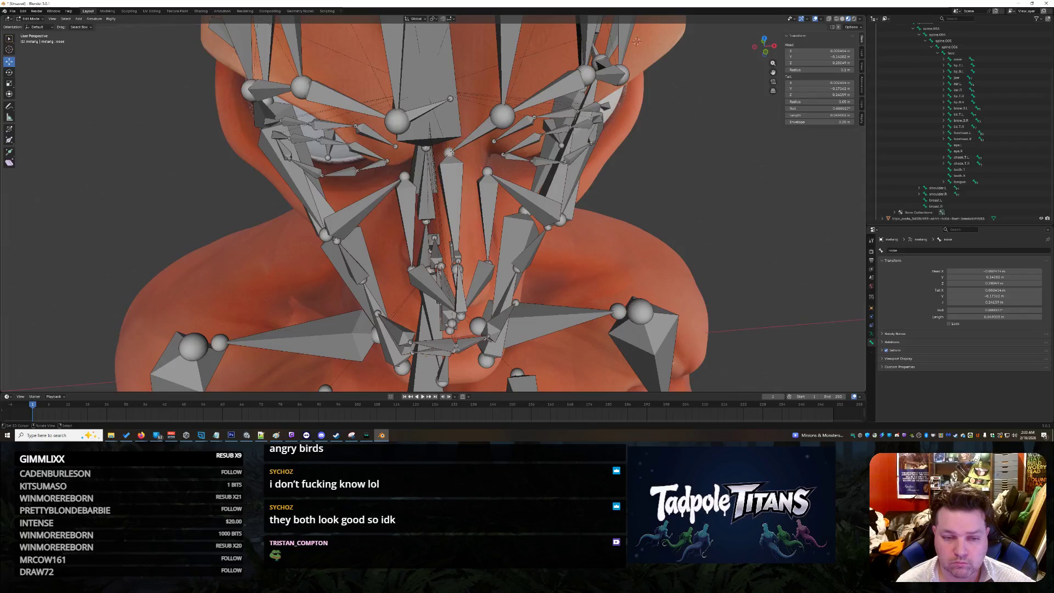
click(818, 50)
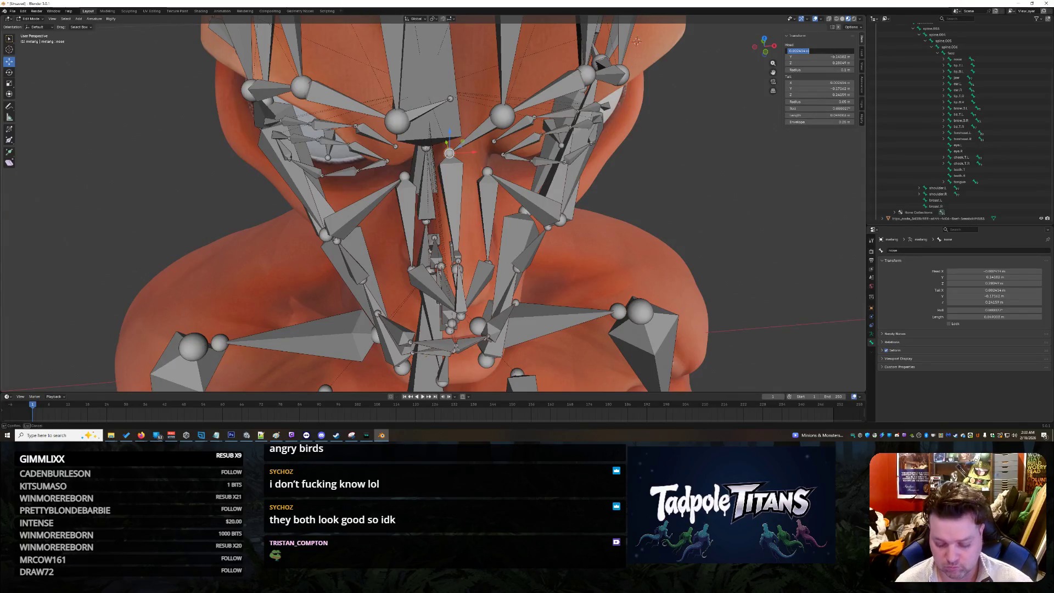
text(0)
key(Return)
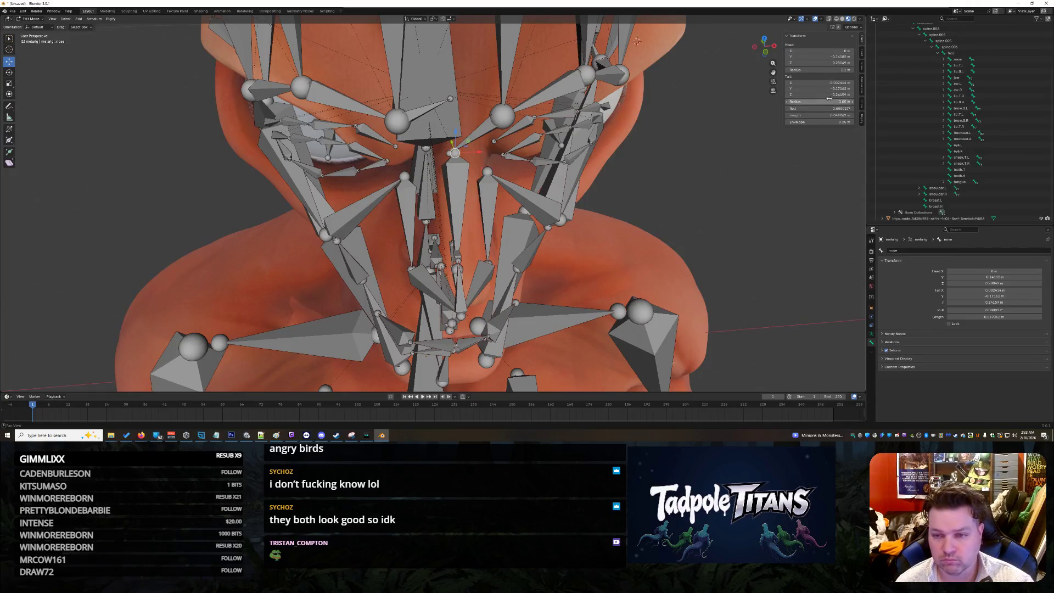
- Set brow.T.L.003's tail X to -0.002414 and brow.T.R.003's tail X to 0
click(488, 131)
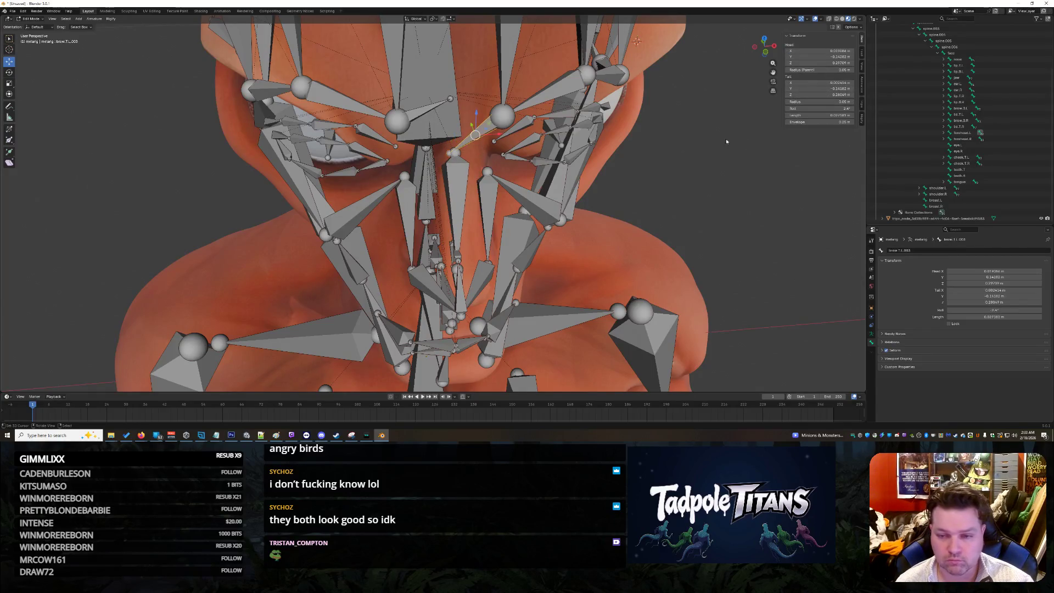
click(815, 83)
text(-0.002414)
key(Return)
click(809, 83)
key(Return)
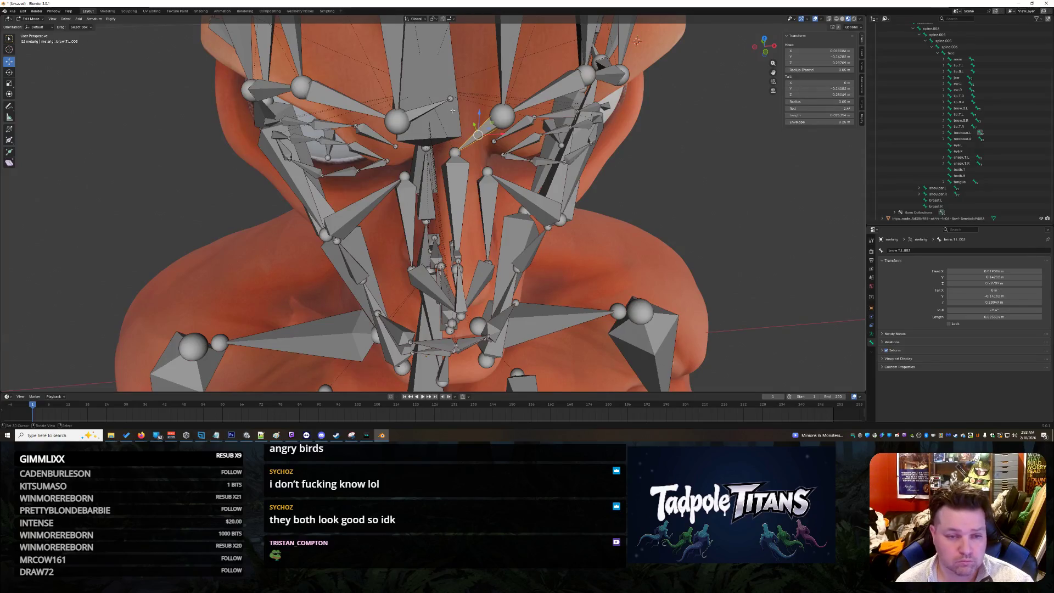
click(449, 98)
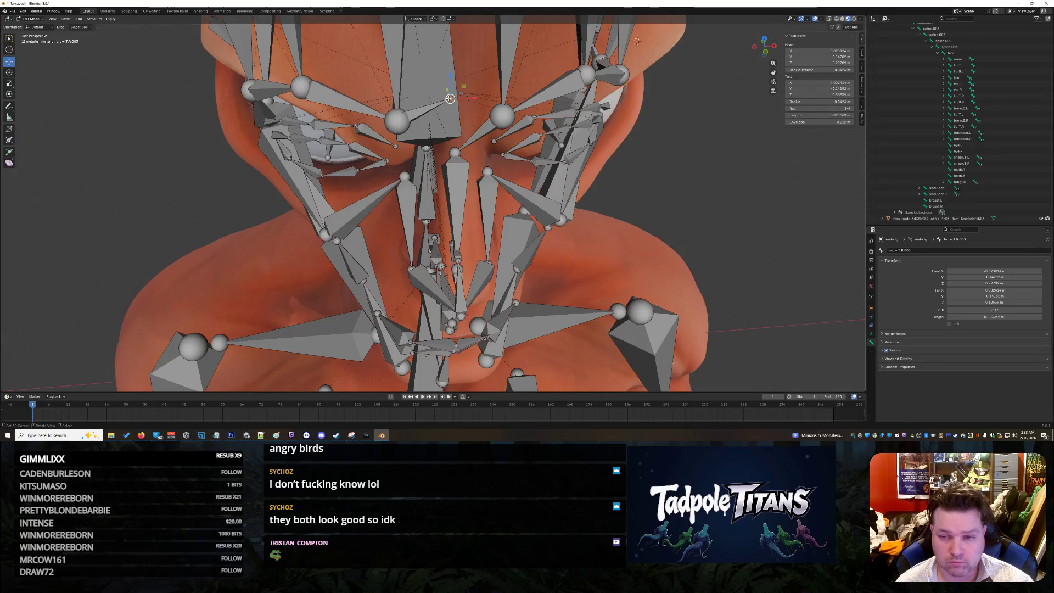
click(801, 82)
text(0)
key(Return)
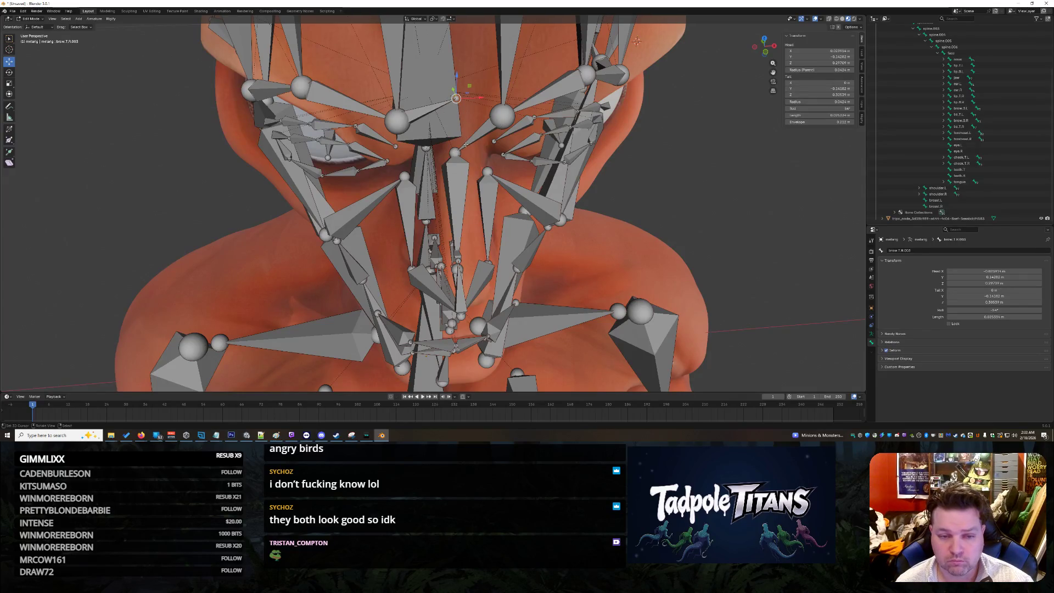
- Check brow.T.L.003's tail Y without changing it, then reselect brow.T.R.003
click(466, 144)
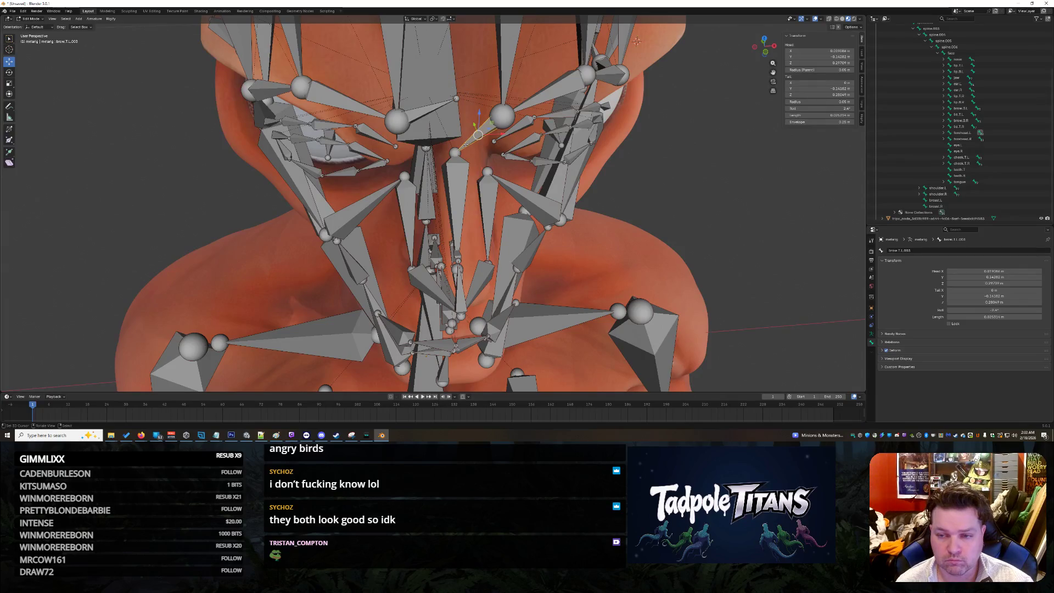
click(811, 89)
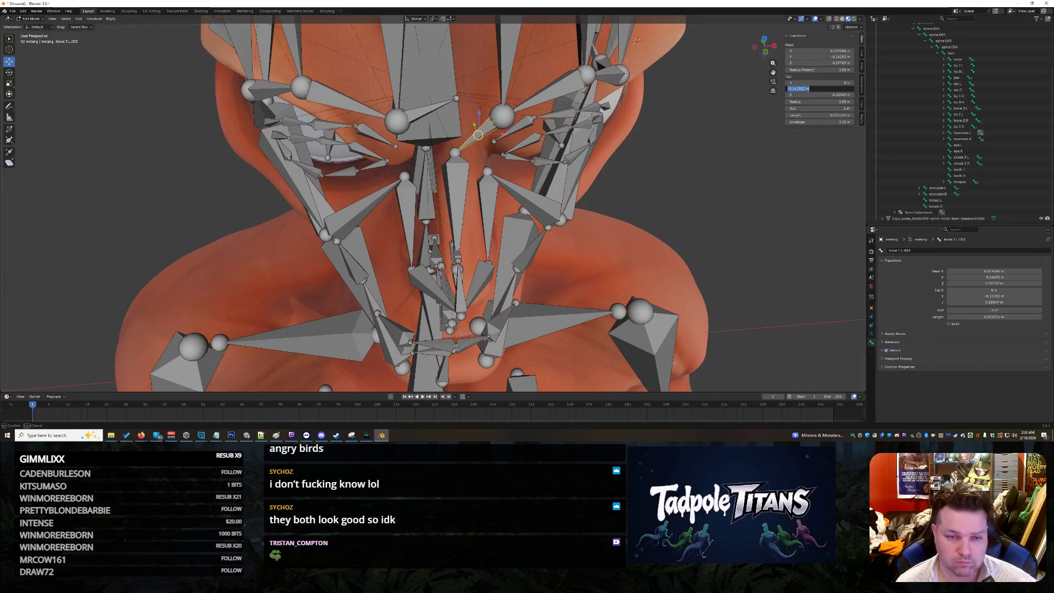
key(Escape)
click(457, 98)
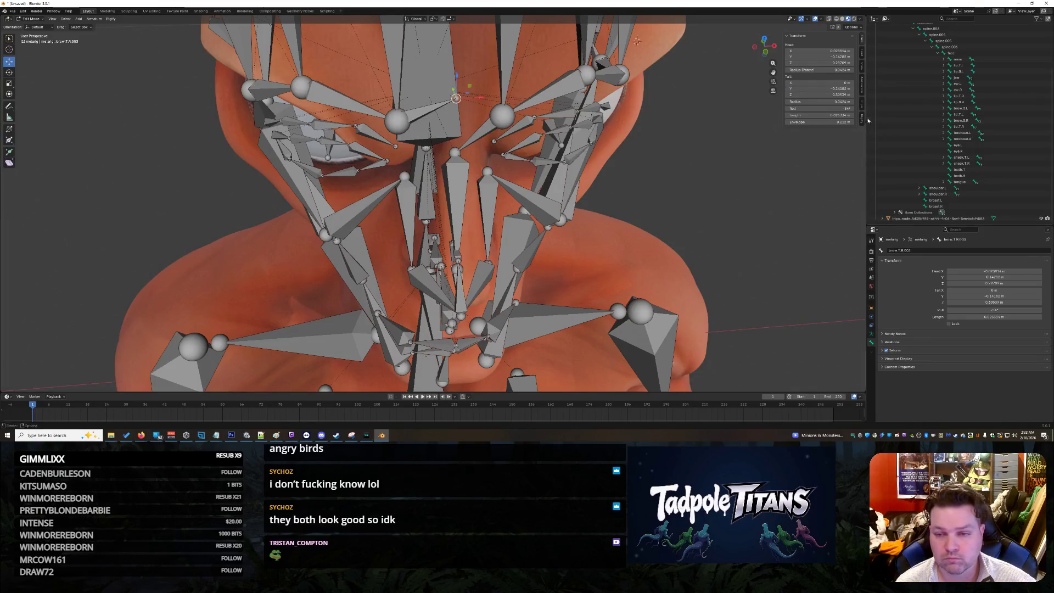